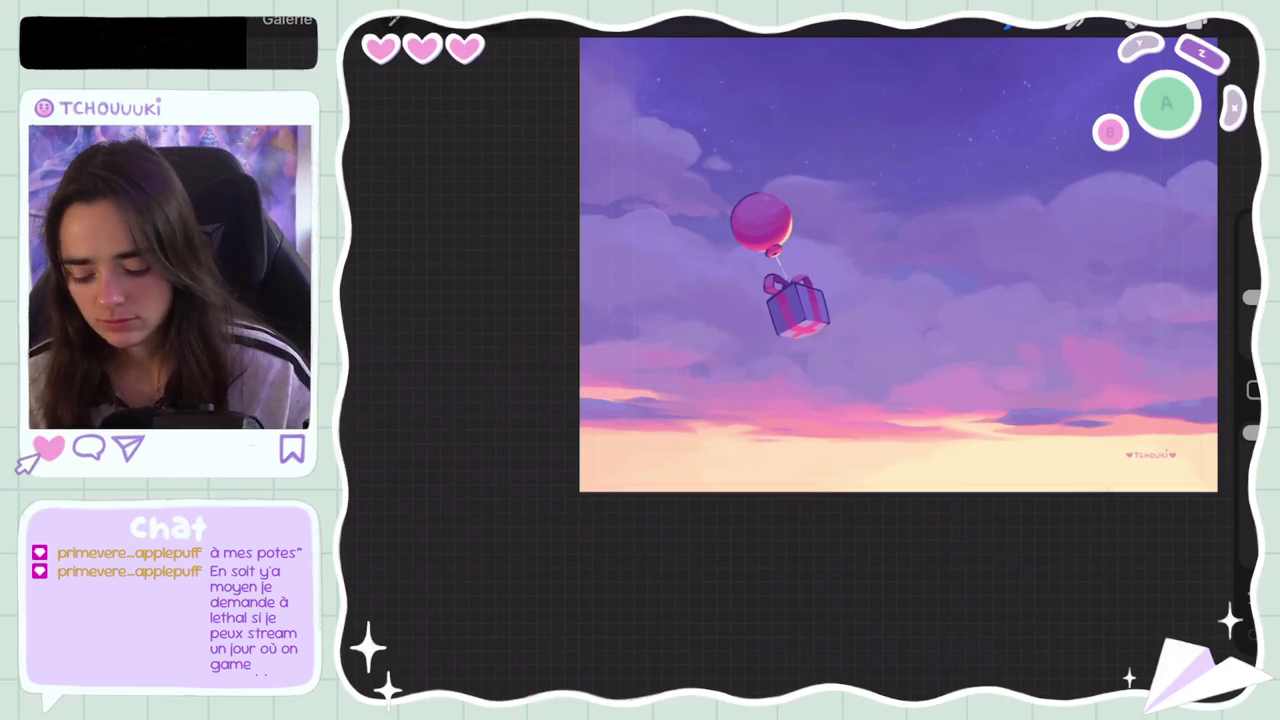
Step: Rotate and zoom the view onto the sunset horizon and shrink the brush size
drag(900, 265, 765, 210)
mouse_move(667, 260)
mouse_down()
mouse_move(571, 300)
mouse_move(592, 410)
mouse_up()
drag(800, 350, 600, 340)
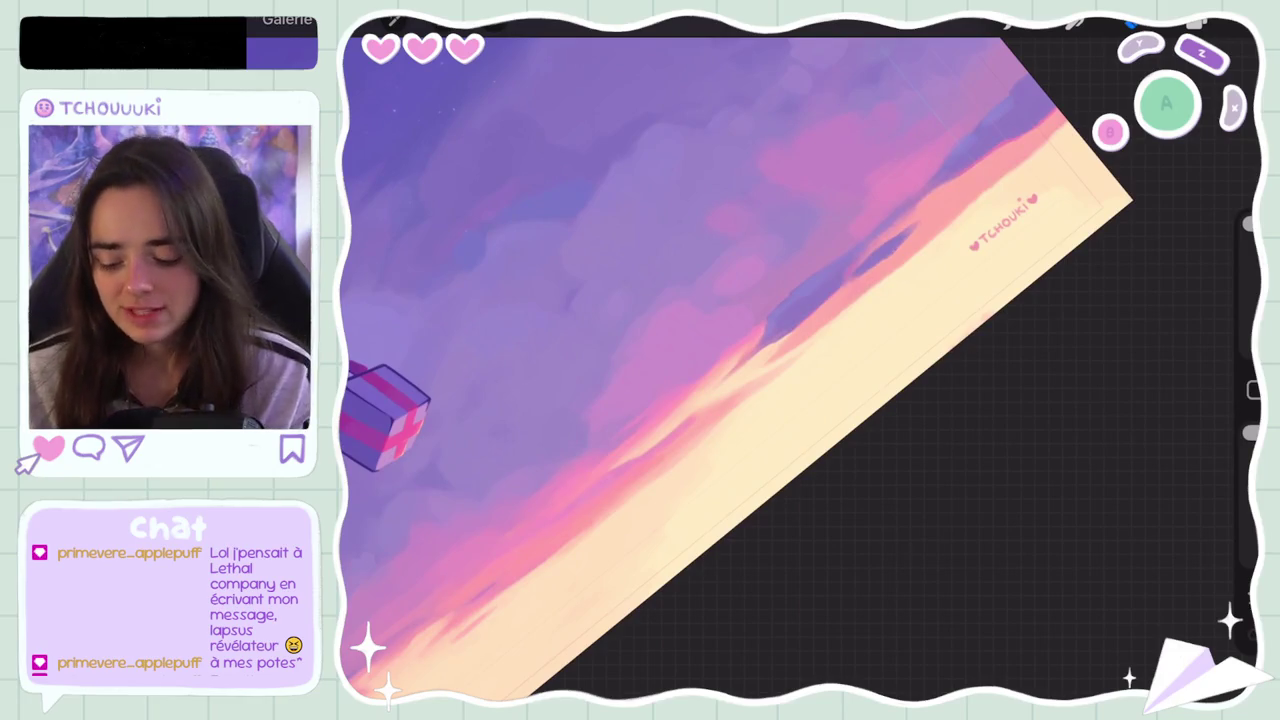
drag(385, 415, 615, 525)
scroll(800, 320, up, 3)
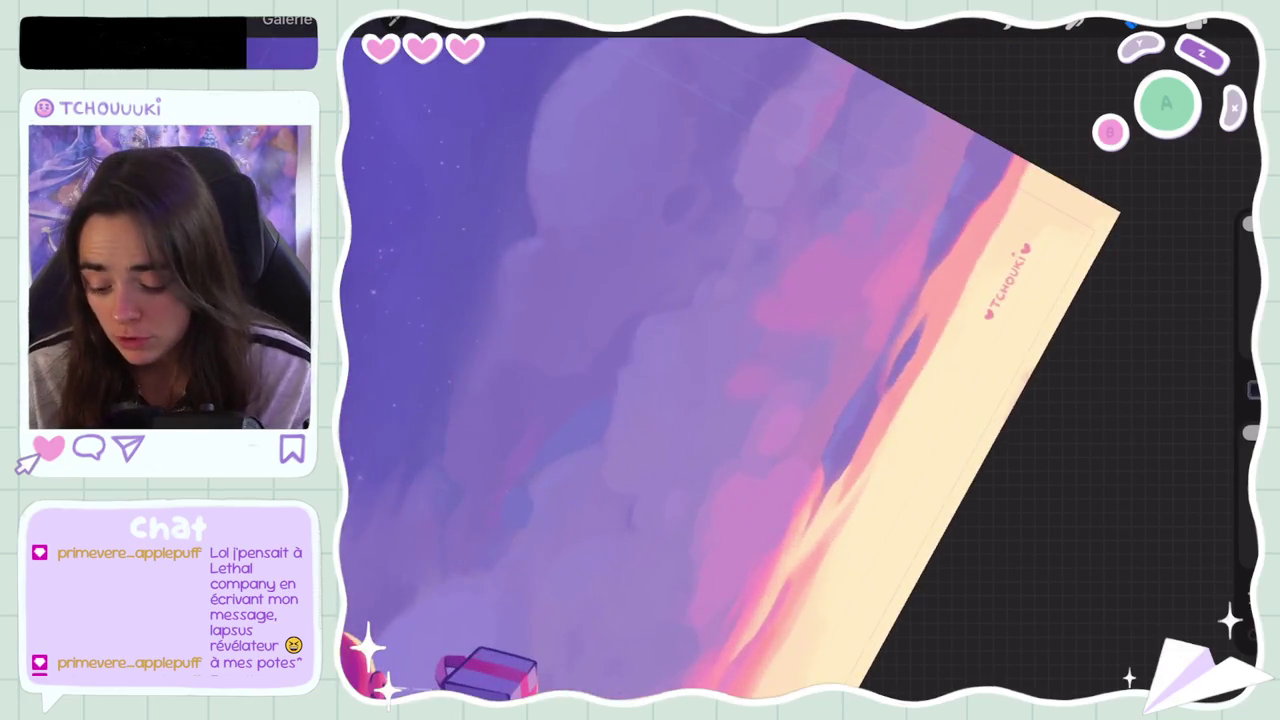
drag(1249, 230, 1251, 316)
Step: Undo a short trial stroke and earlier marks on the horizon, then zoom closer to it
key(ctrl+z)
drag(850, 410, 875, 450)
key(ctrl+z)
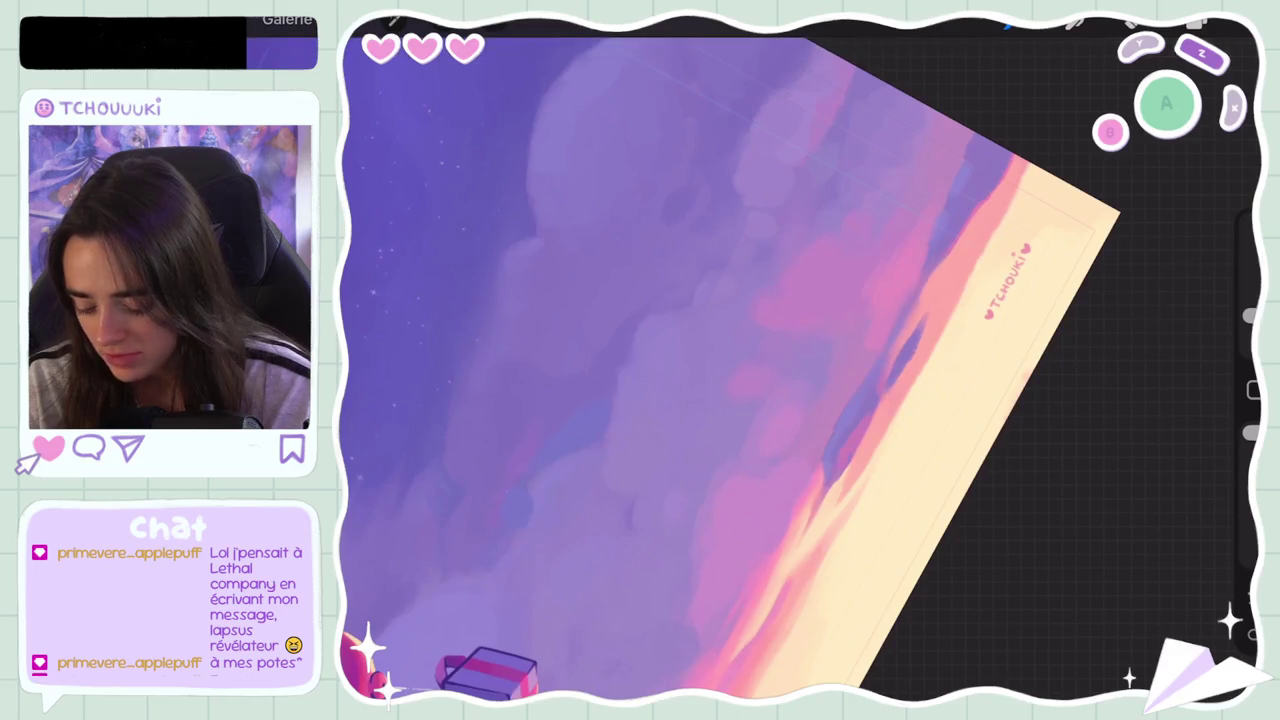
key(ctrl+z)
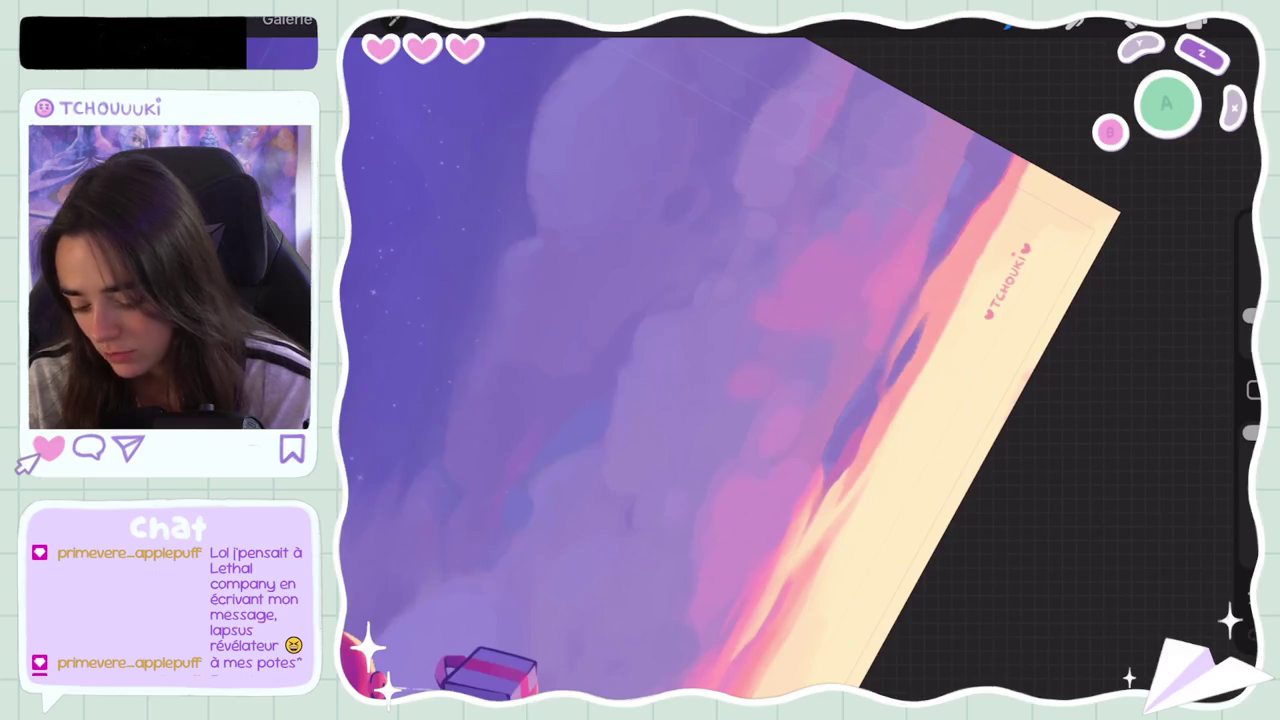
key(ctrl+z)
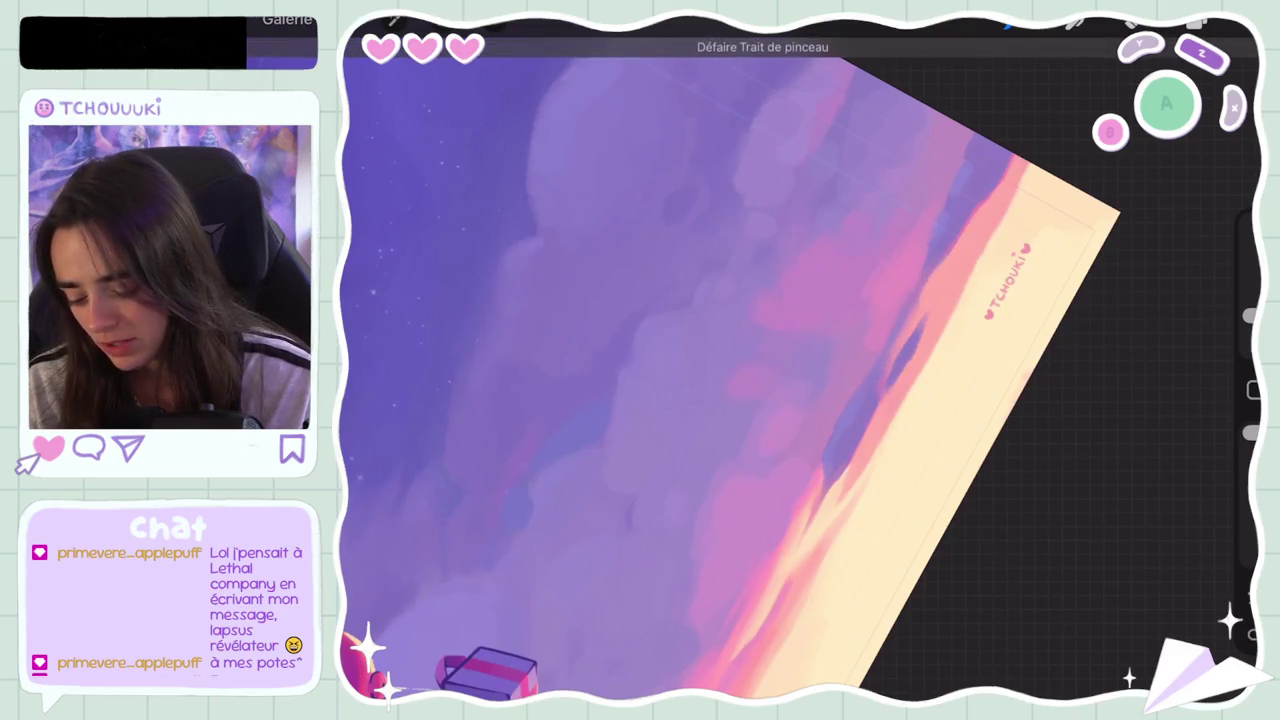
scroll(800, 360, up, 5)
drag(1250, 315, 1250, 325)
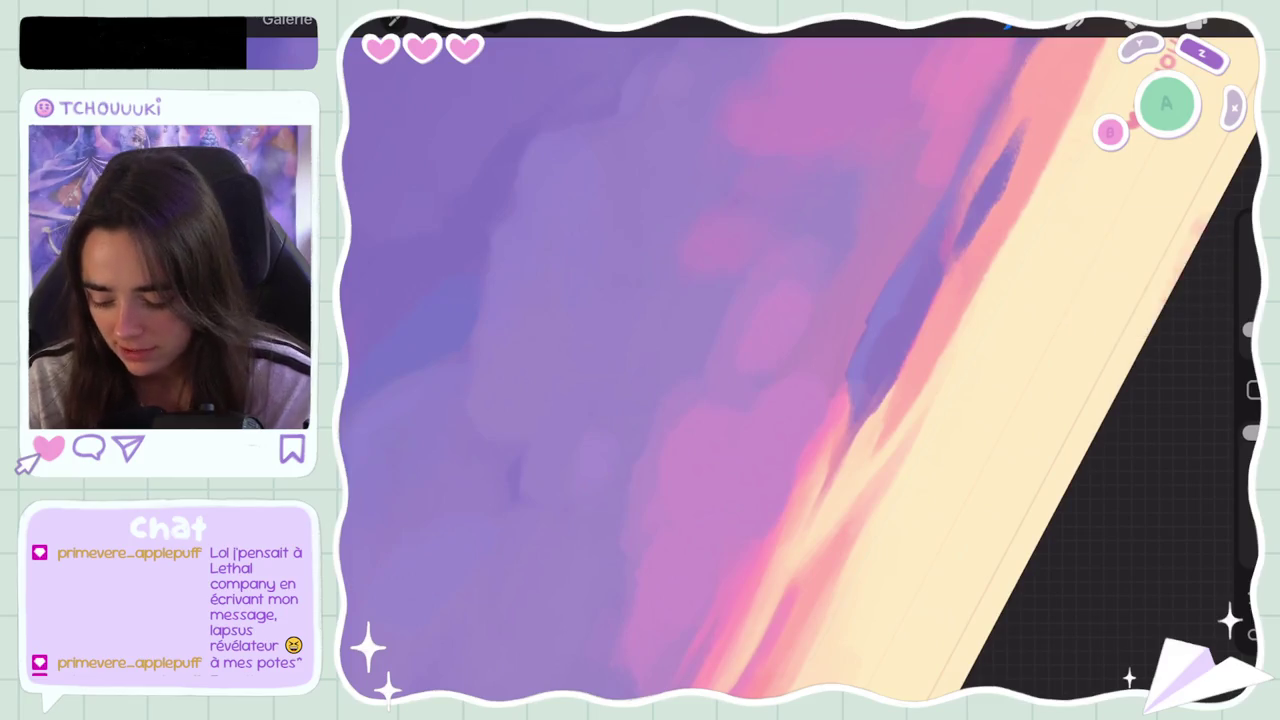
Step: Undo the trial horizon strokes, including a lightening streak, and sample a cloud colour
key(ctrl+z)
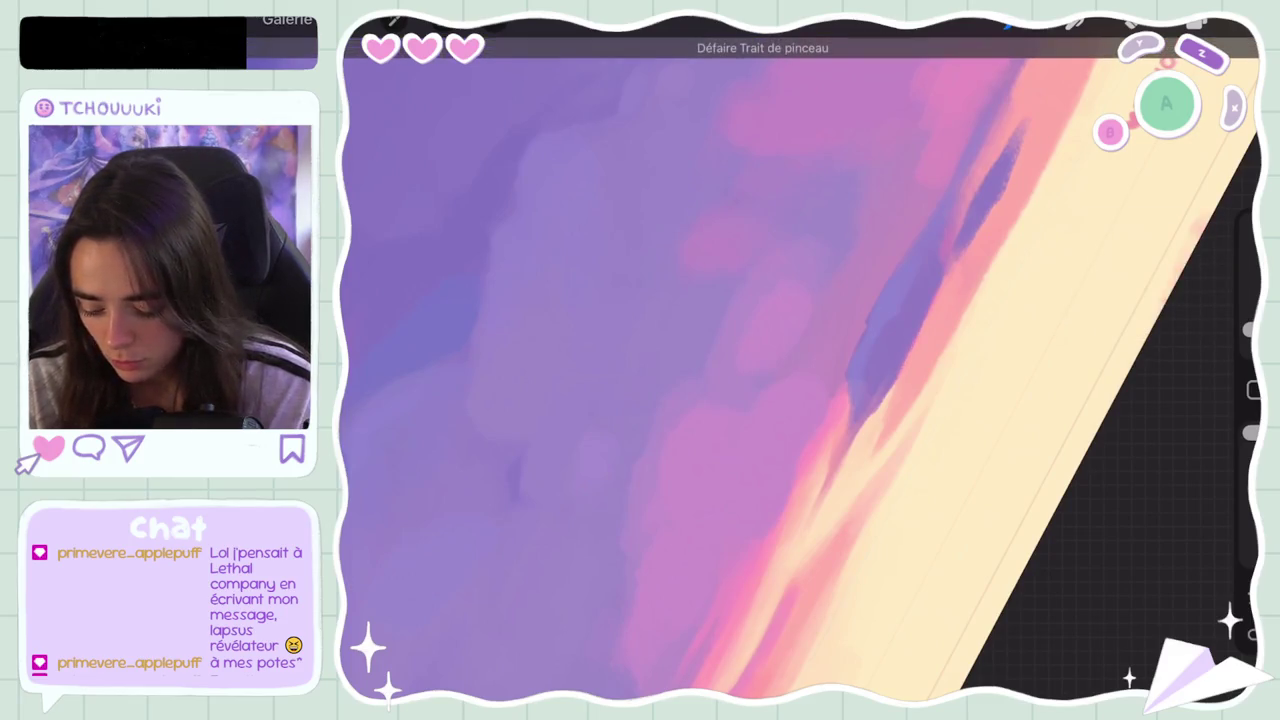
drag(929, 286, 943, 243)
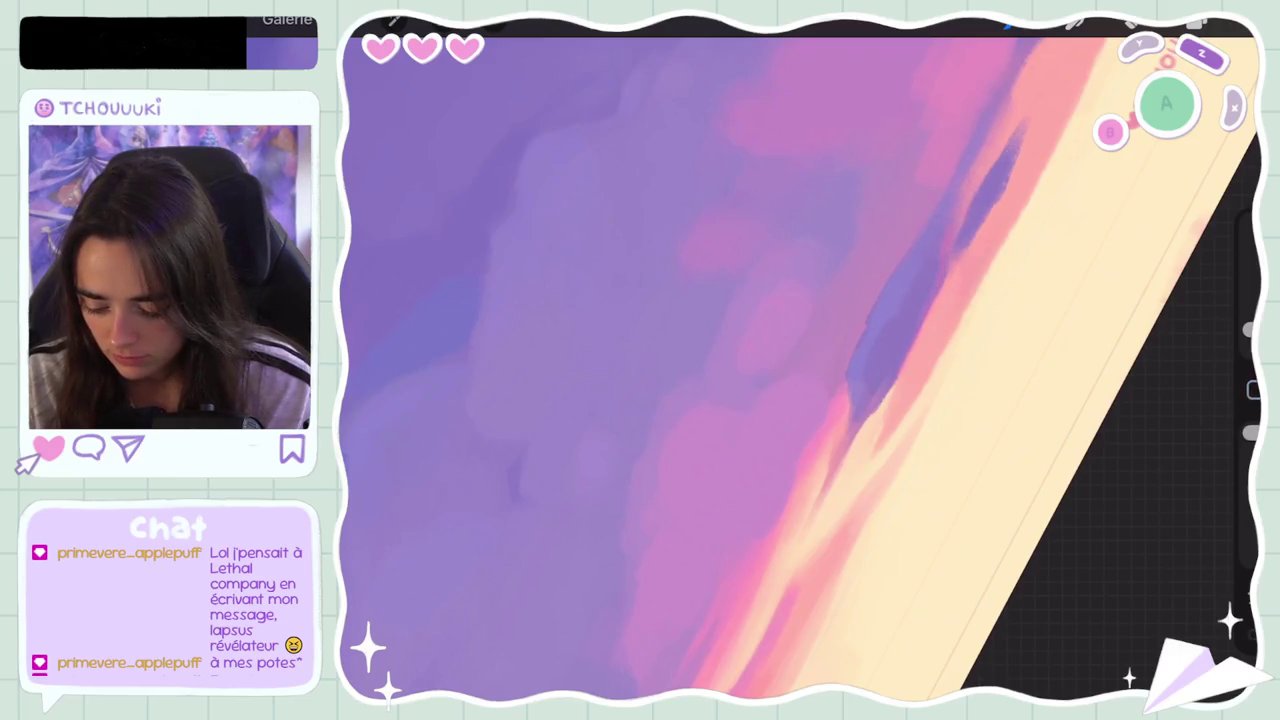
key(ctrl+z)
key(ctrl+z)
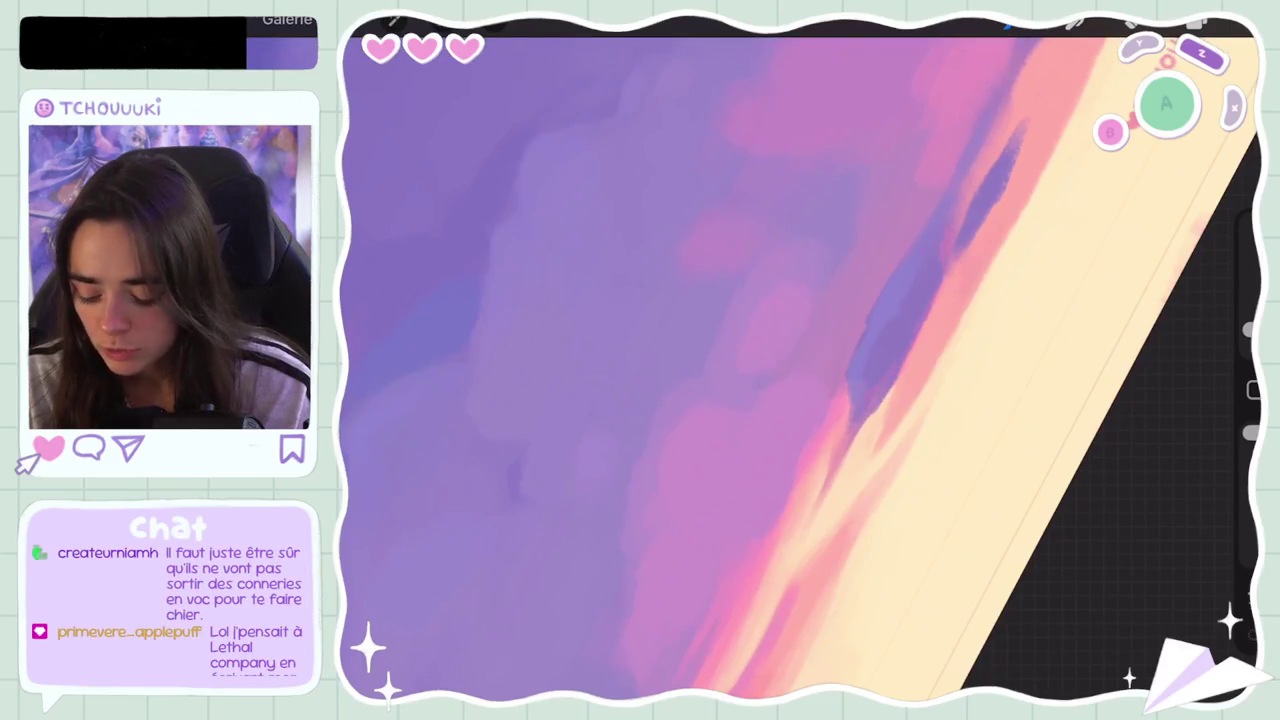
key(ctrl+z)
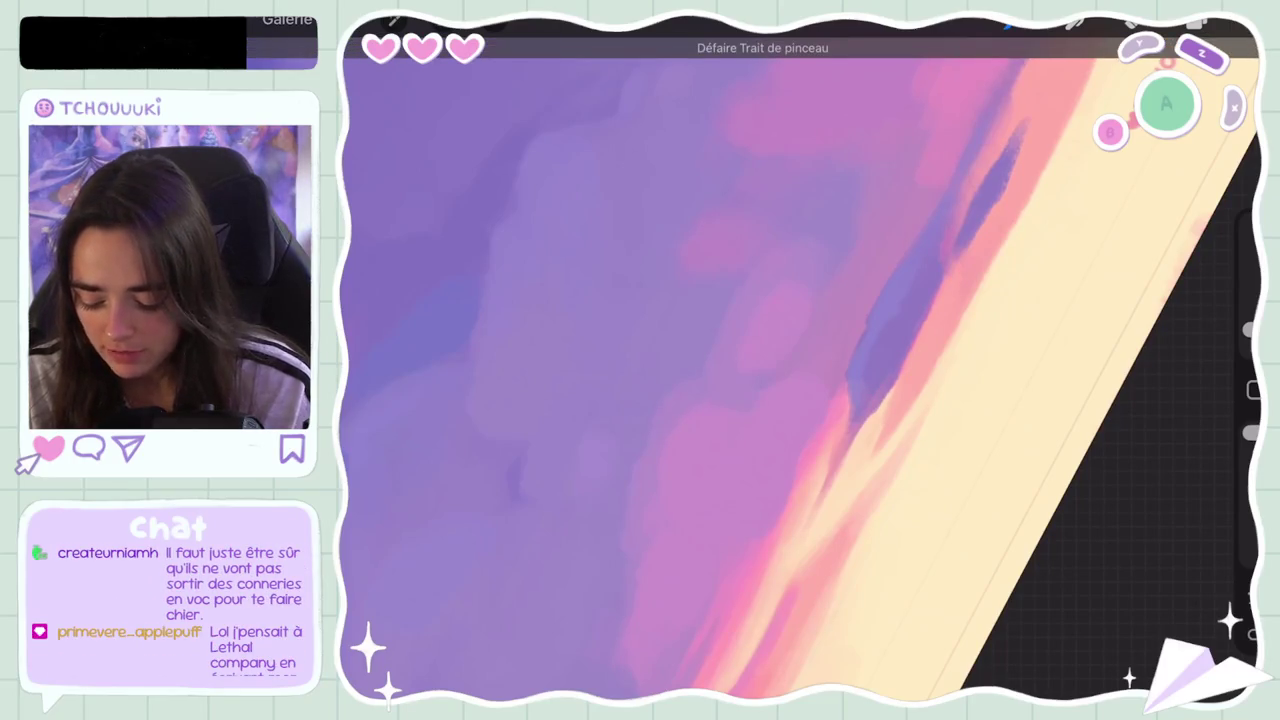
click(843, 451)
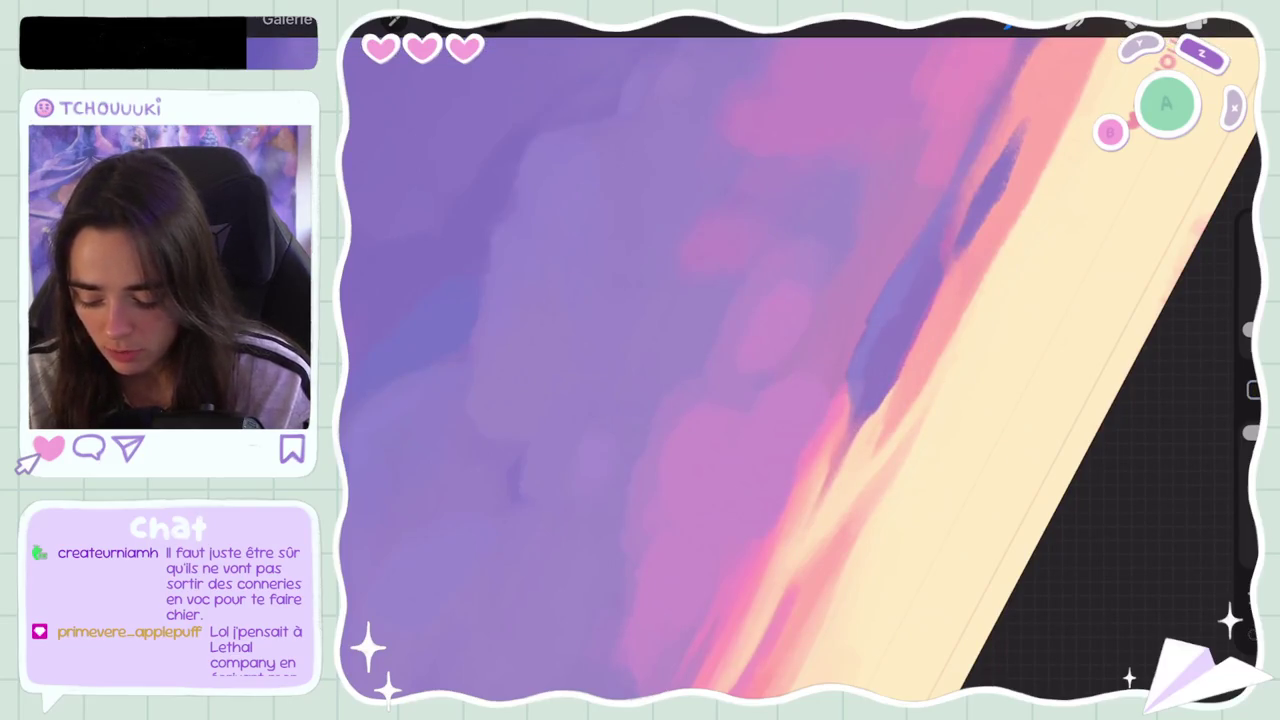
key(ctrl+z)
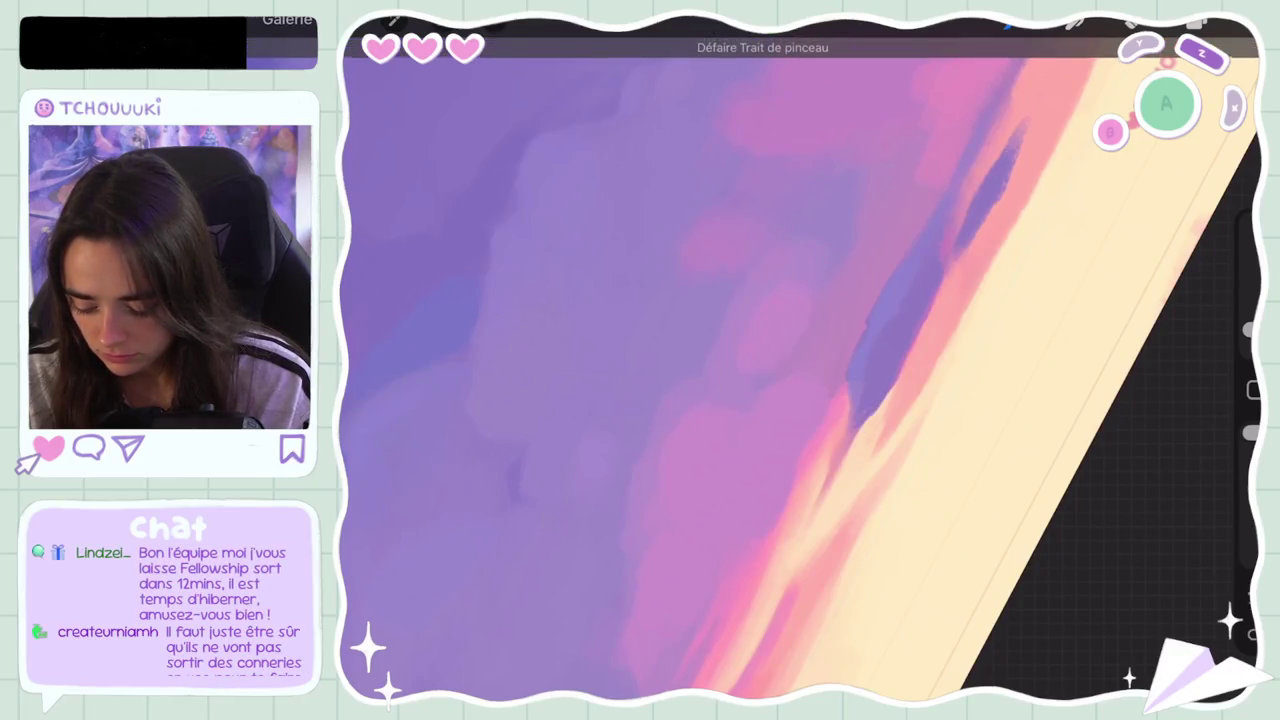
Step: Eyedrop colours along the horizon streak edge, undoing another small stroke, and zoom back out
click(851, 451)
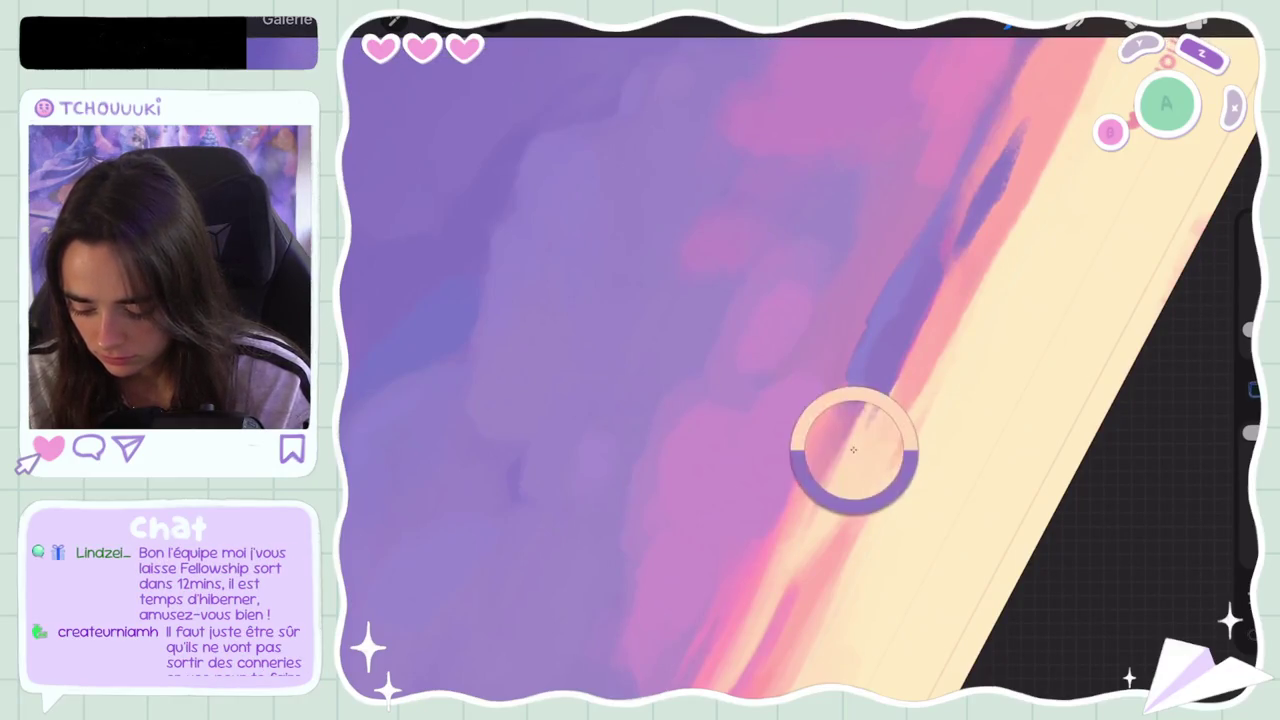
key(ctrl+z)
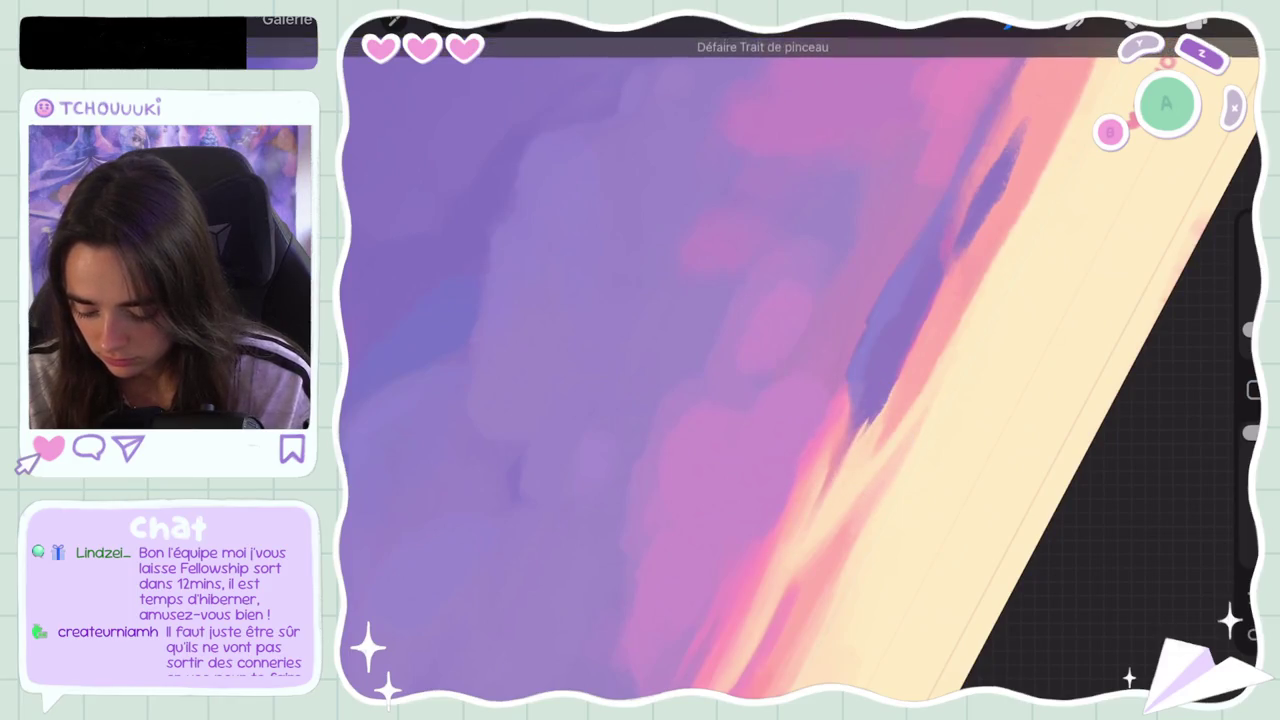
drag(910, 350, 866, 435)
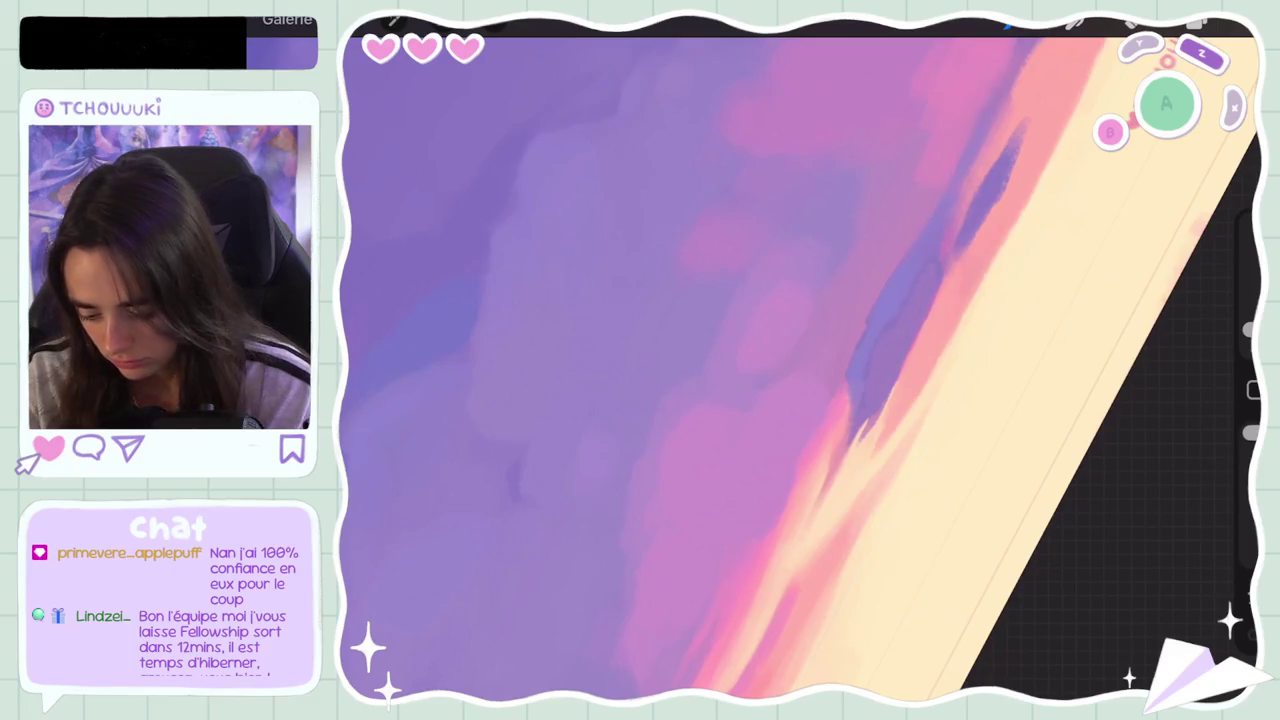
scroll(800, 360, down, 5)
scroll(760, 320, up, 2)
scroll(760, 320, up, 2)
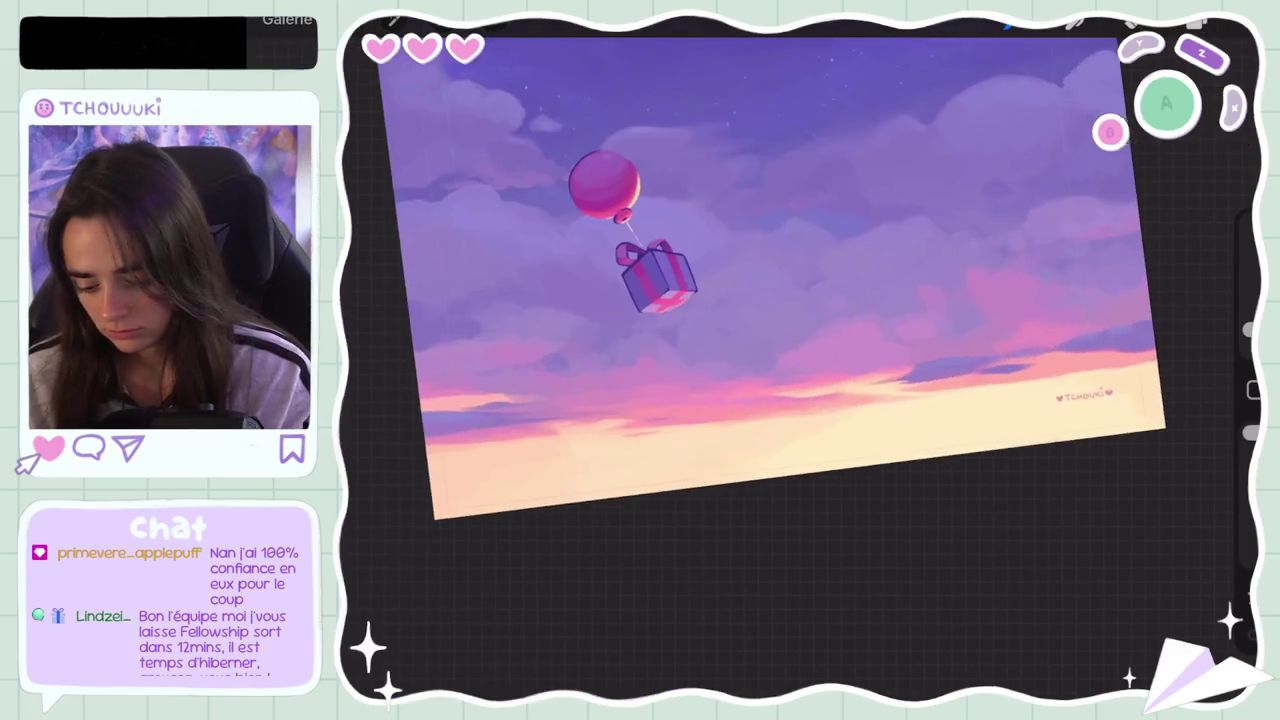
Step: Zoom onto the horizon and undo two brush strokes, including a light horizon stroke
scroll(760, 320, up, 2)
scroll(780, 360, down, 1)
scroll(780, 360, up, 3)
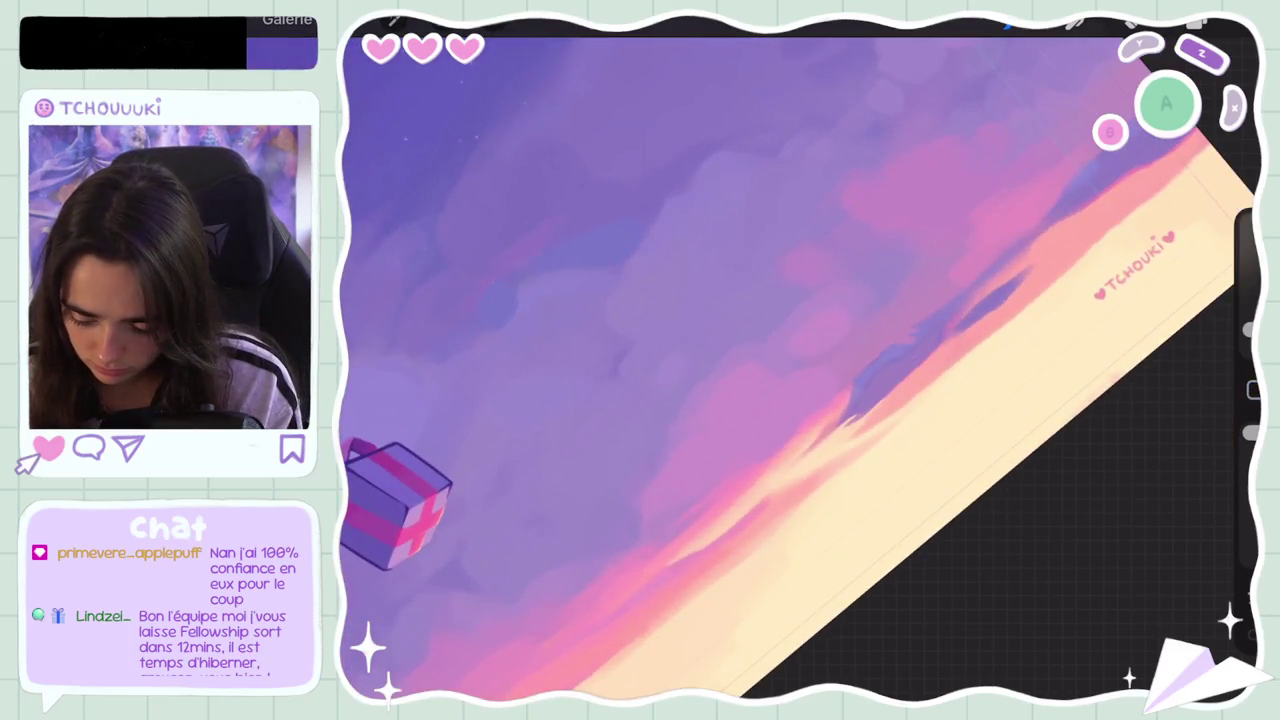
key(ctrl+z)
drag(920, 346, 900, 356)
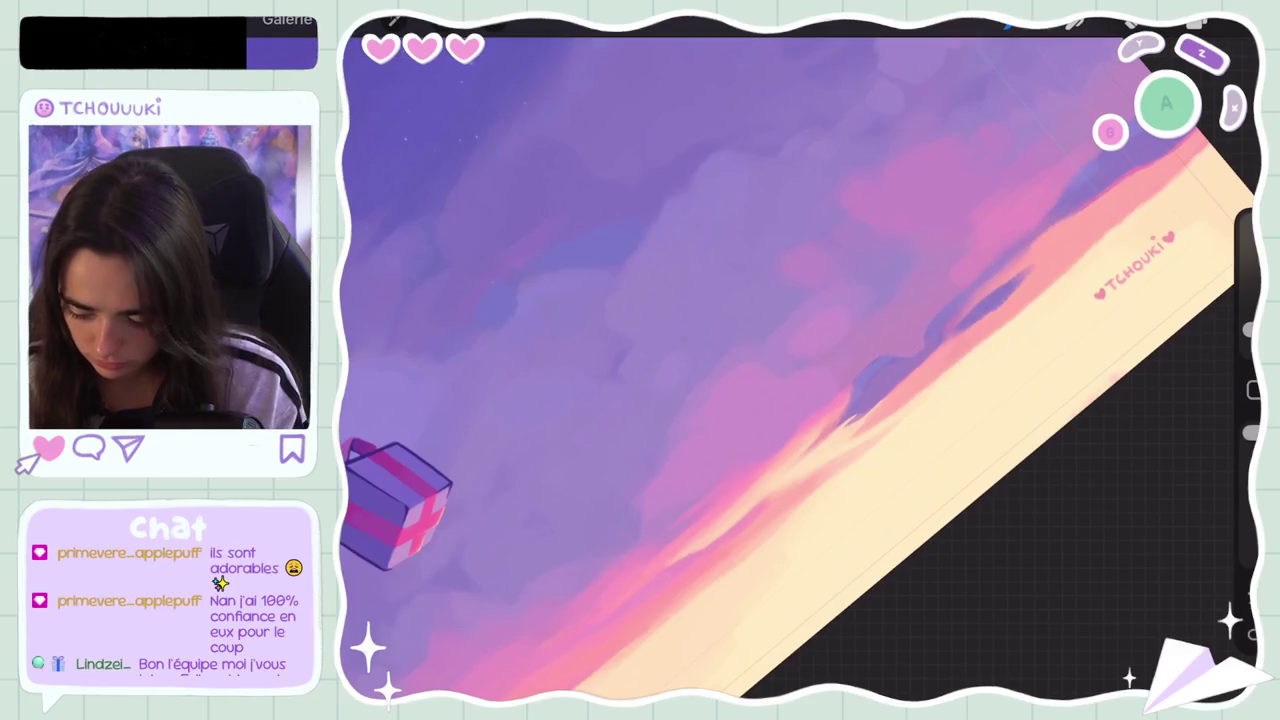
scroll(800, 360, down, 5)
key(ctrl+z)
scroll(800, 360, up, 5)
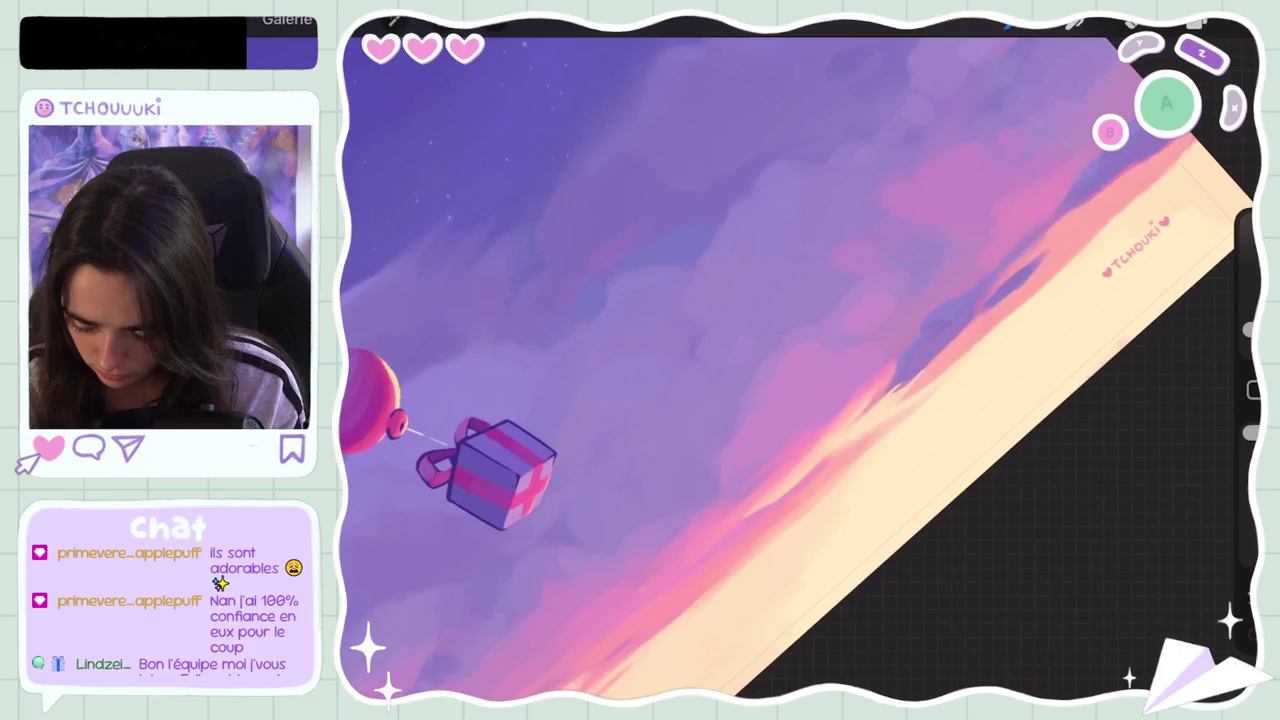
Step: Eyedrop pinks across the sunset cloud band near the horizon, then zoom back out
click(891, 363)
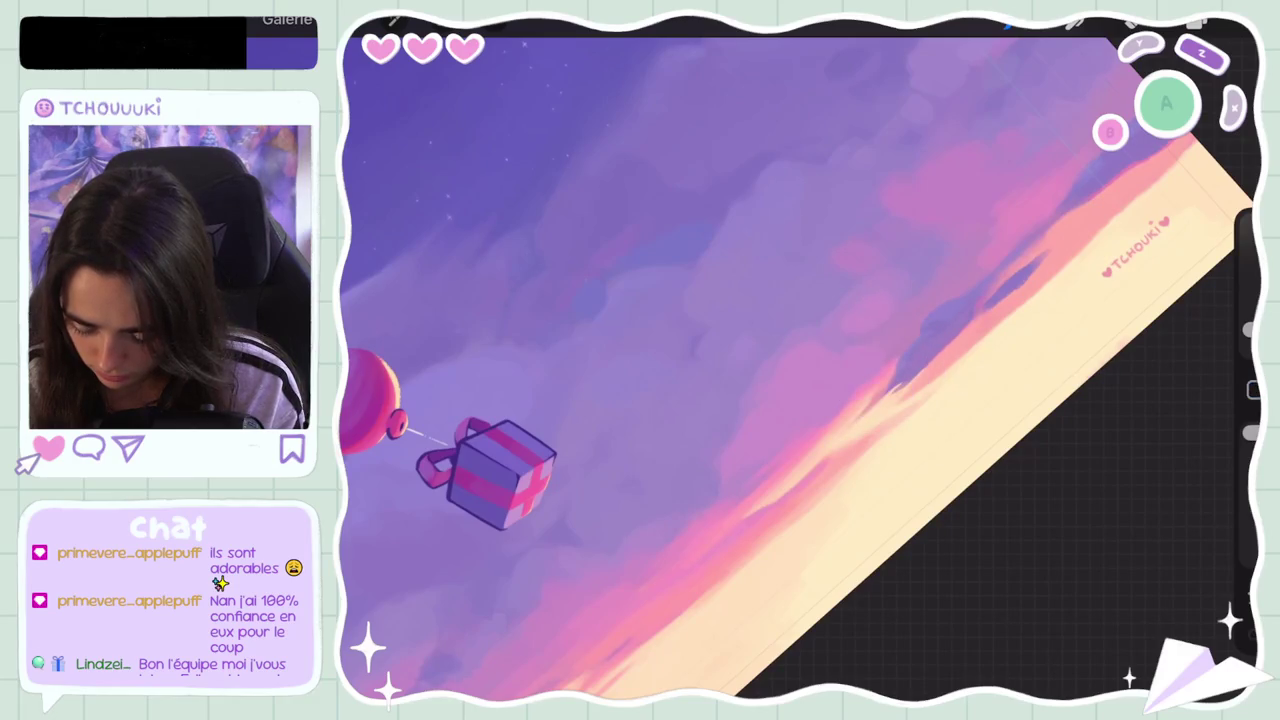
click(880, 349)
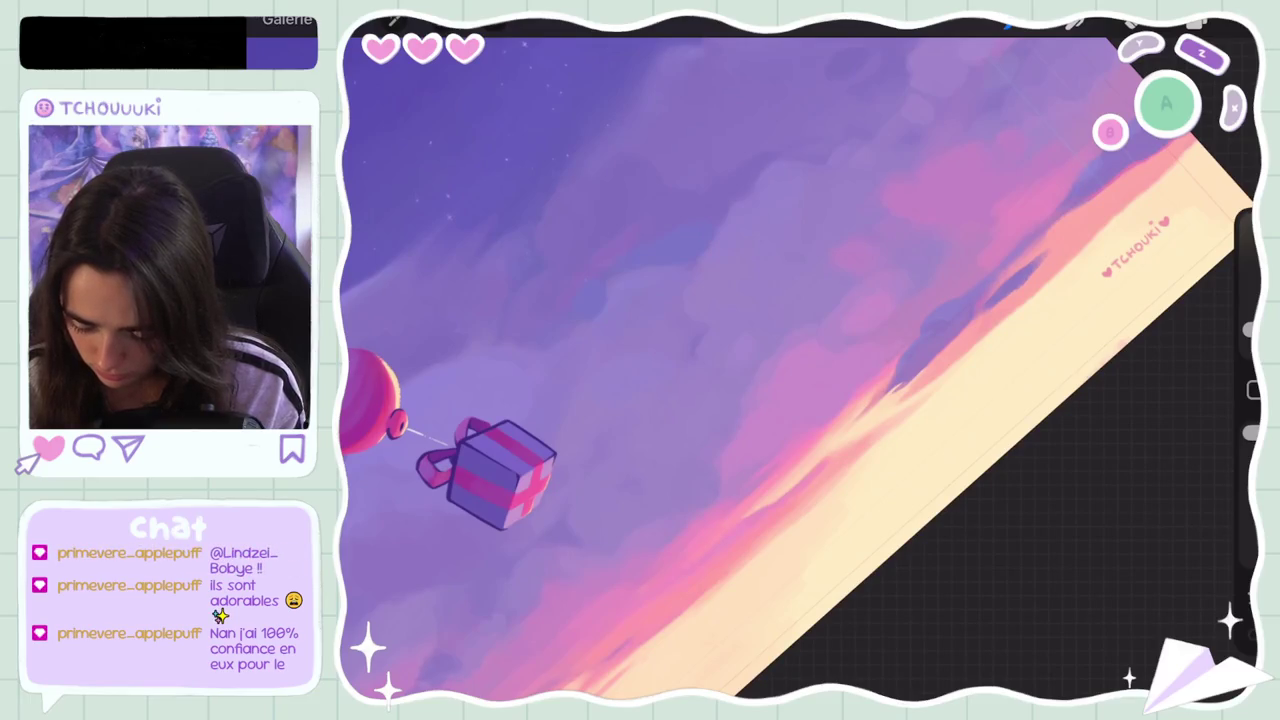
scroll(800, 380, up, 2)
click(918, 327)
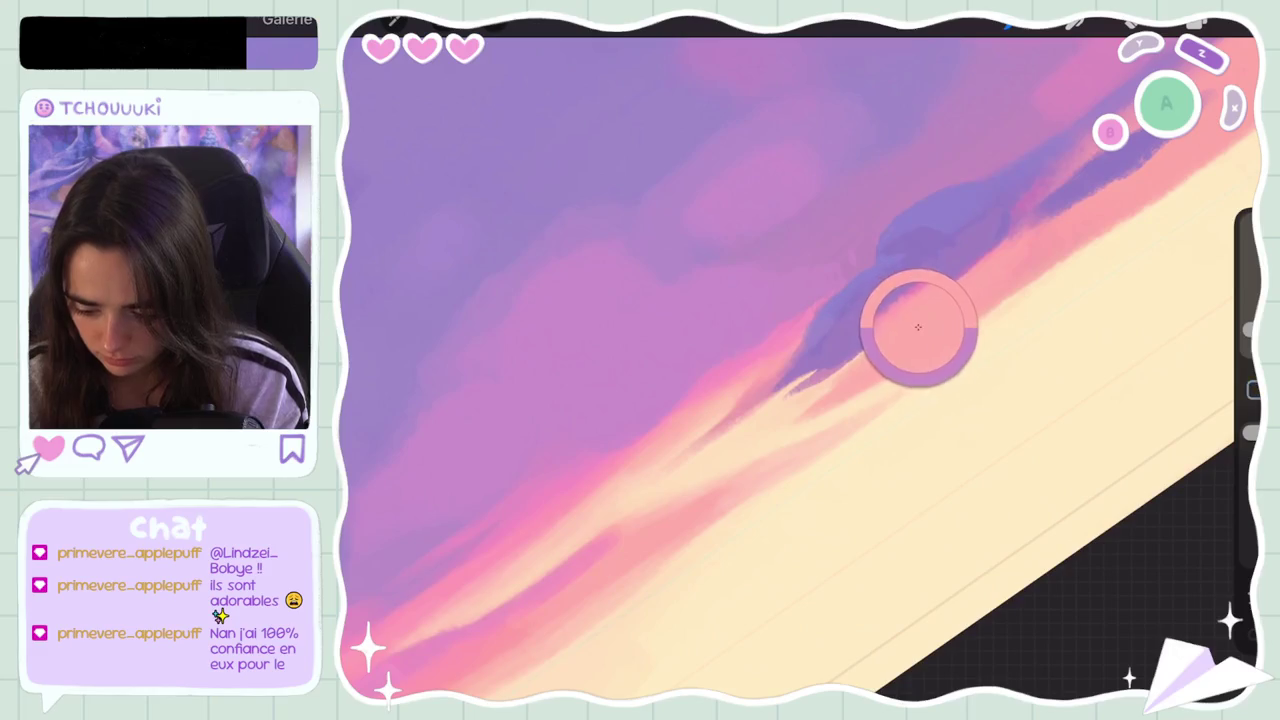
click(892, 240)
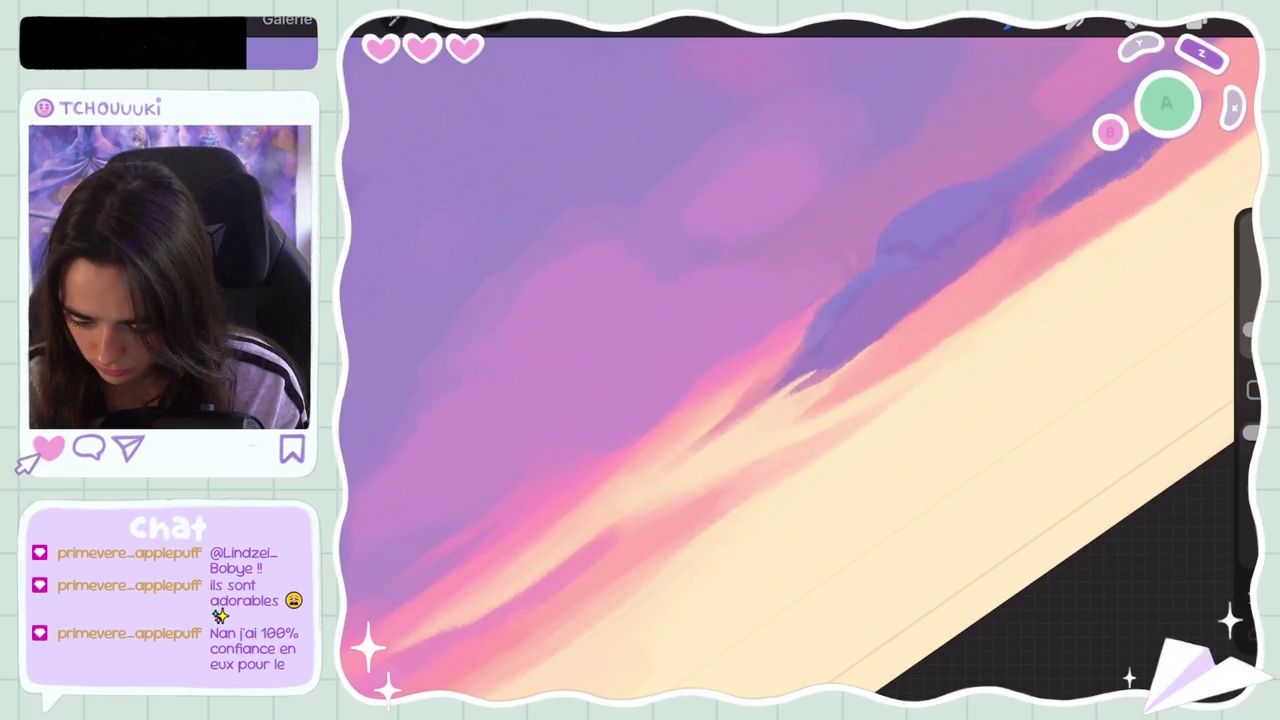
drag(843, 286, 976, 219)
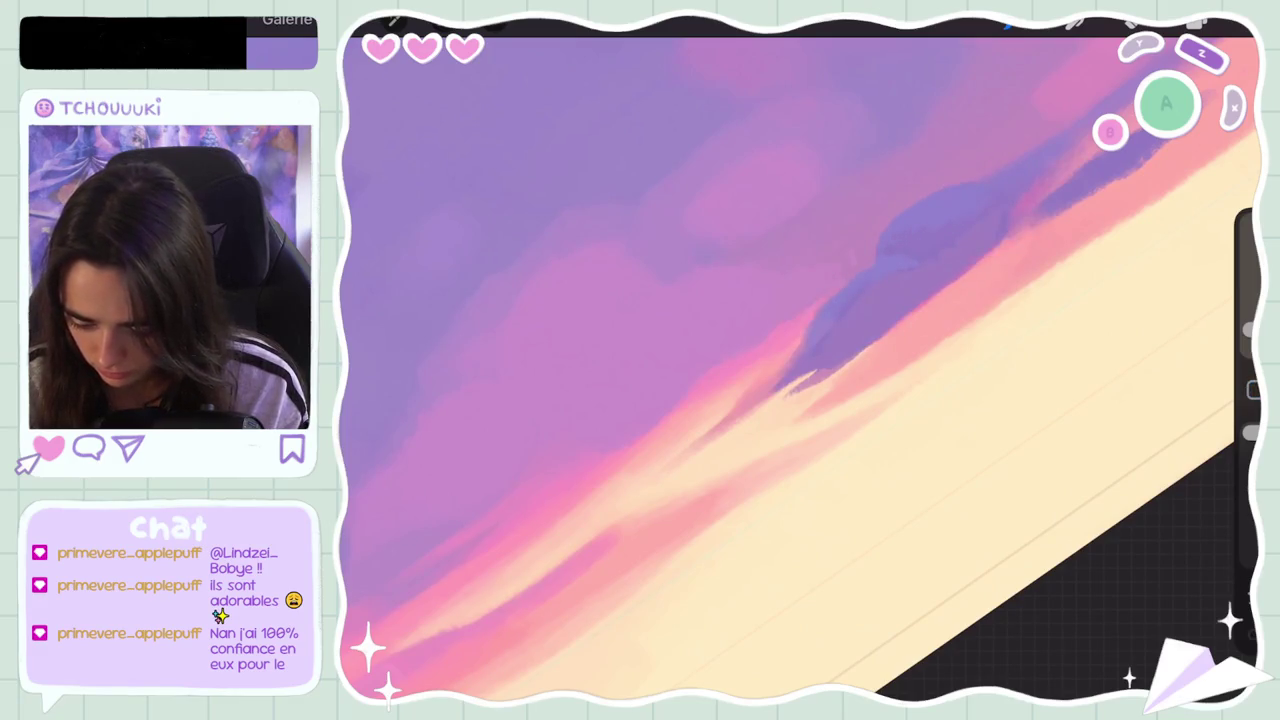
scroll(800, 360, down, 5)
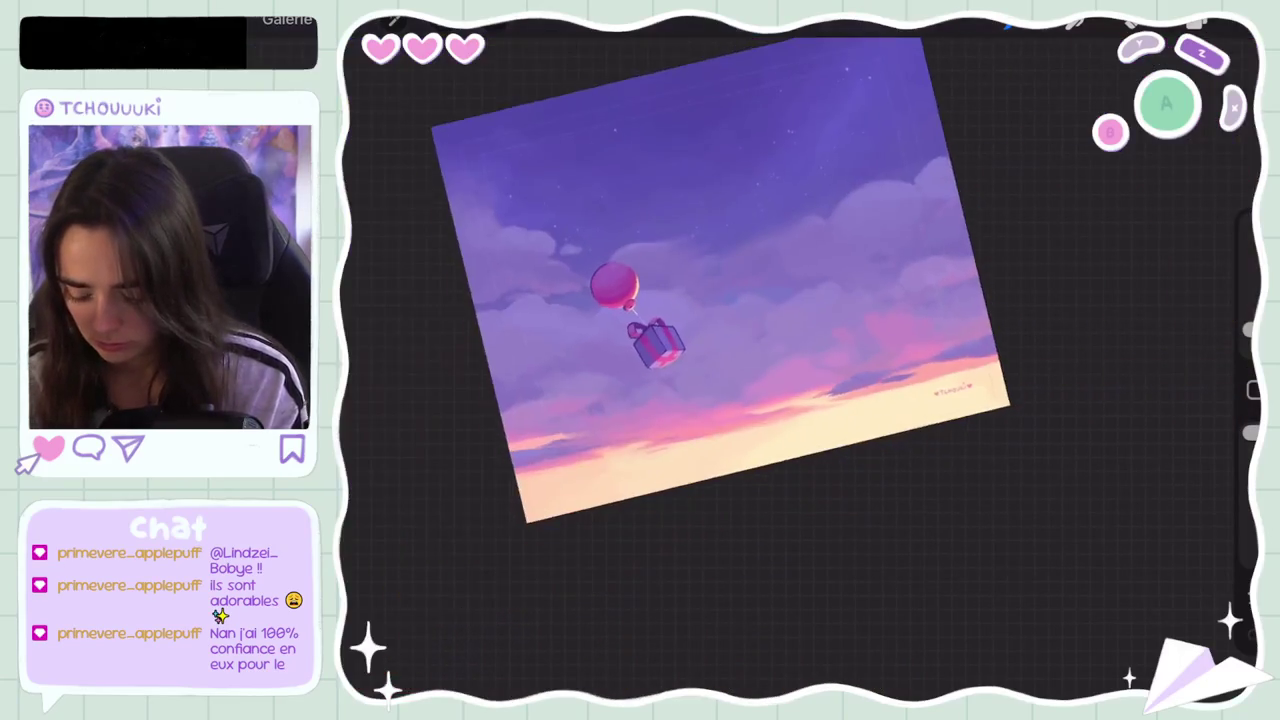
Step: Set the brush size to 4% and undo four strokes, including one under the gift box
scroll(720, 280, down, 3)
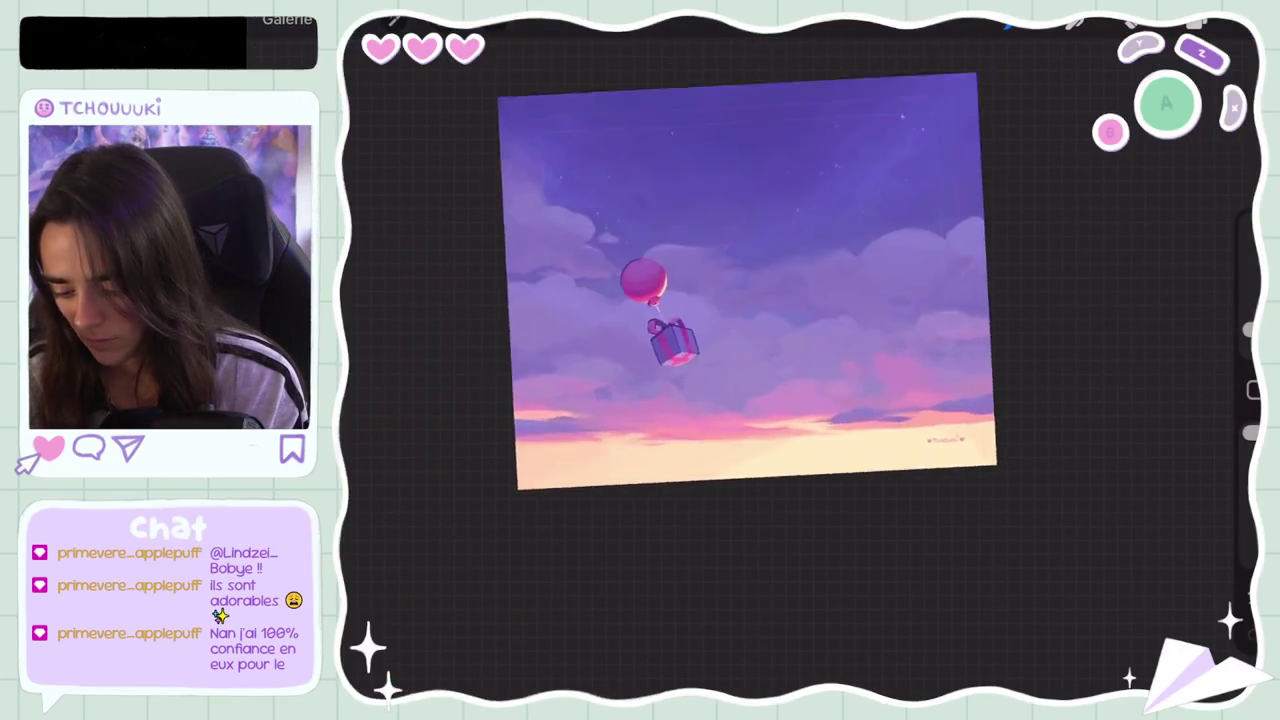
scroll(780, 380, down, 5)
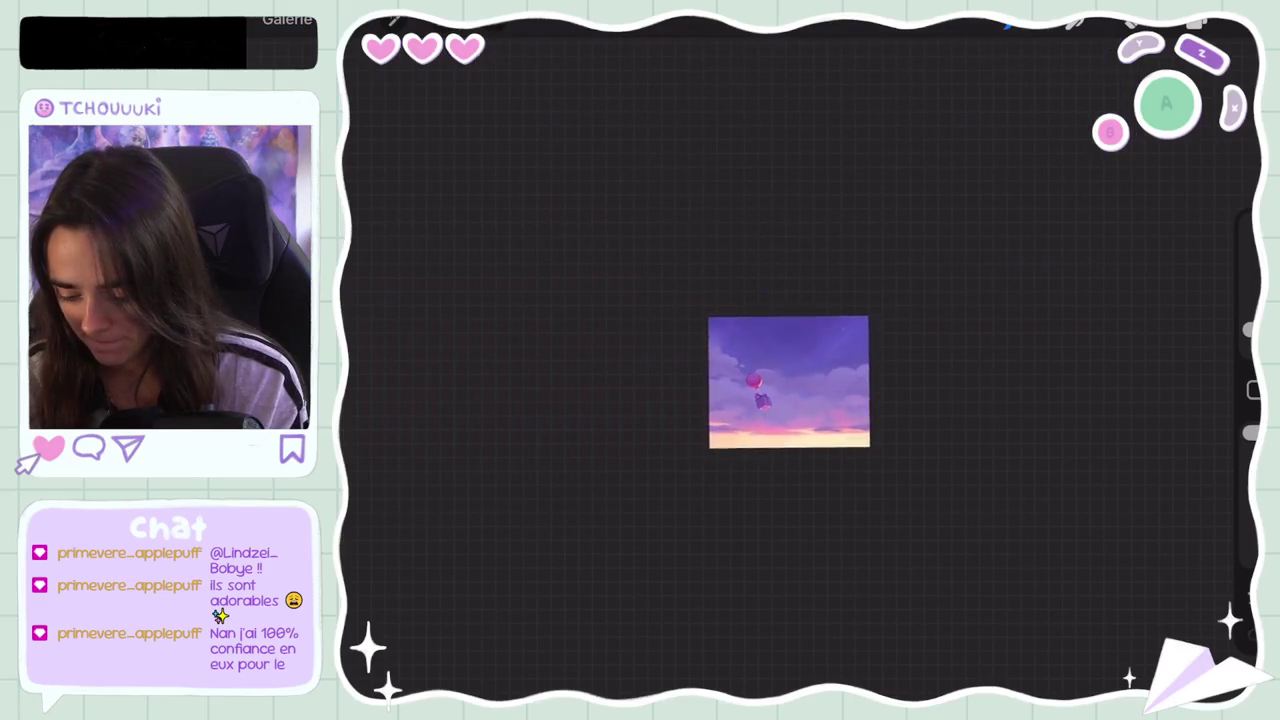
scroll(789, 382, up, 5)
drag(1250, 330, 1250, 315)
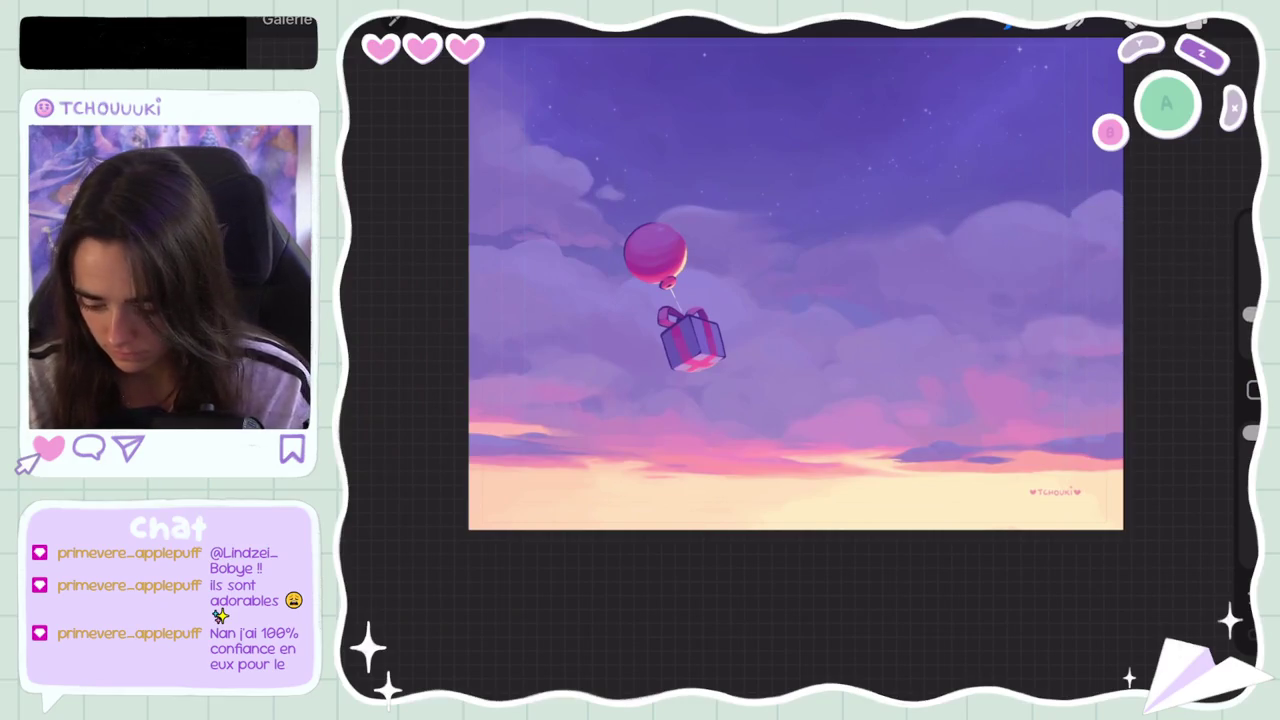
key(ctrl+z)
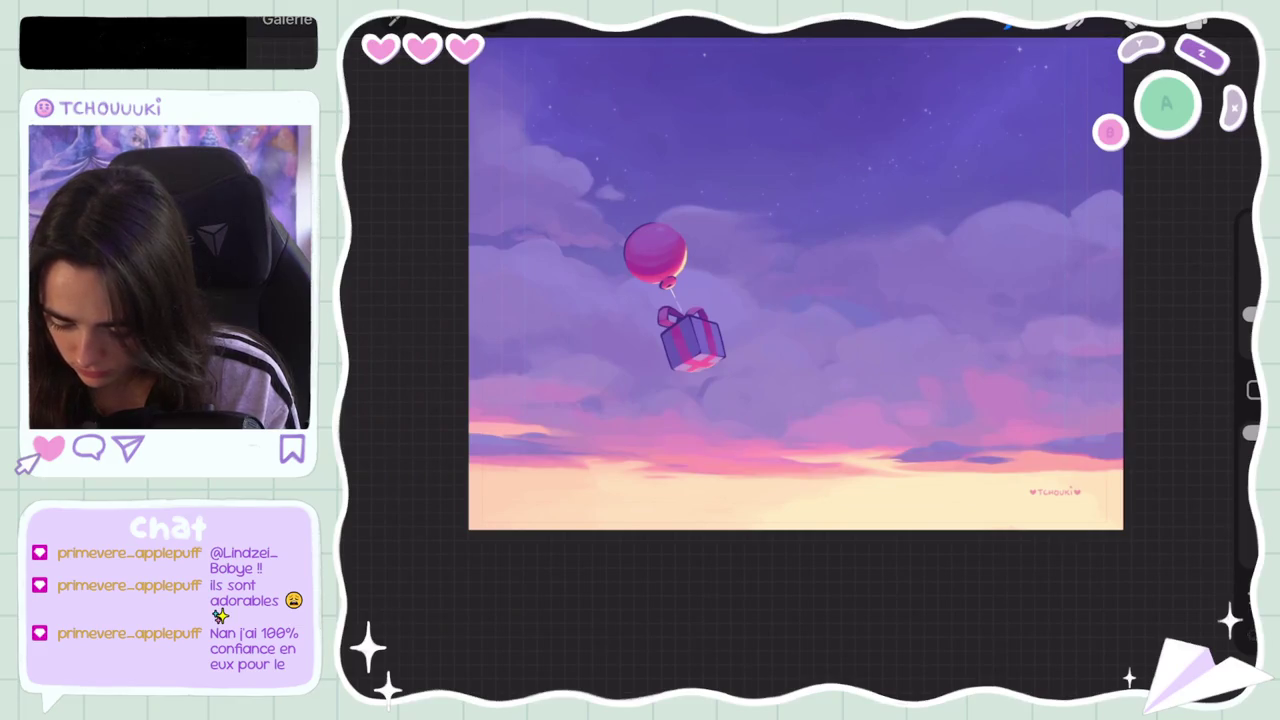
key(ctrl+z)
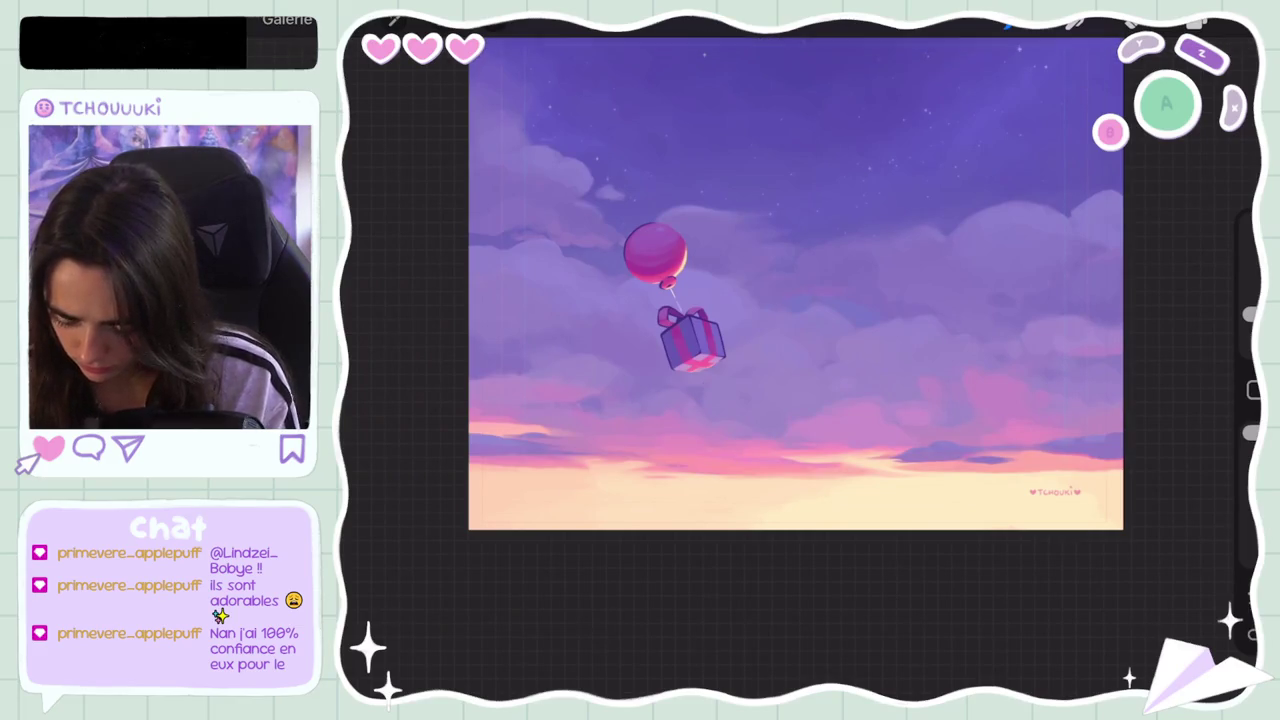
key(ctrl+z)
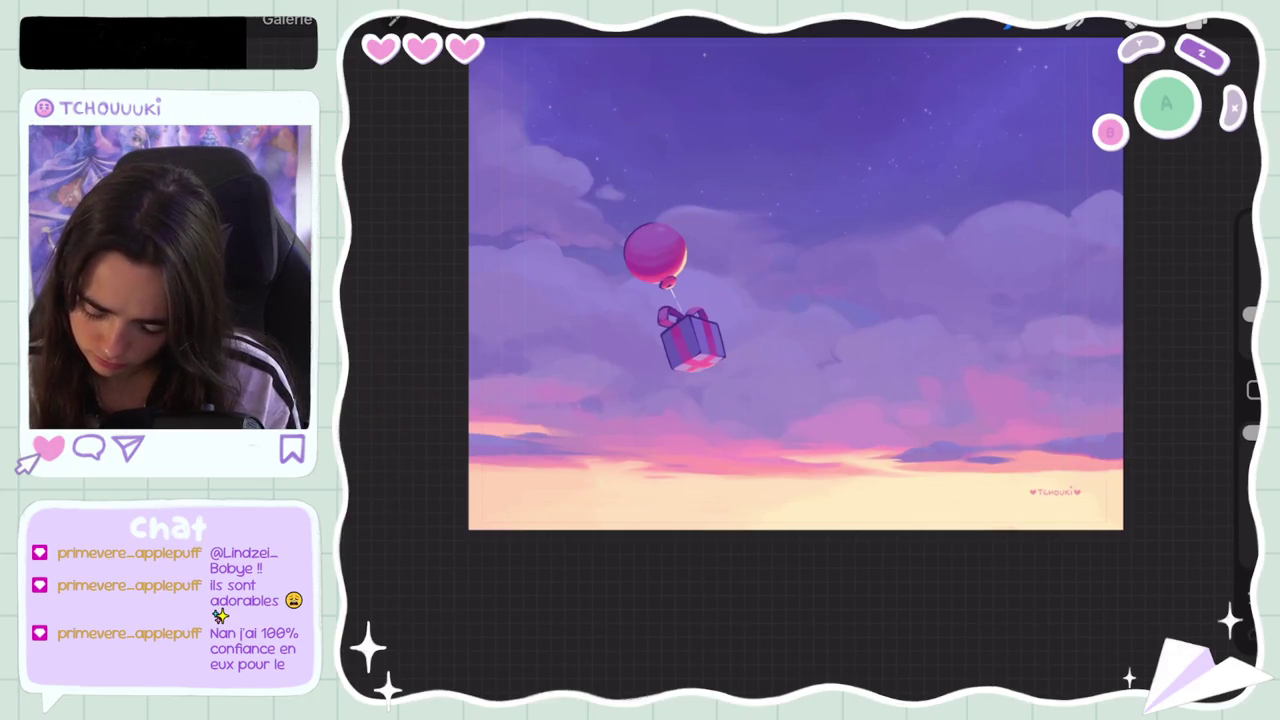
key(ctrl+z)
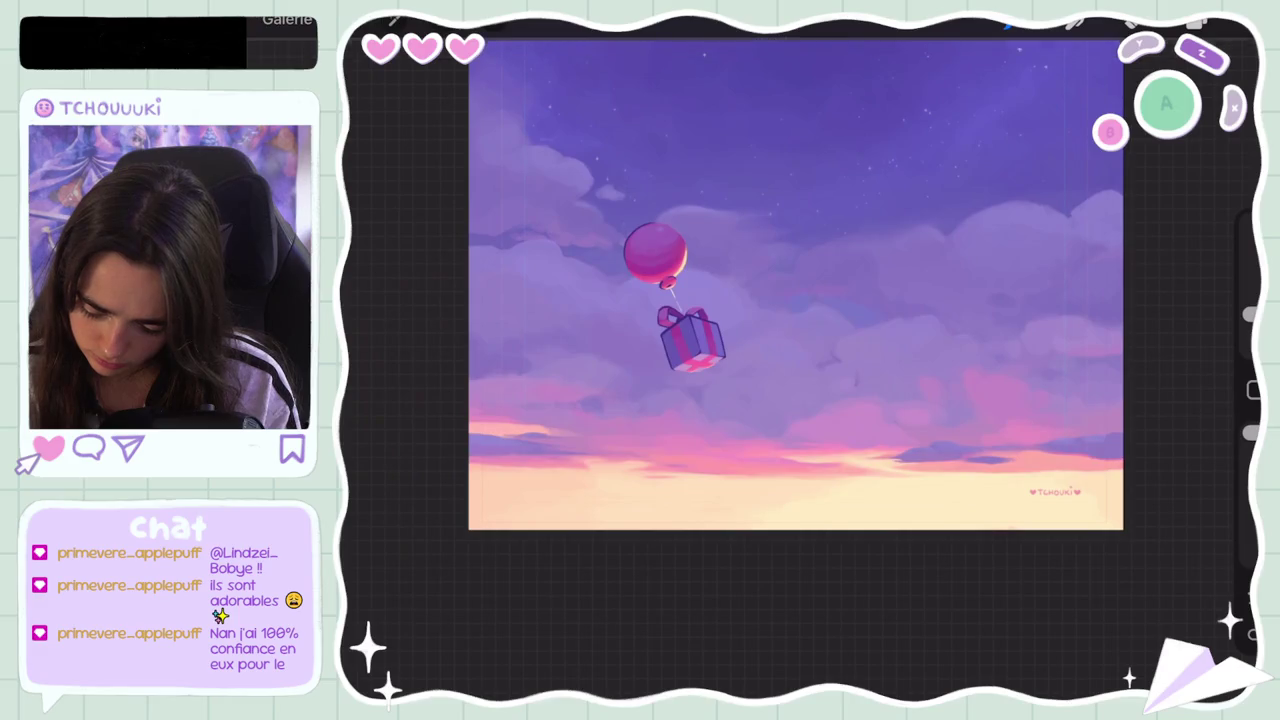
Step: Undo small trial marks on the right-side clouds while sampling cloud colours
drag(884, 398, 890, 418)
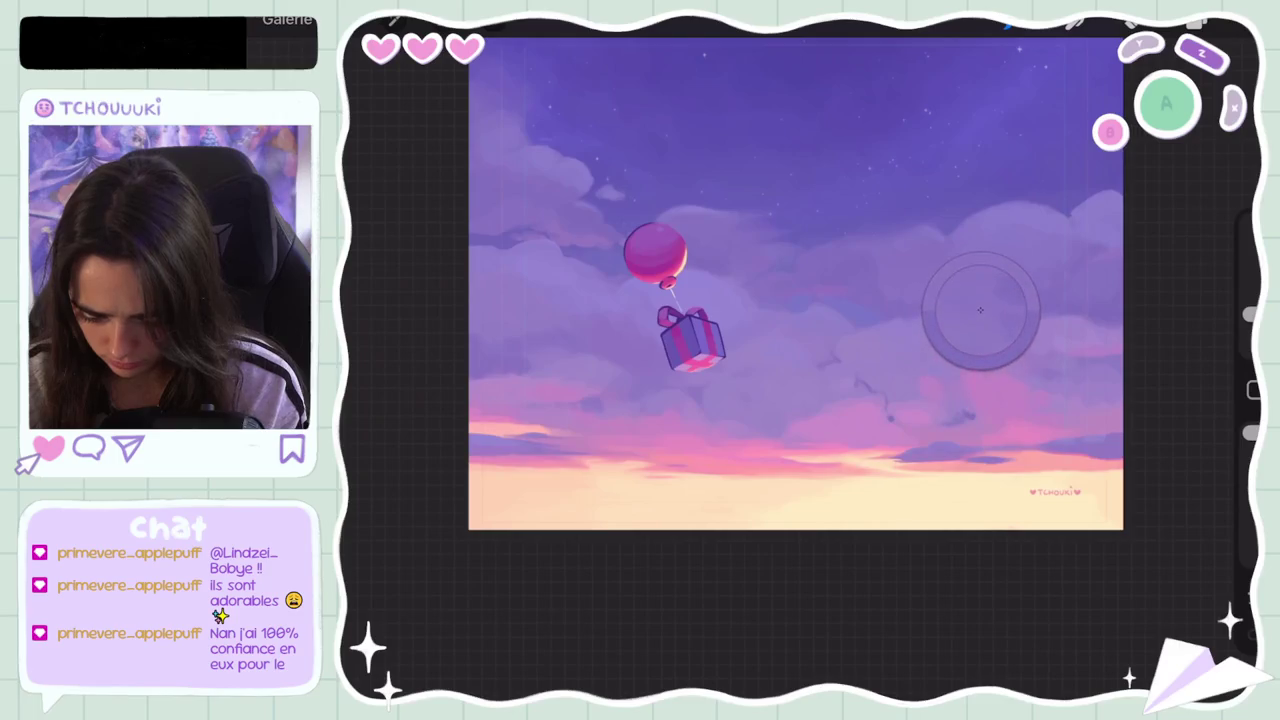
key(ctrl+z)
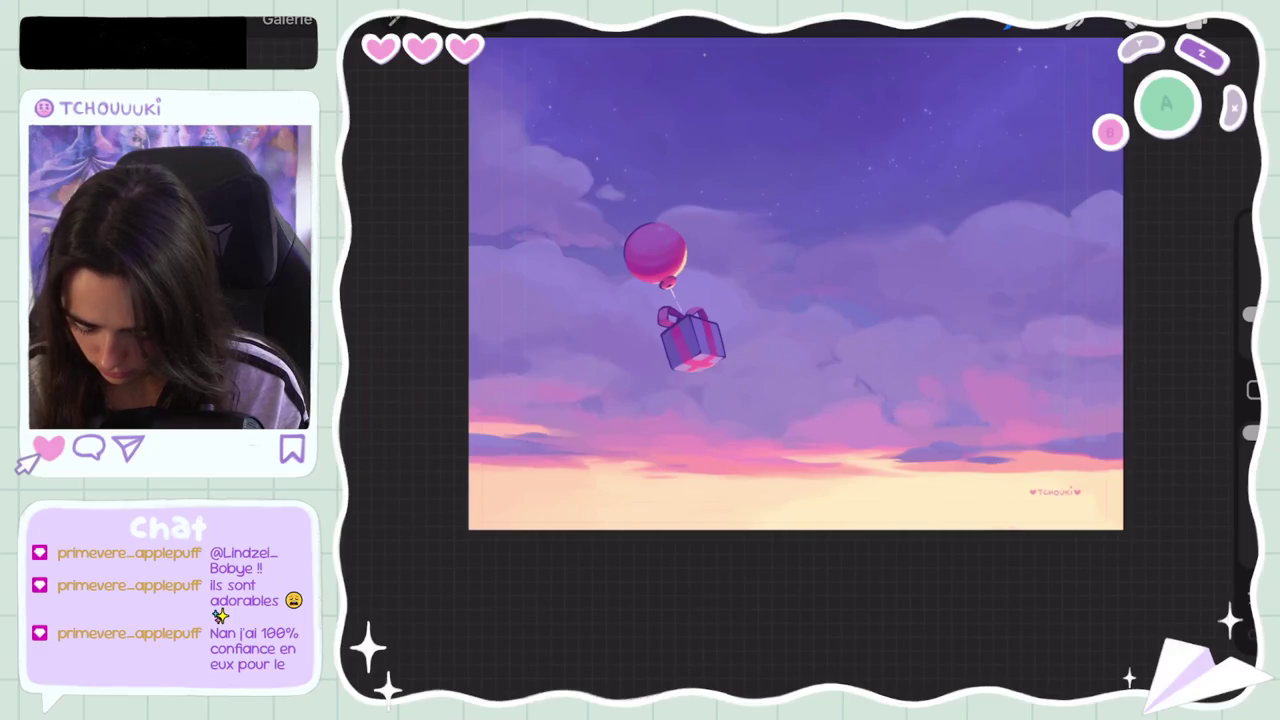
click(848, 396)
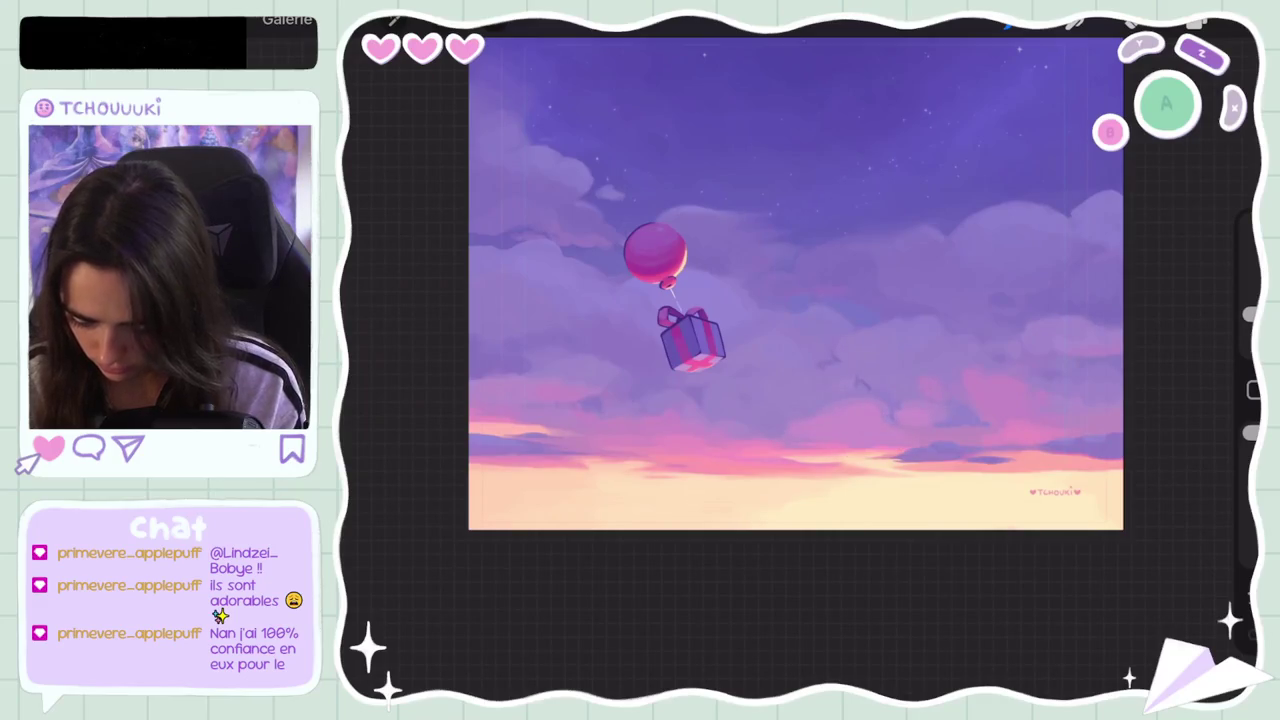
key(ctrl+z)
drag(914, 425, 1066, 409)
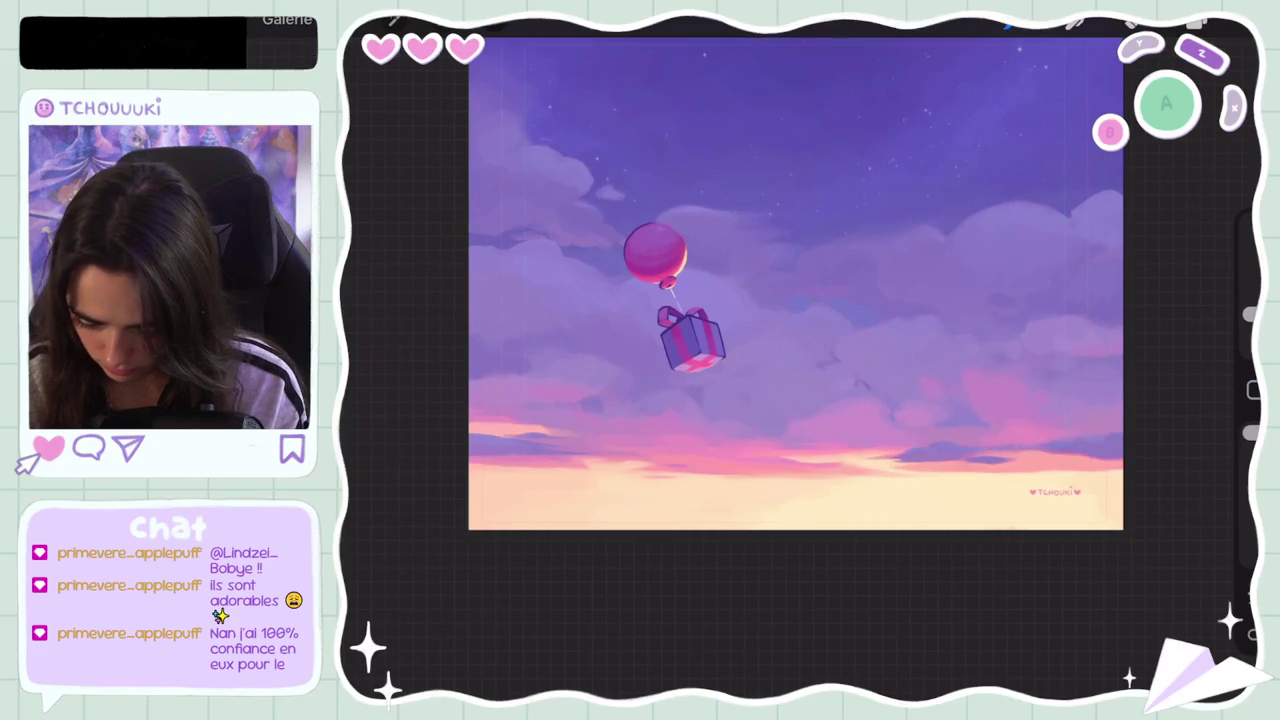
key(ctrl+z)
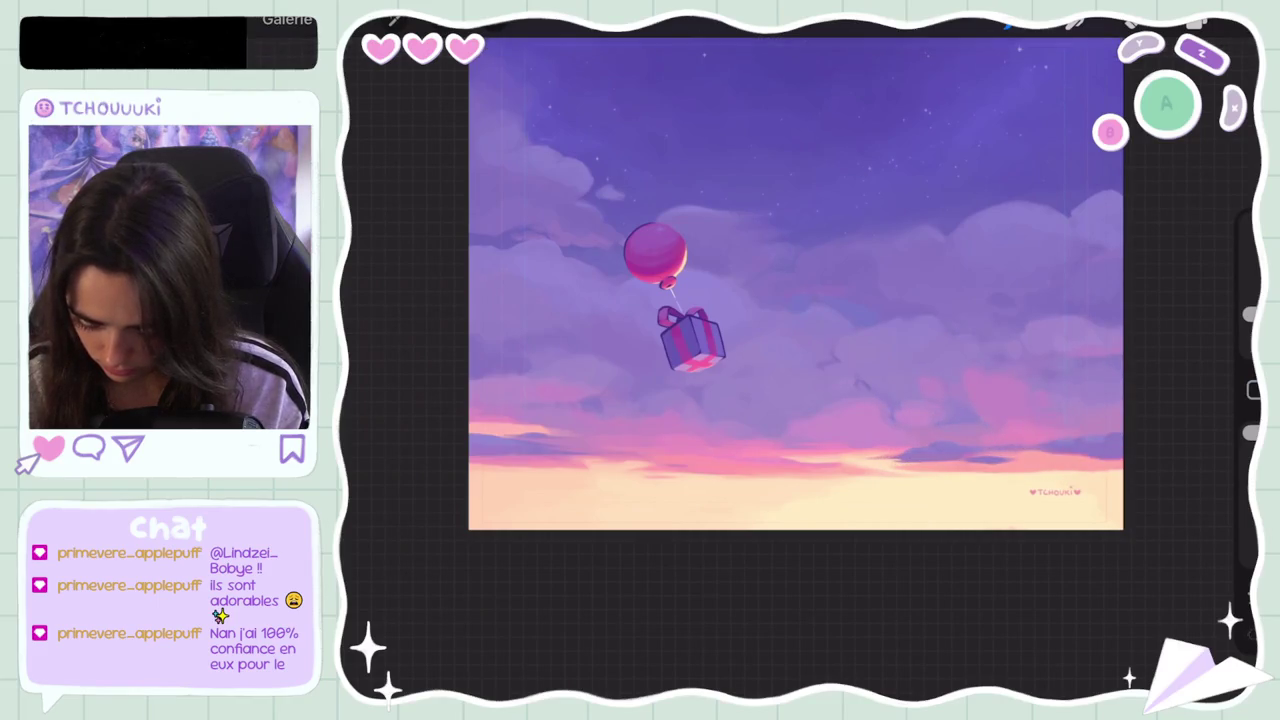
scroll(795, 290, down, 5)
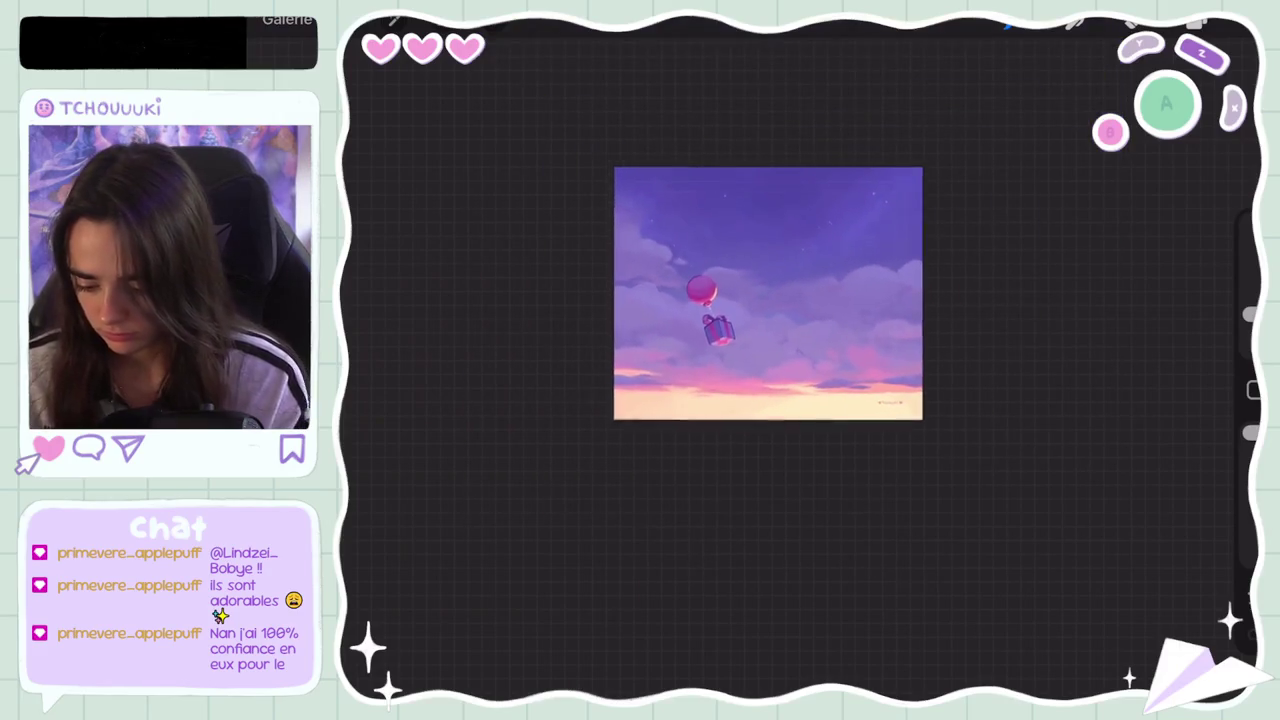
Step: Undo three more sky brush strokes, then tilt the canvas and zoom in on the balloon
scroll(768, 290, down, 3)
scroll(784, 368, up, 4)
scroll(794, 328, up, 2)
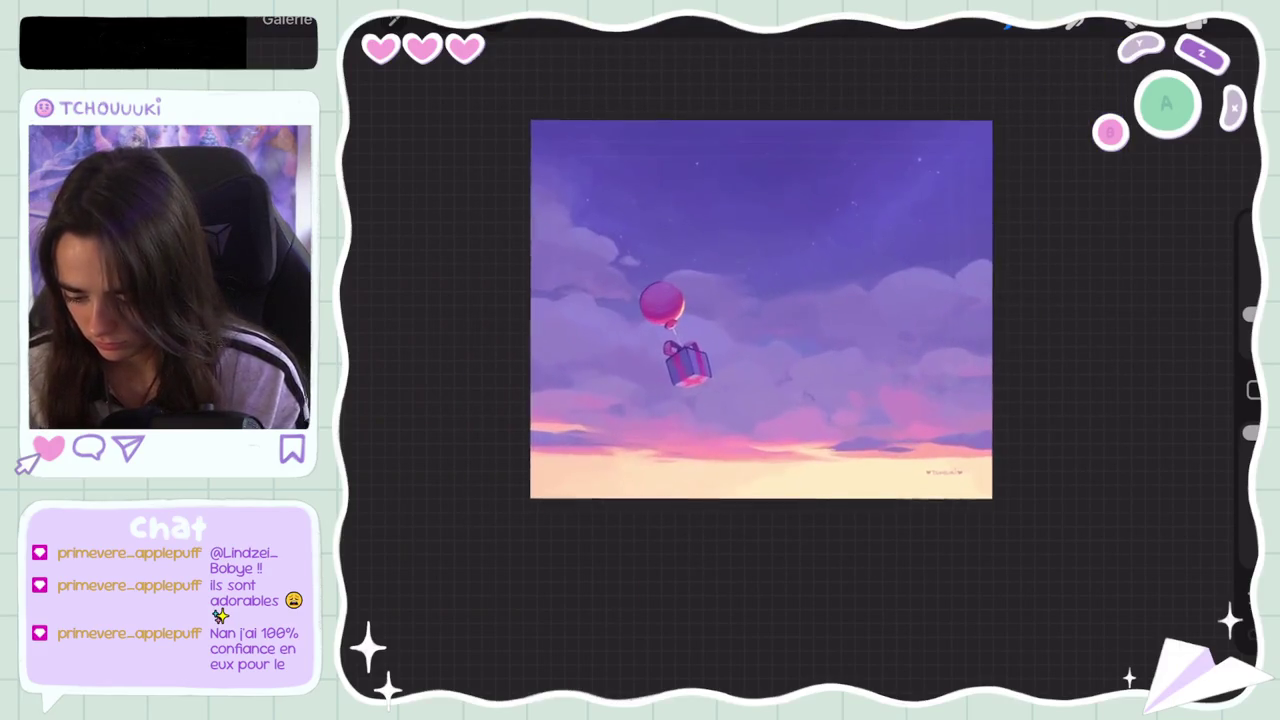
key(ctrl+z)
scroll(794, 328, up, 4)
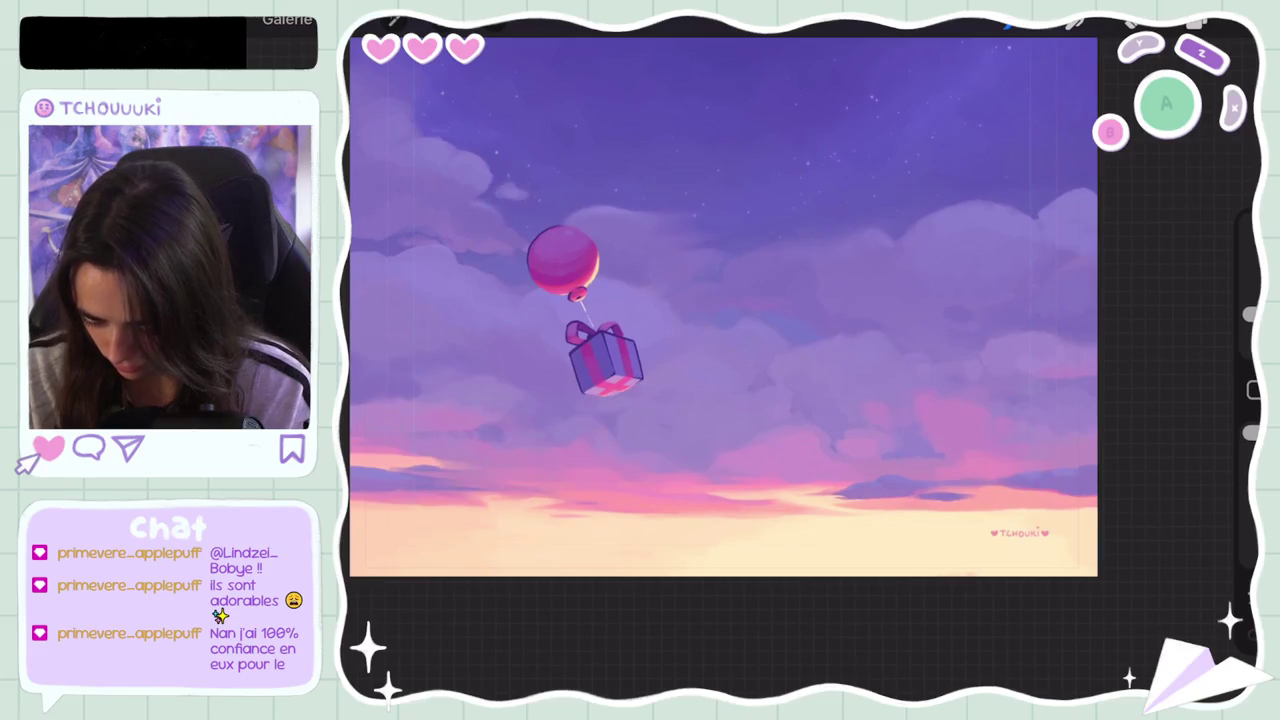
key(ctrl+z)
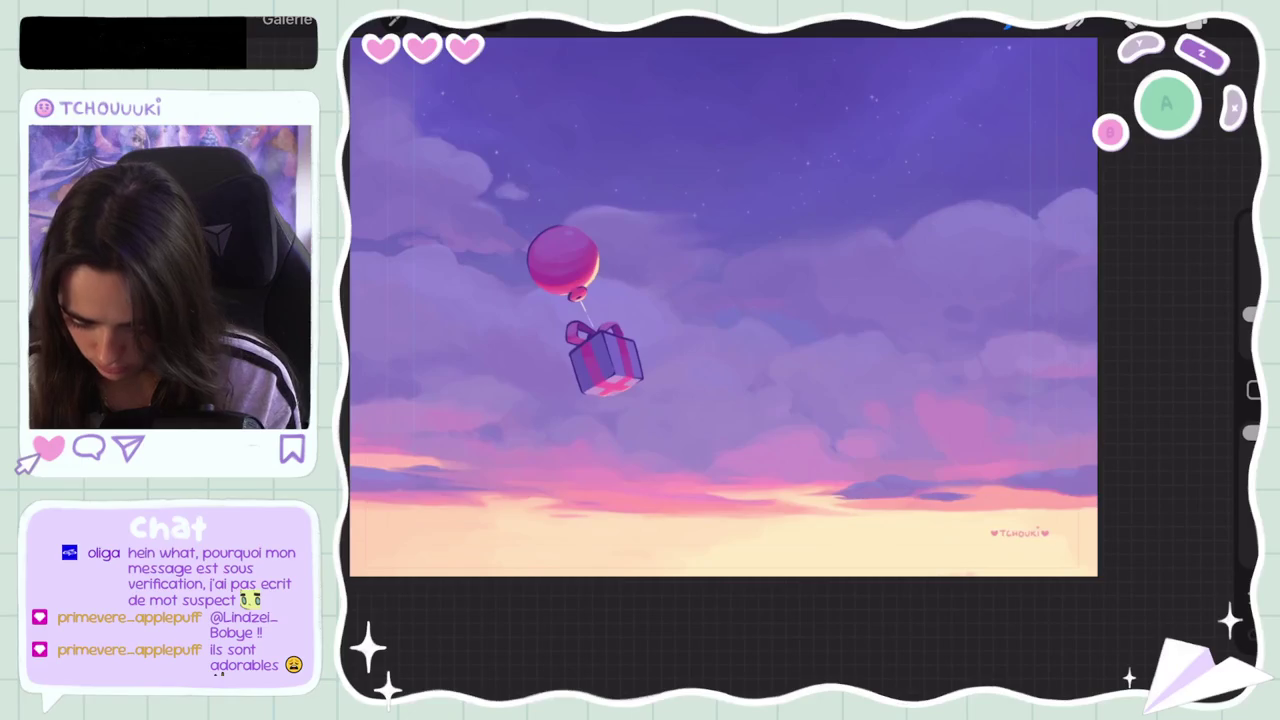
key(ctrl+z)
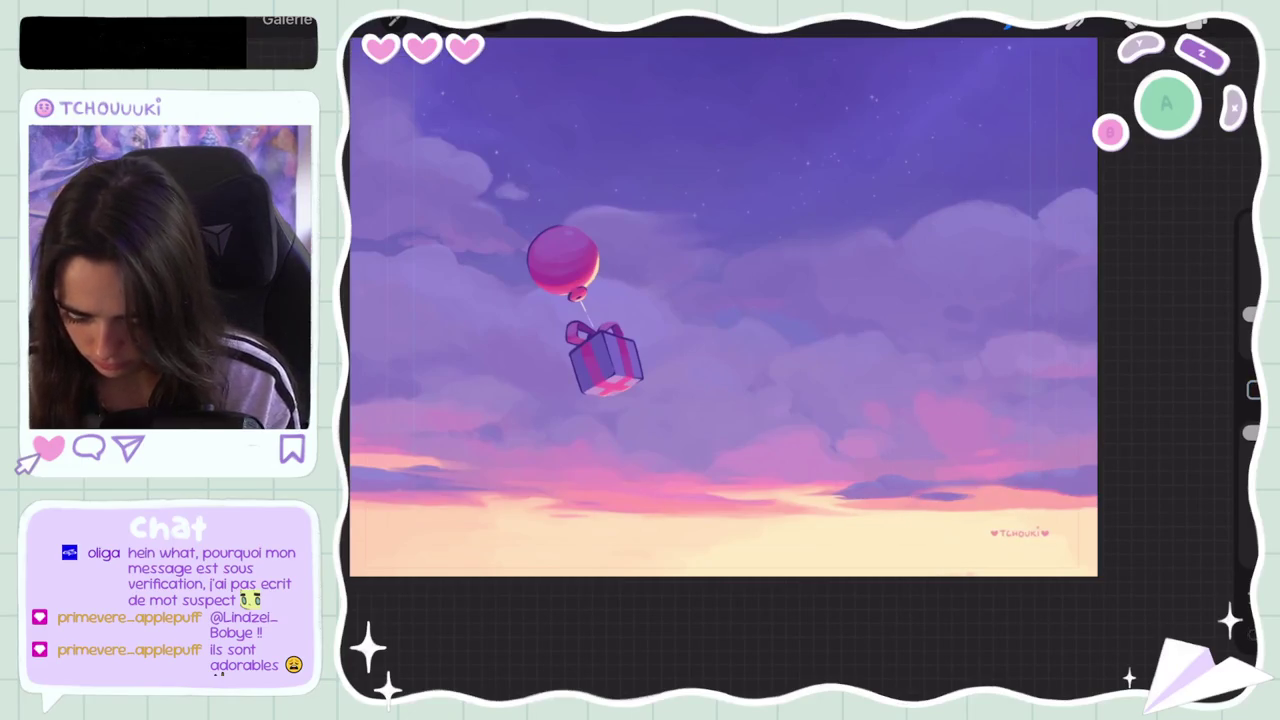
drag(723, 306, 650, 400)
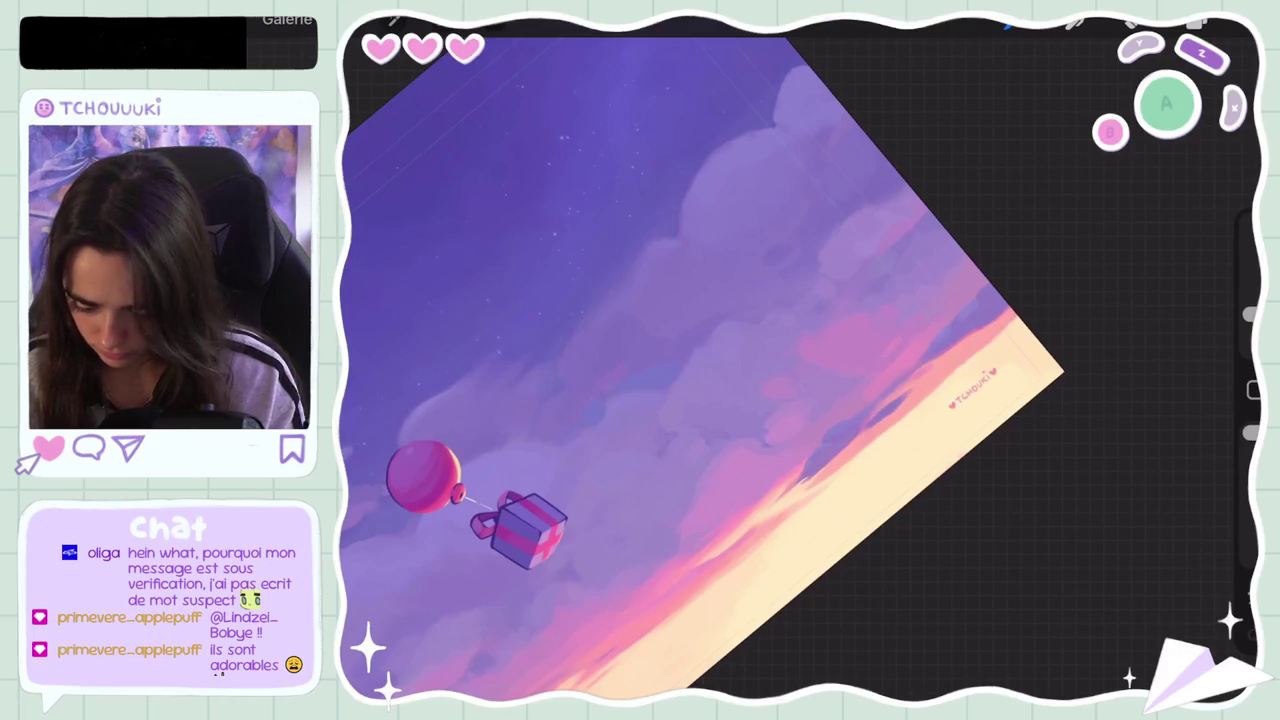
Step: Undo three sky strokes, checking the current colour in the colour panel twice
key(ctrl+z)
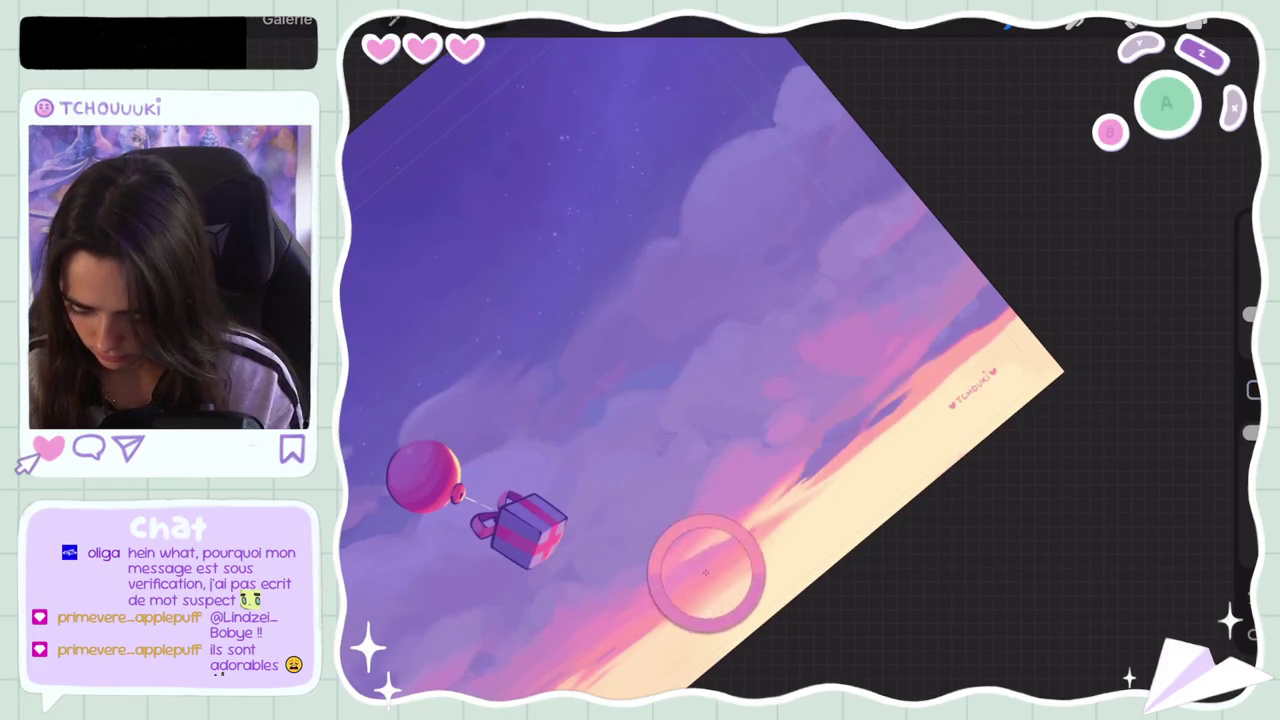
key(ctrl+z)
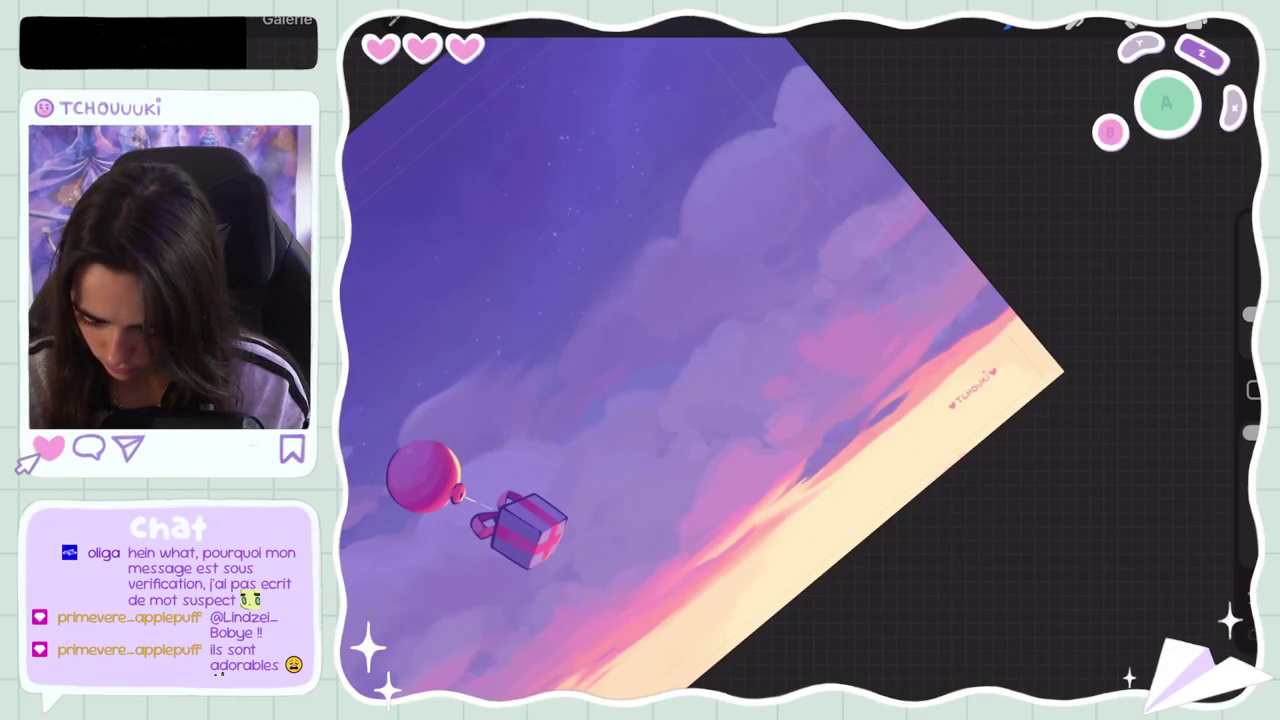
key(c)
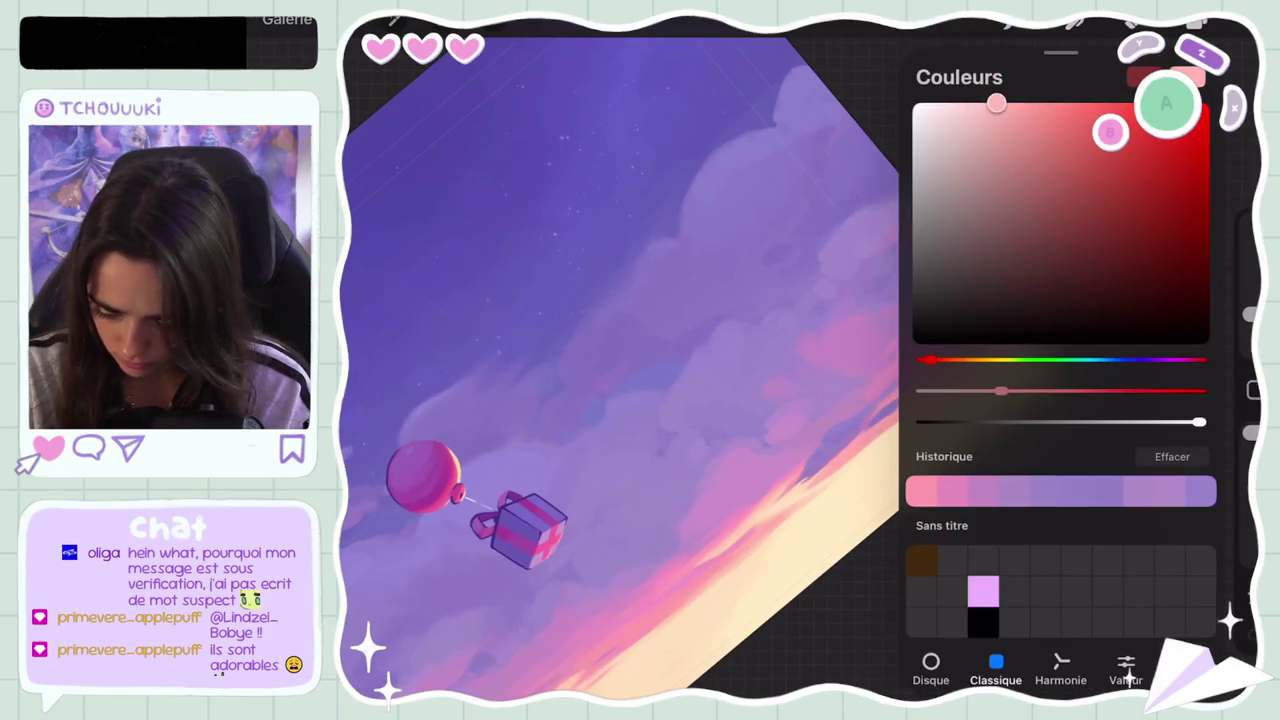
key(c)
key(ctrl+z)
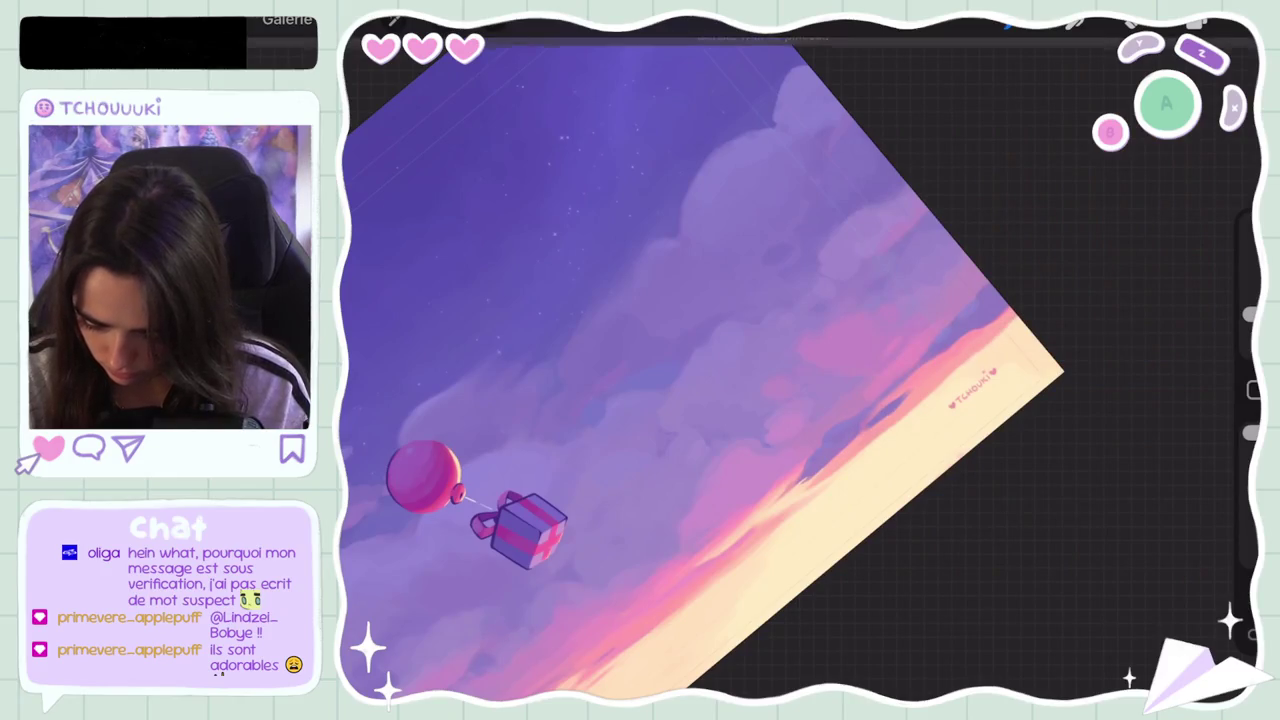
key(c)
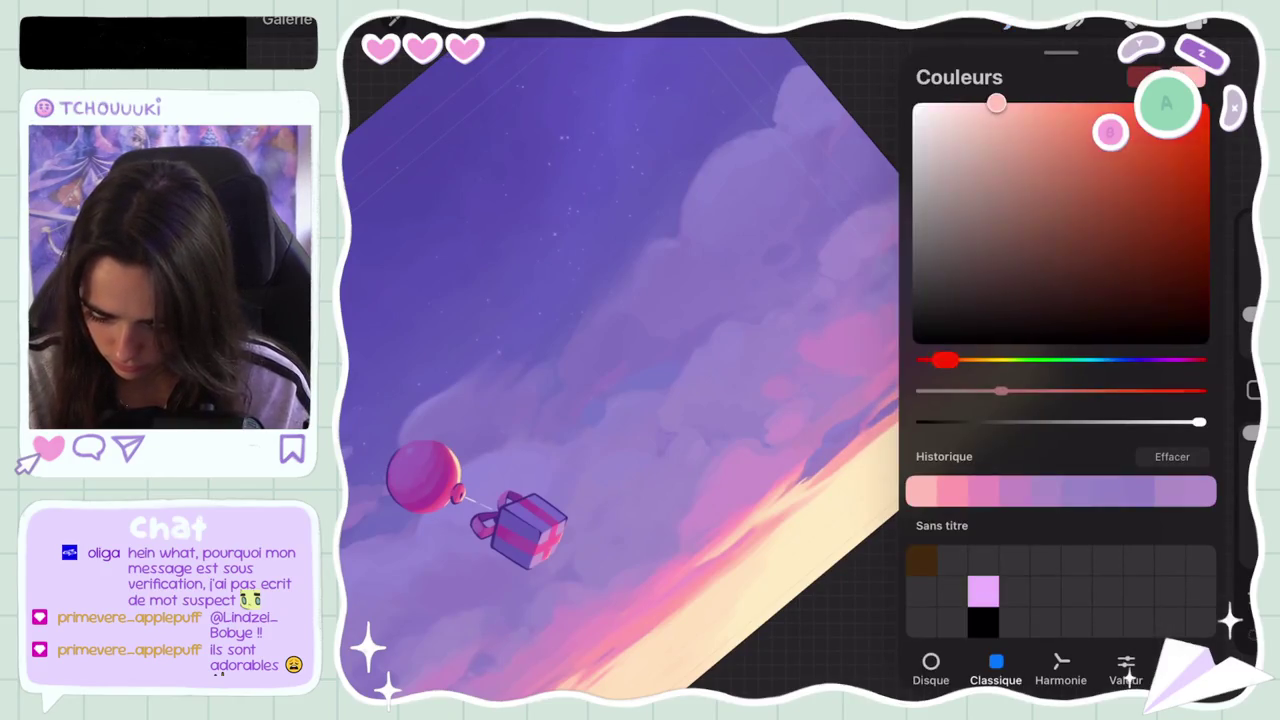
key(c)
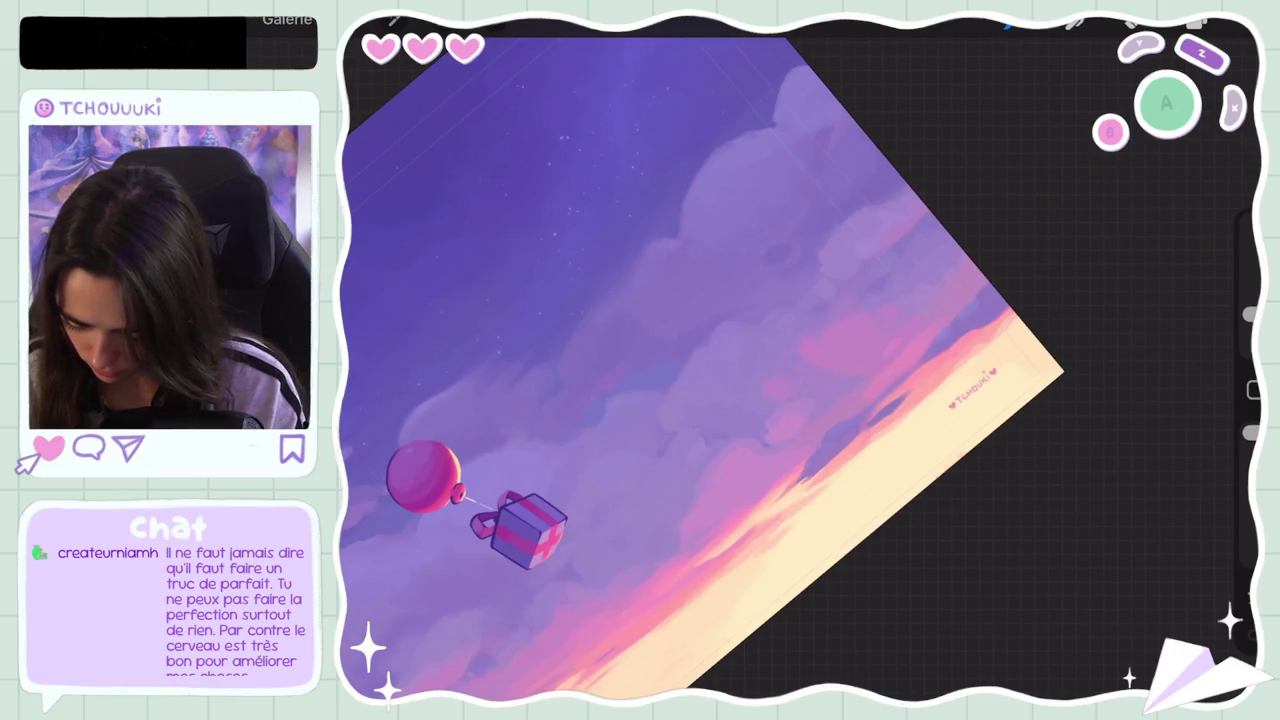
Step: Undo one more brush stroke and pinch to reframe the canvas
scroll(700, 368, down, 5)
scroll(700, 368, up, 5)
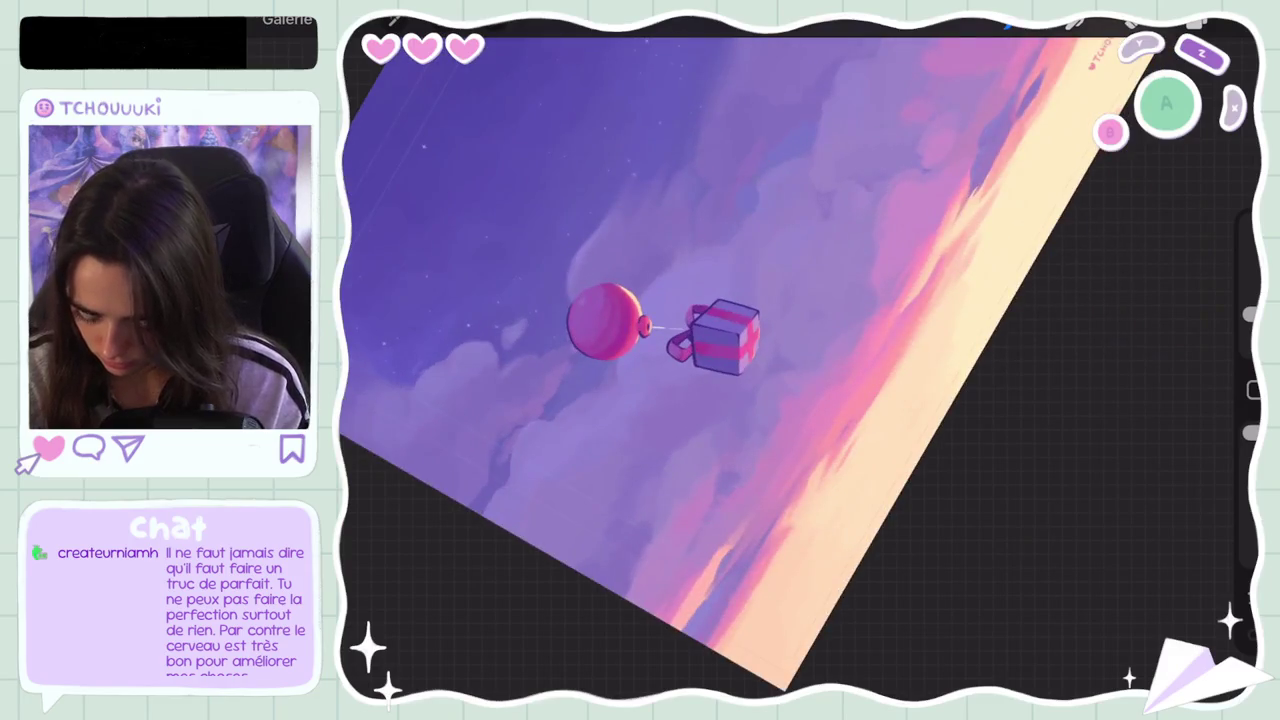
key(ctrl+z)
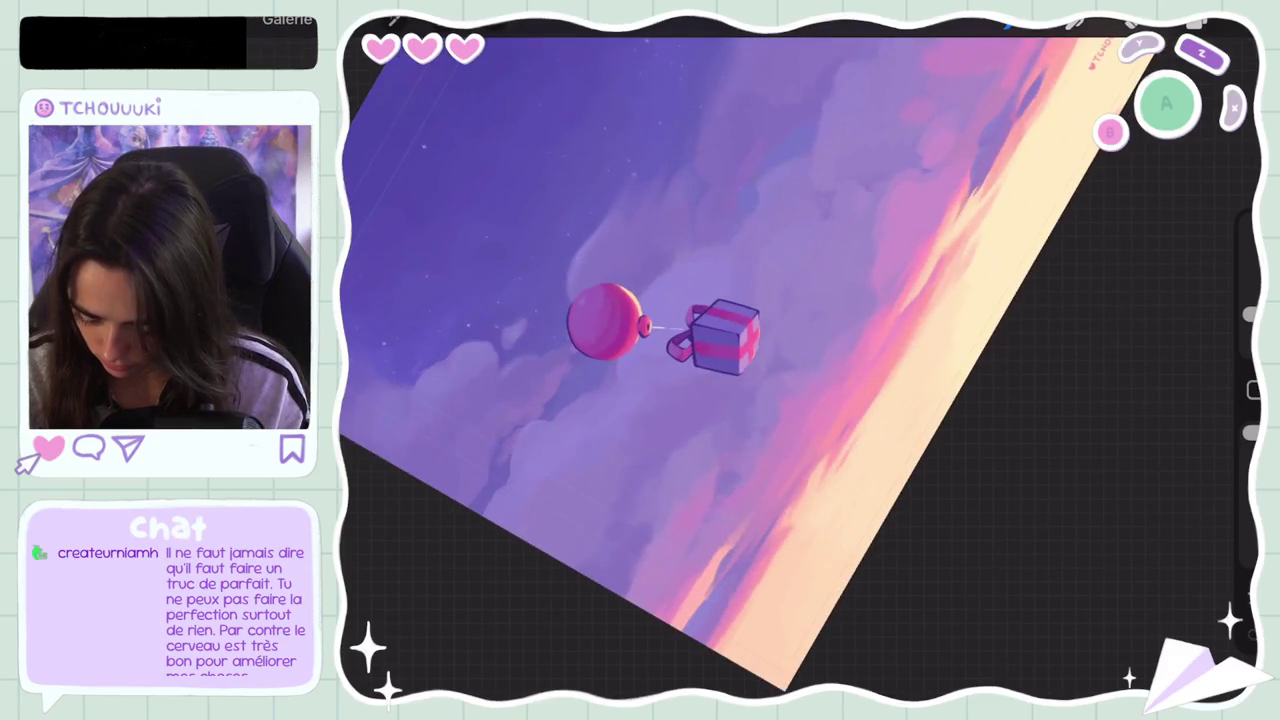
scroll(760, 350, down, 3)
scroll(800, 350, down, 5)
scroll(860, 360, up, 3)
scroll(860, 360, up, 2)
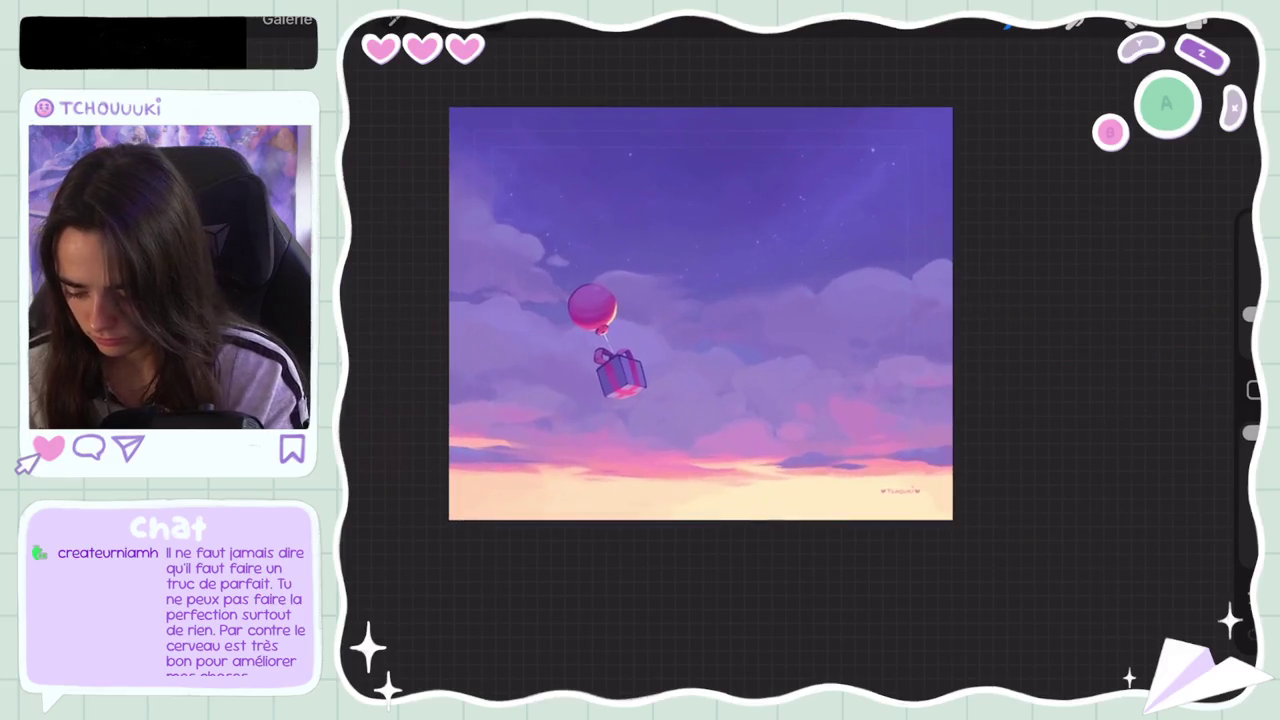
scroll(800, 360, up, 4)
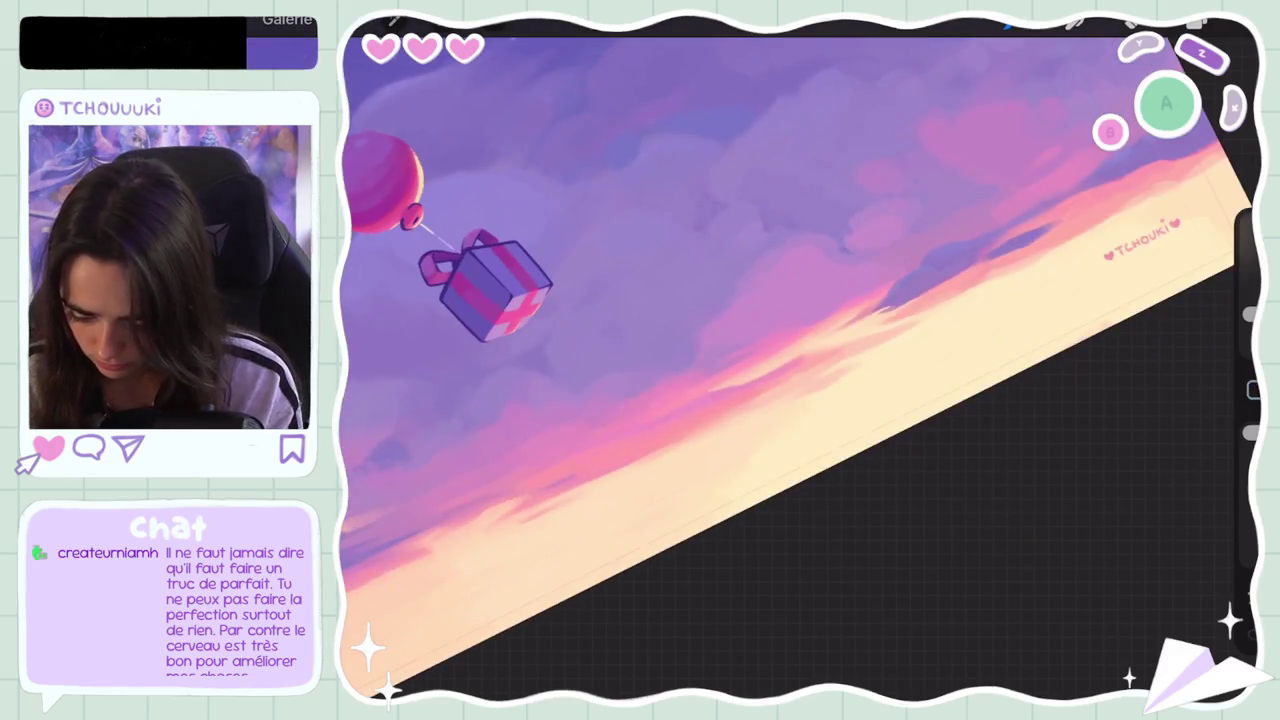
Step: Paint cream strokes over the pink streaks near the horizon, then undo the last one
scroll(800, 360, up, 3)
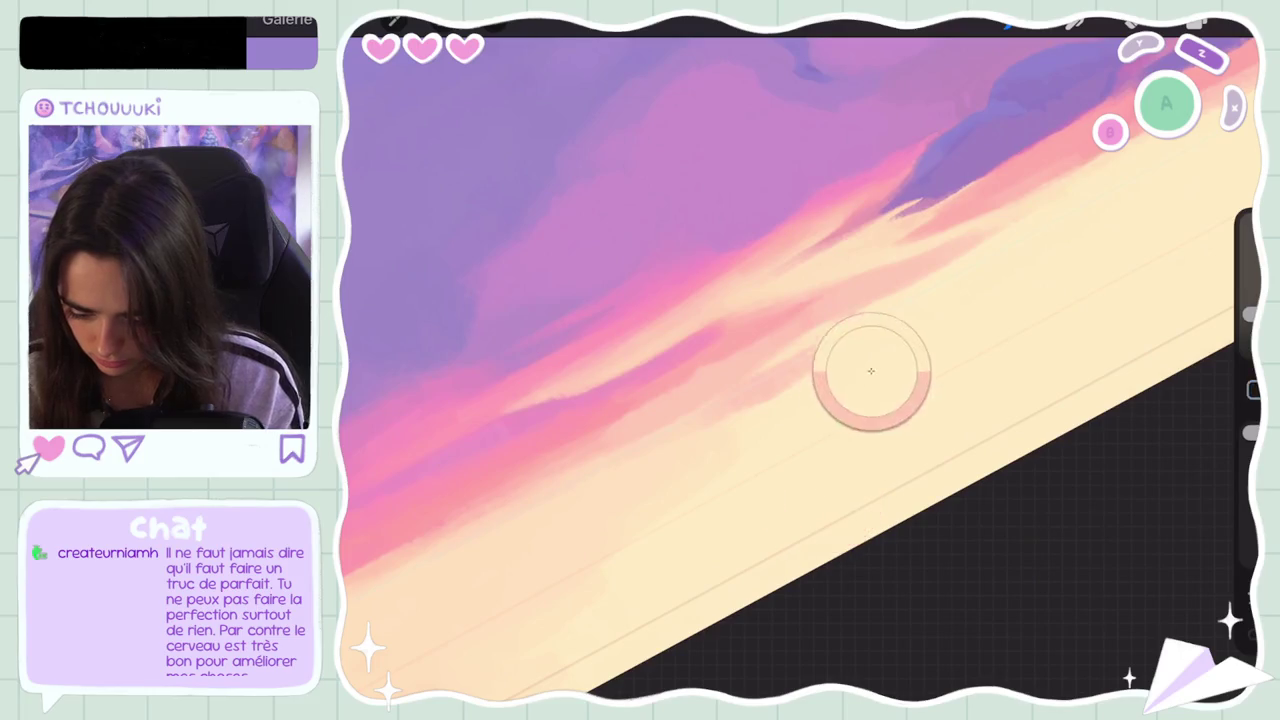
drag(995, 233, 840, 315)
mouse_move(898, 272)
mouse_down()
mouse_move(795, 336)
mouse_move(762, 400)
mouse_move(606, 468)
mouse_up()
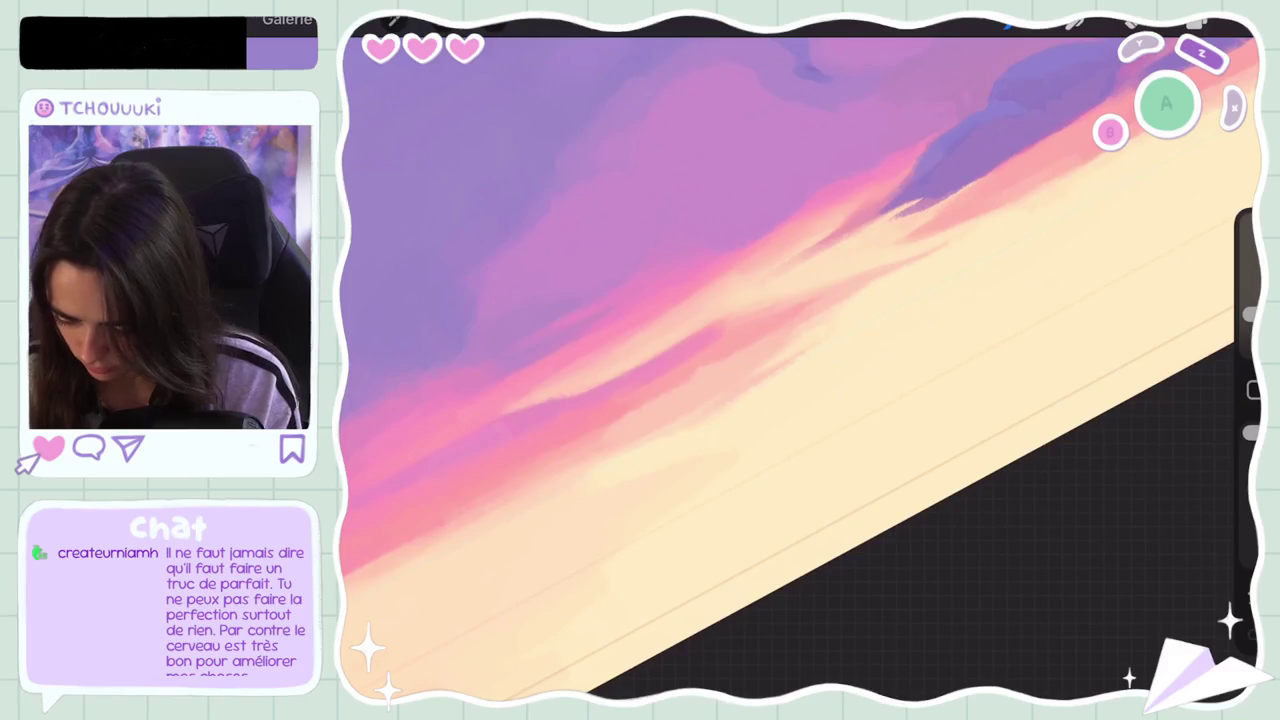
key(ctrl+z)
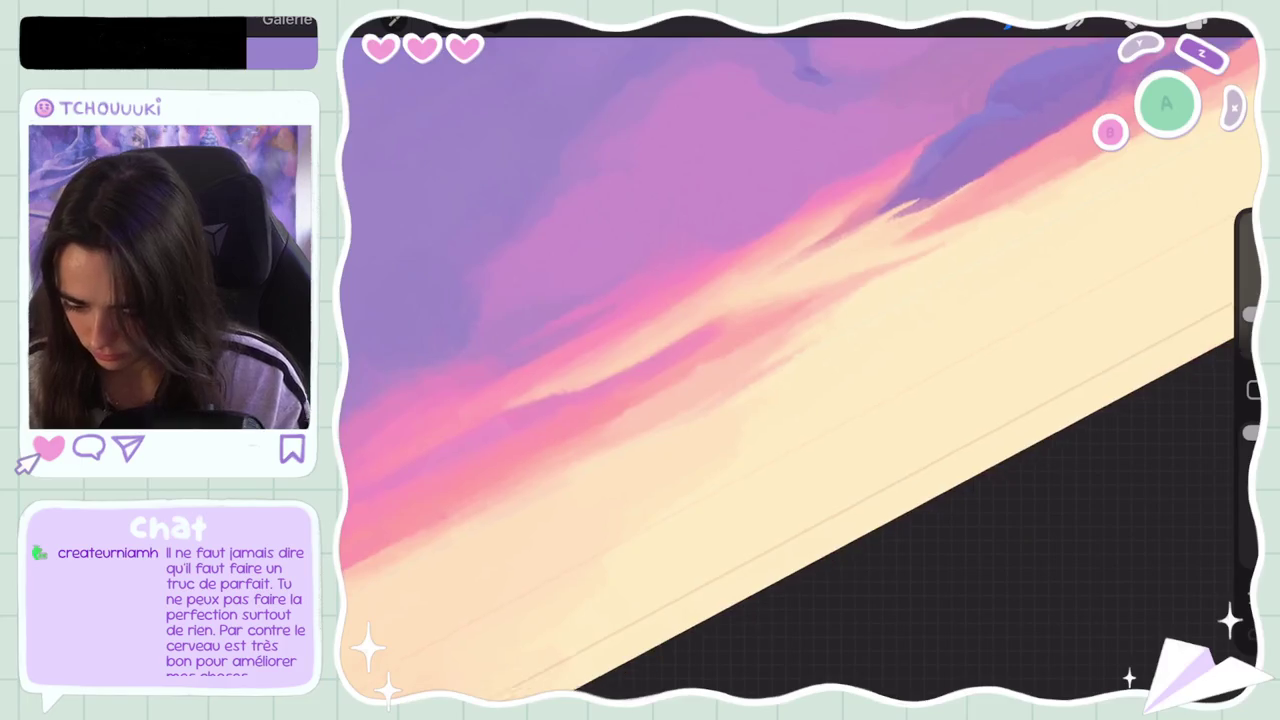
scroll(800, 360, down, 5)
scroll(500, 320, up, 5)
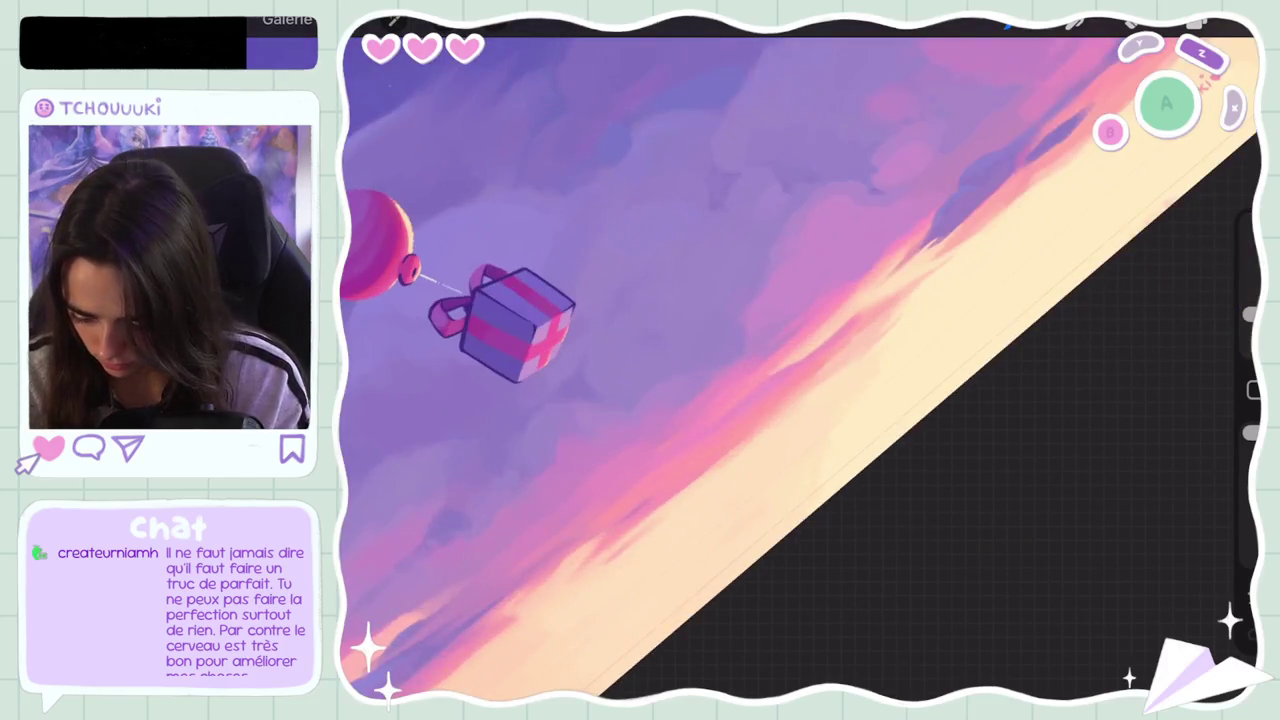
Step: Sample cream from the horizon glow, enlarge the brush and lower its opacity, and undo a small stroke
drag(851, 474, 866, 429)
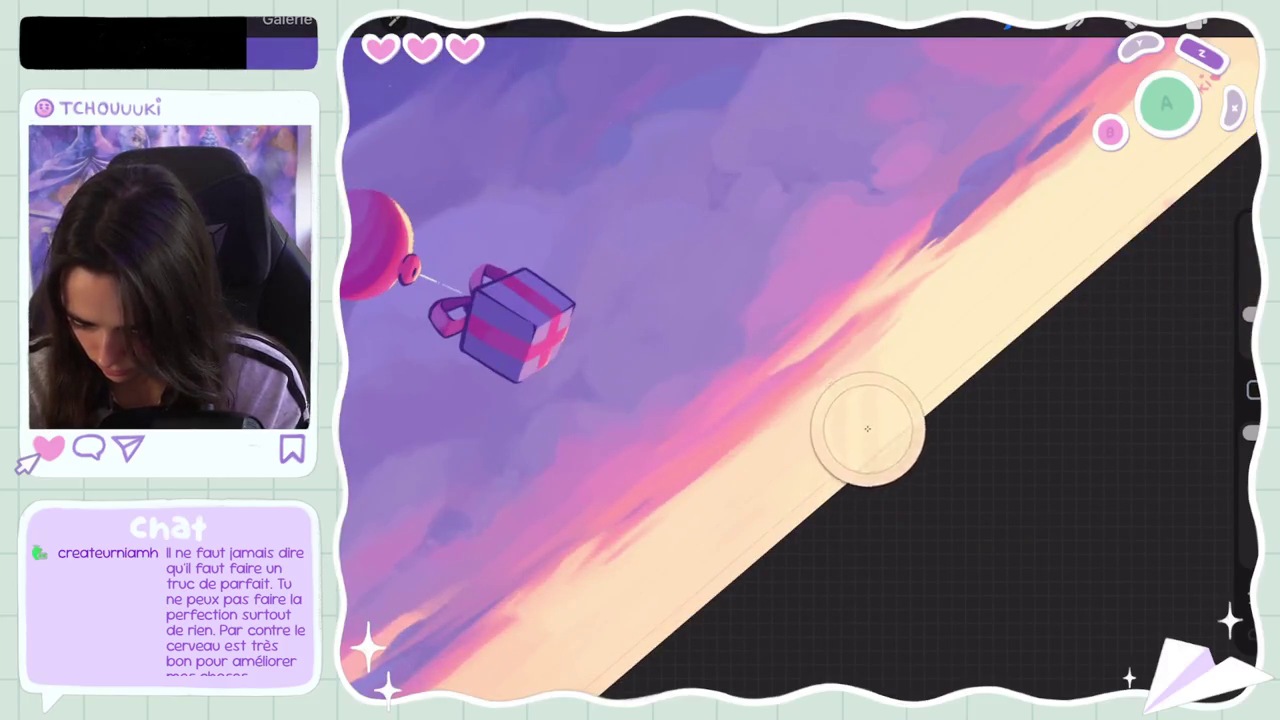
drag(791, 457, 886, 380)
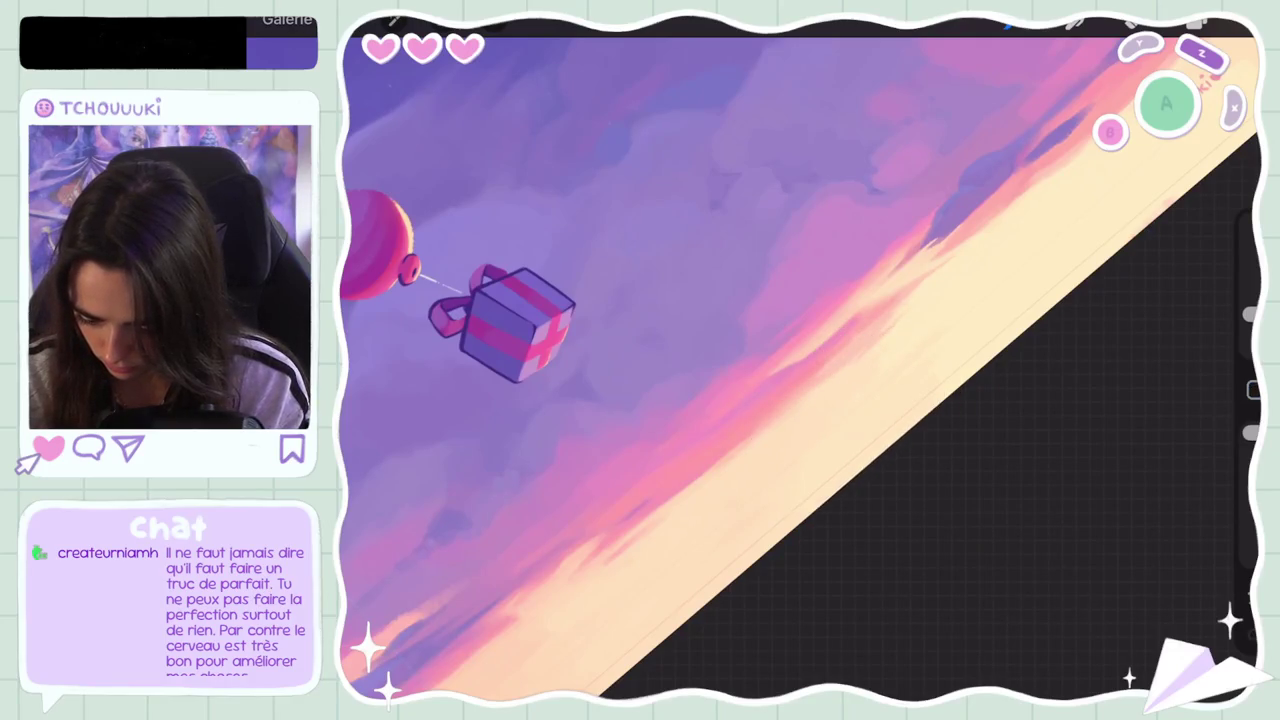
drag(1250, 315, 1250, 297)
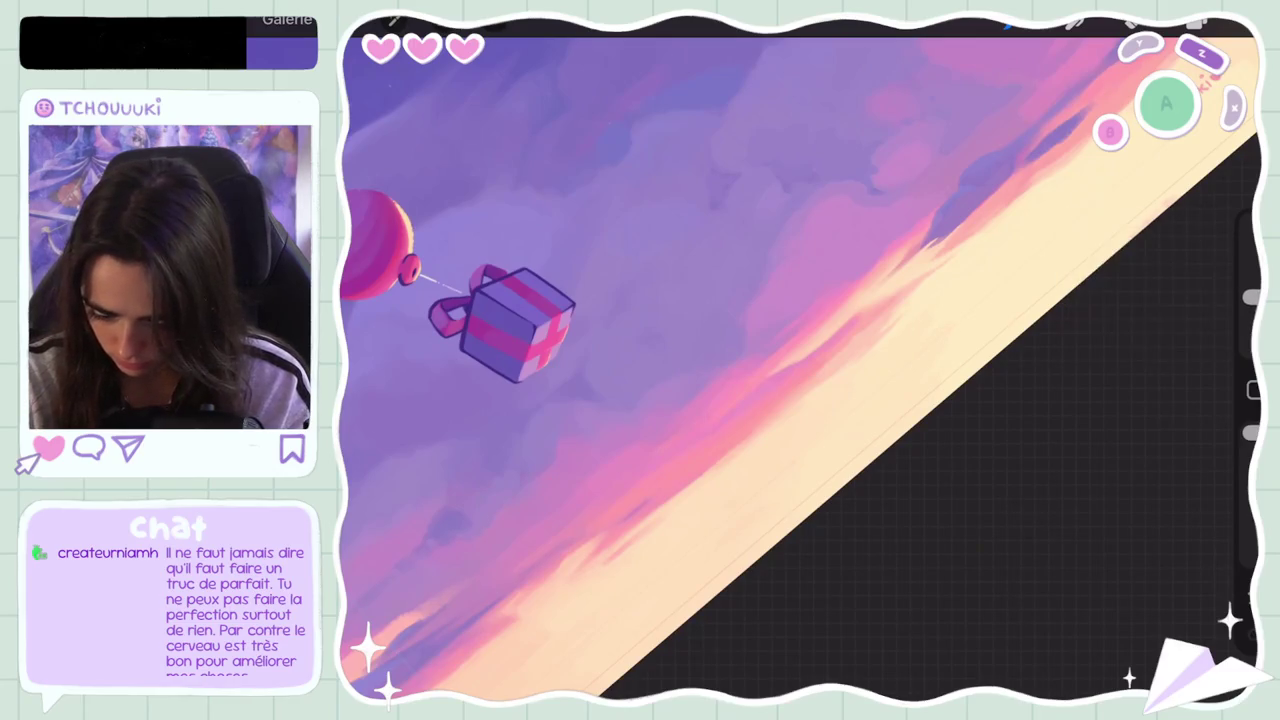
drag(1250, 432, 1250, 510)
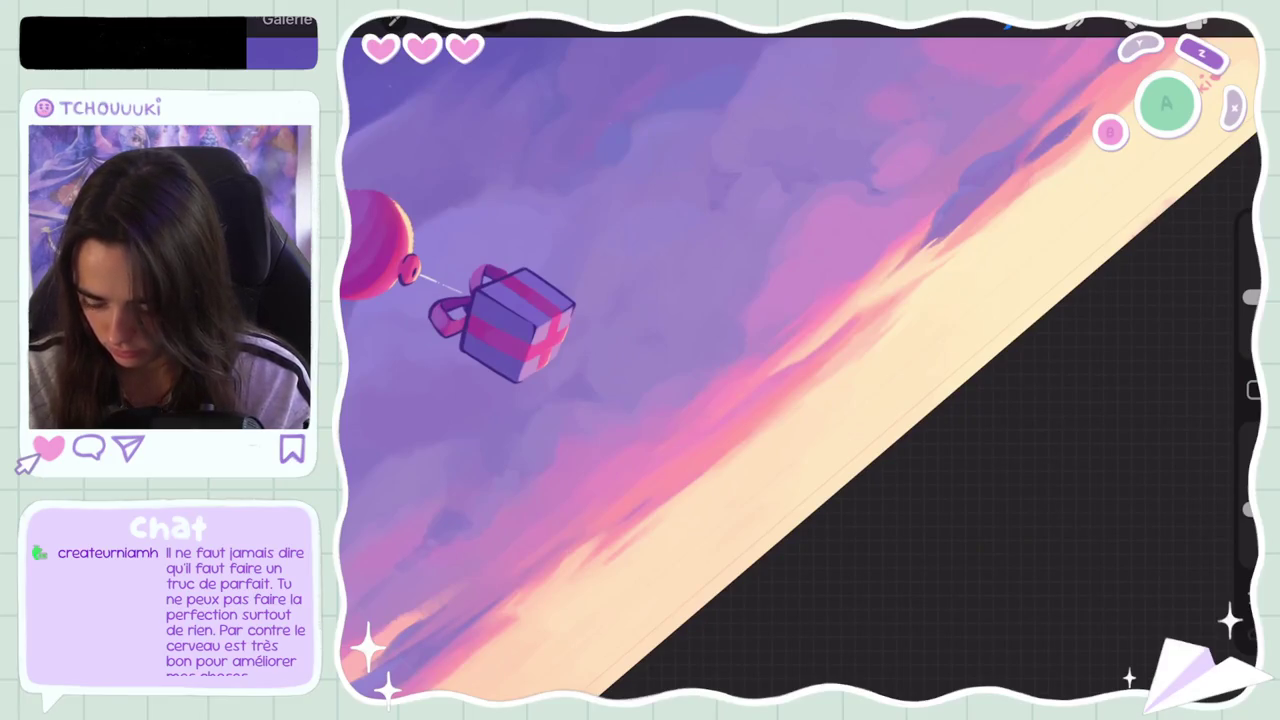
key(ctrl+z)
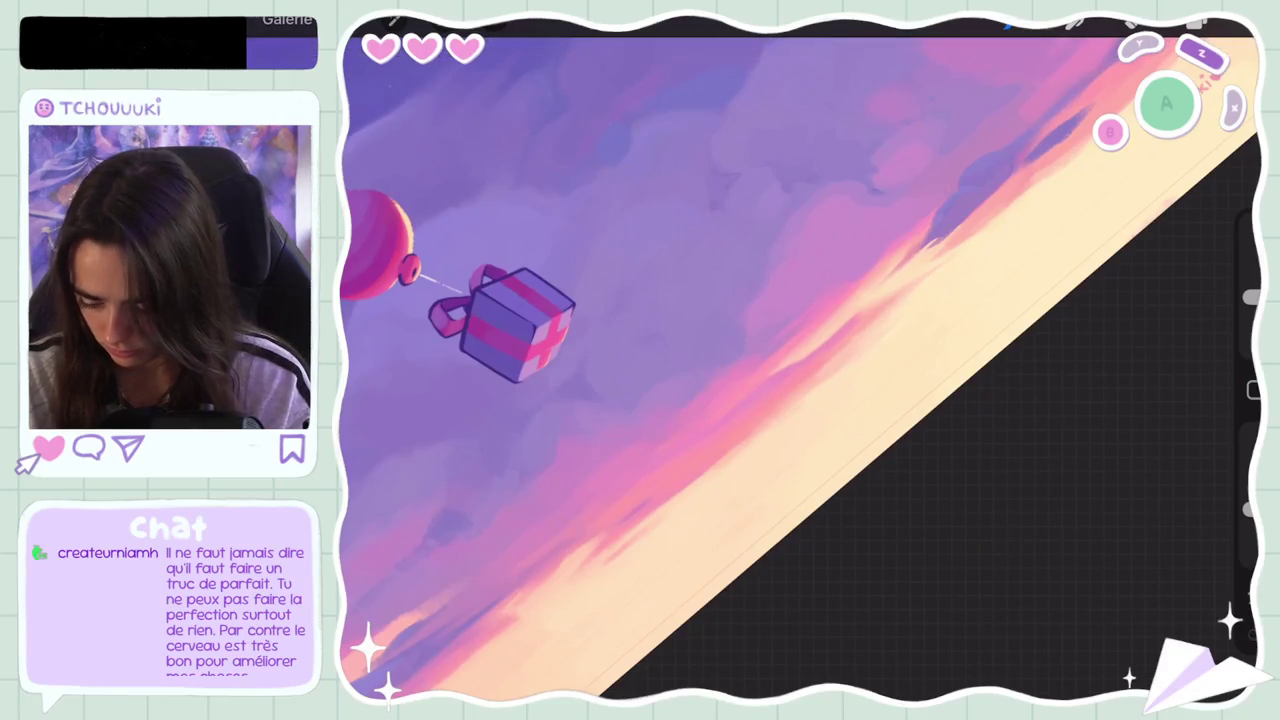
scroll(800, 360, down, 3)
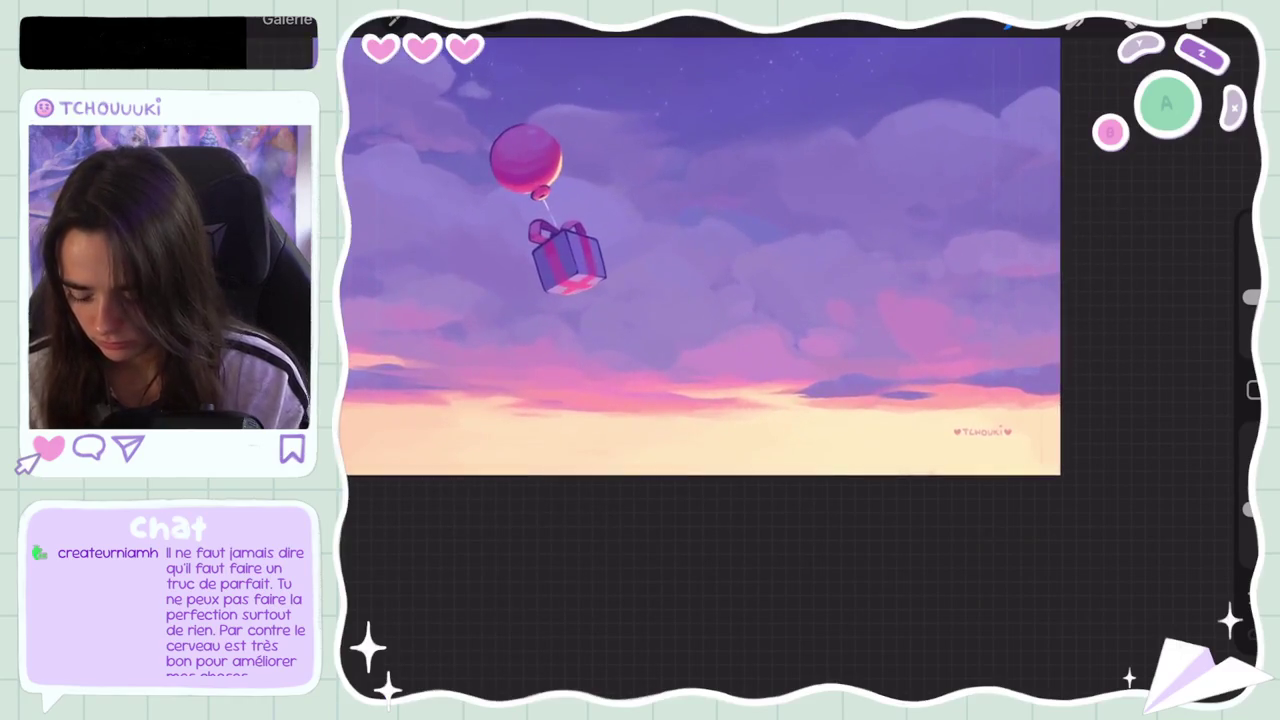
Step: Eyedrop a sunset sky colour, check it in Colours, set the brush to 6 %, and undo a stroke
scroll(700, 265, down, 3)
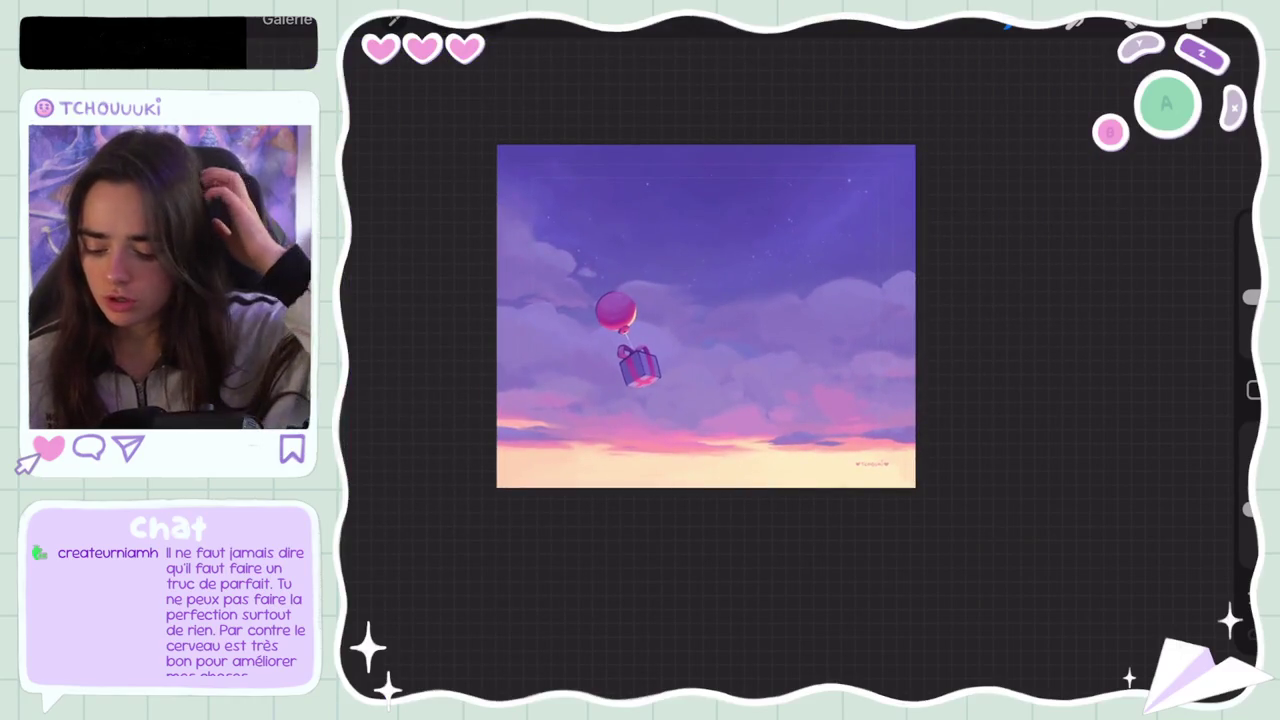
scroll(705, 316, up, 3)
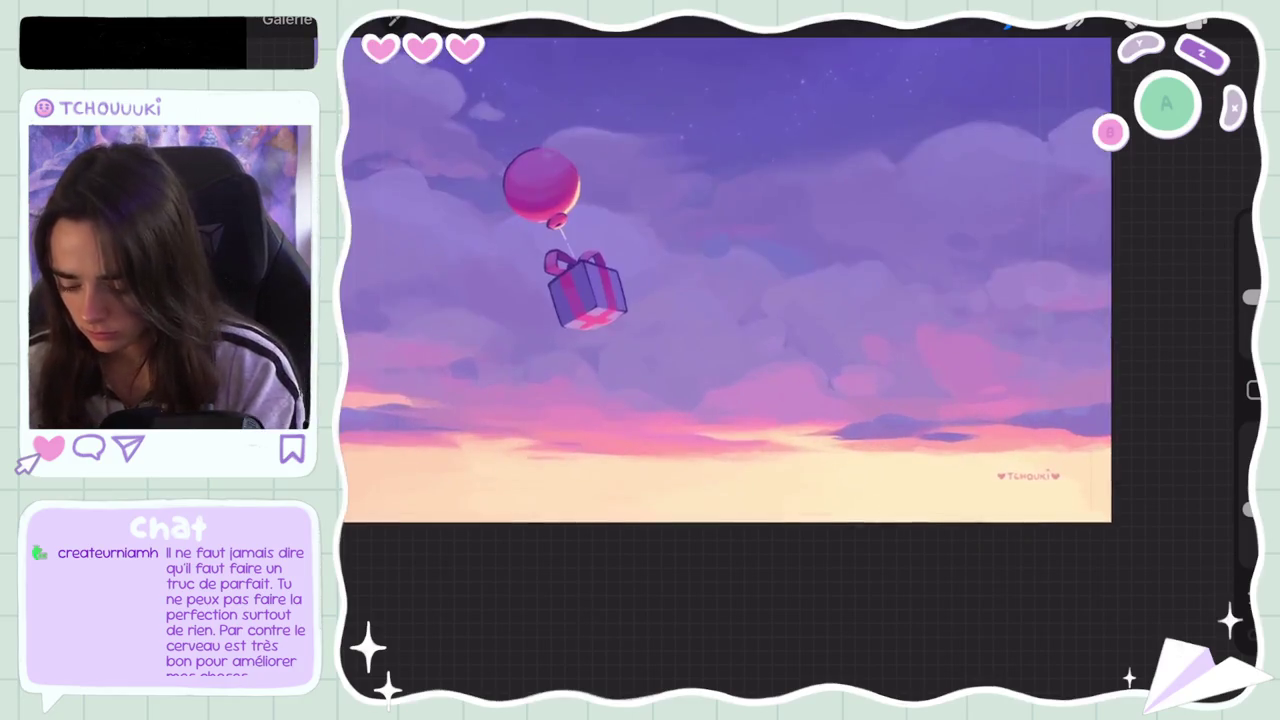
scroll(800, 290, up, 3)
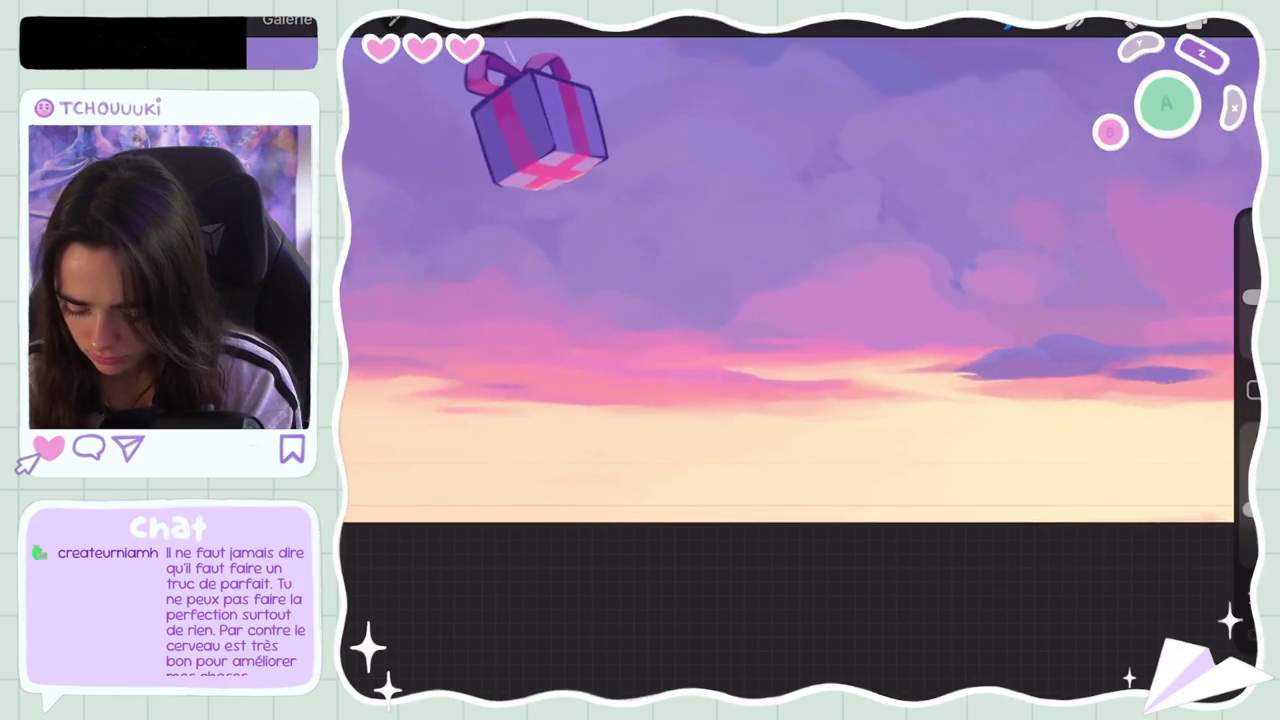
drag(974, 267, 825, 381)
click(1197, 22)
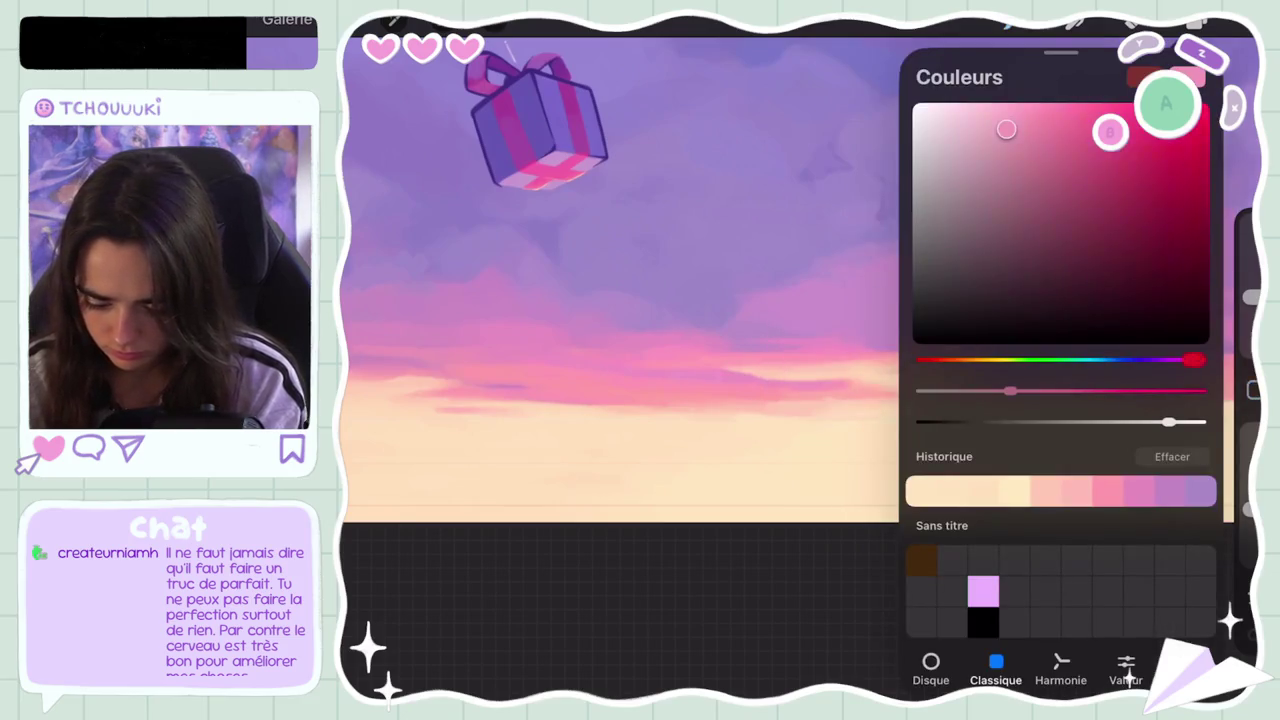
click(1197, 22)
drag(1250, 297, 1250, 317)
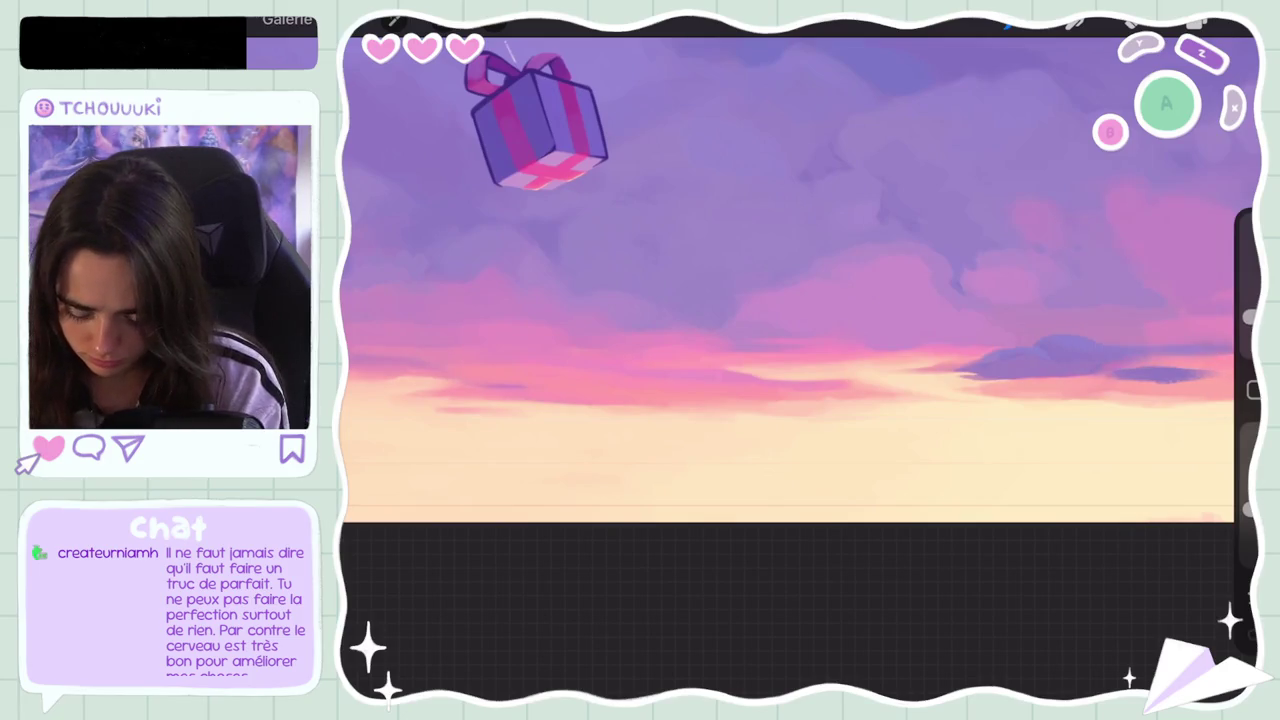
key(ctrl+z)
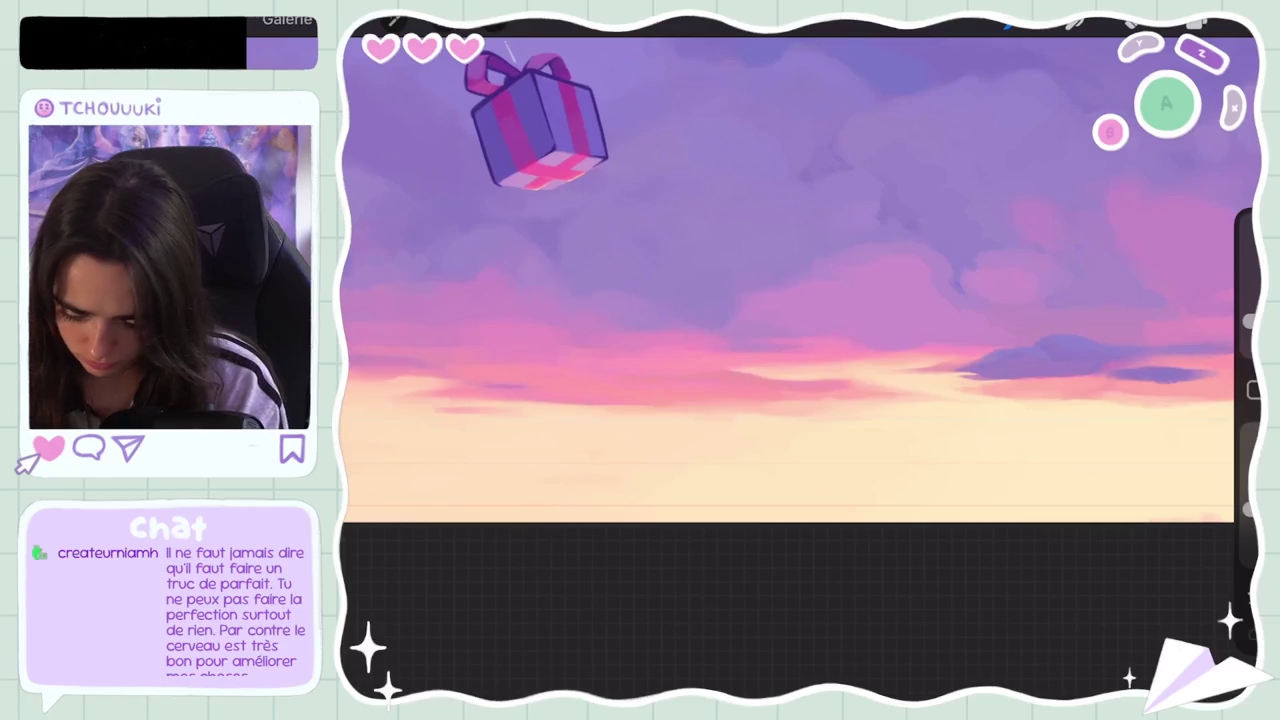
scroll(790, 280, down, 3)
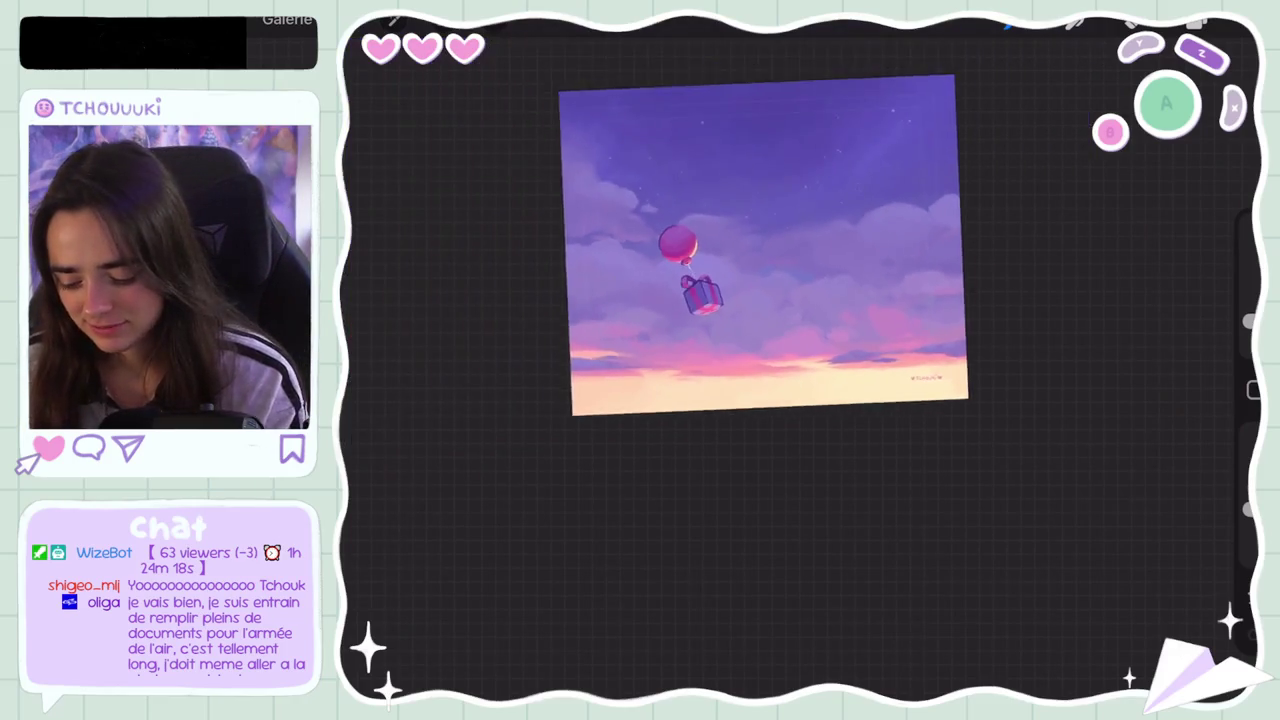
Step: Rotate the canvas to view the sky at an angle
drag(716, 240, 760, 380)
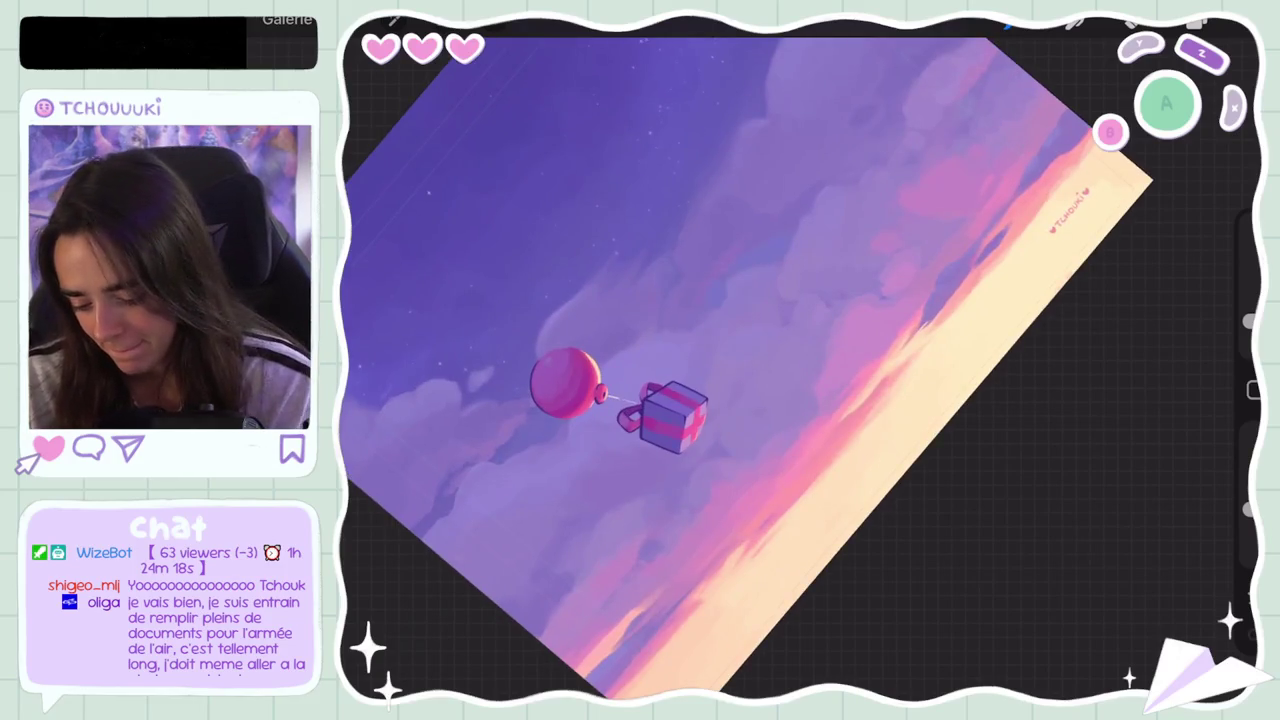
scroll(828, 362, down, 5)
scroll(828, 362, up, 5)
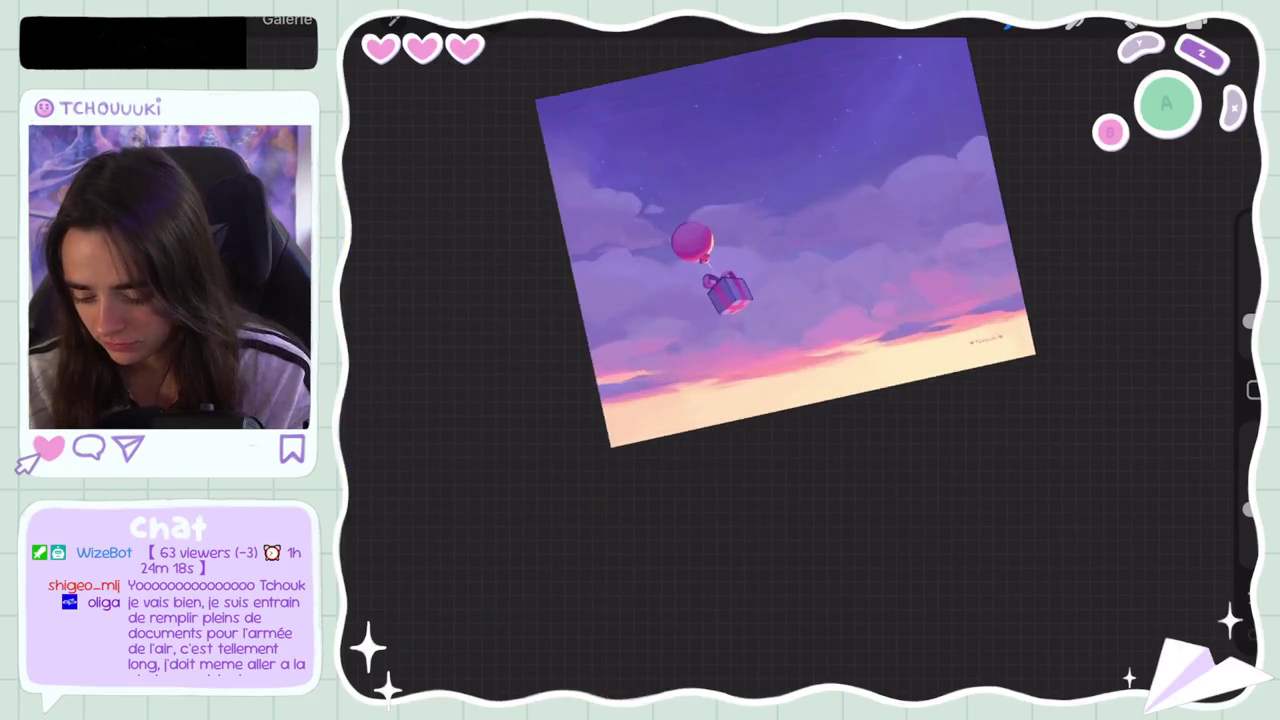
scroll(800, 330, up, 3)
click(900, 357)
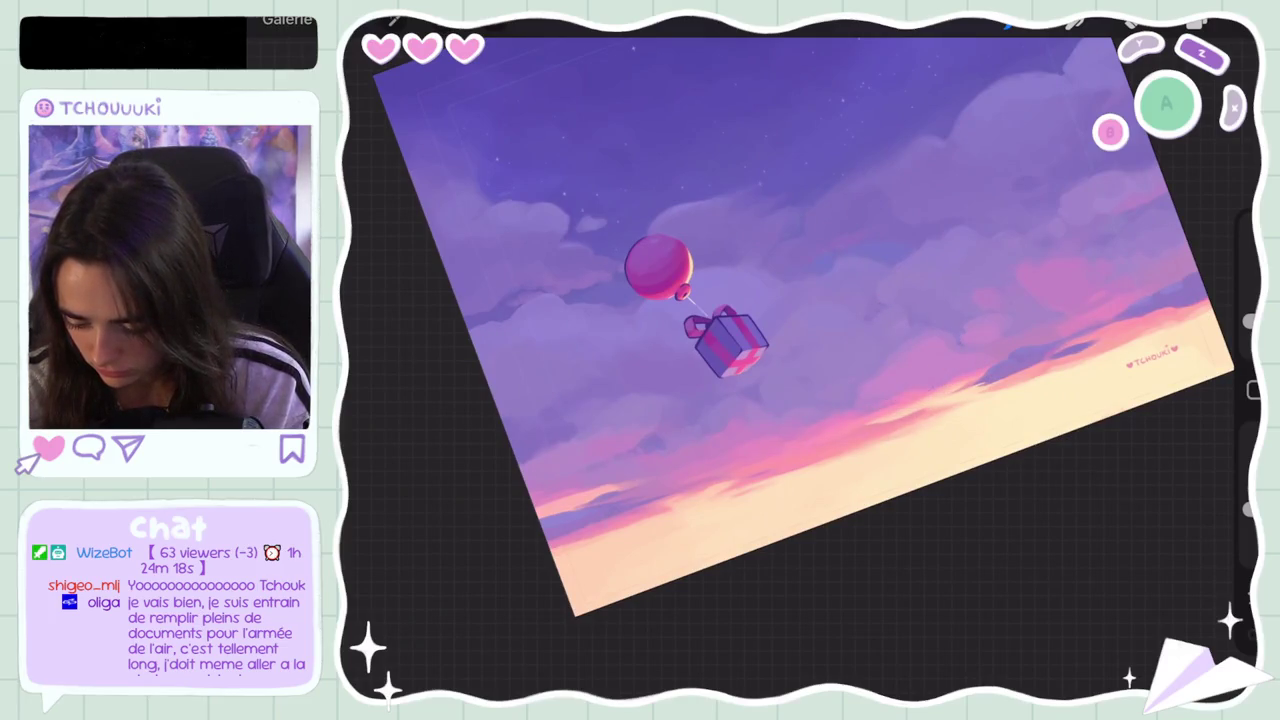
key(ctrl+z)
key(ctrl+shift+z)
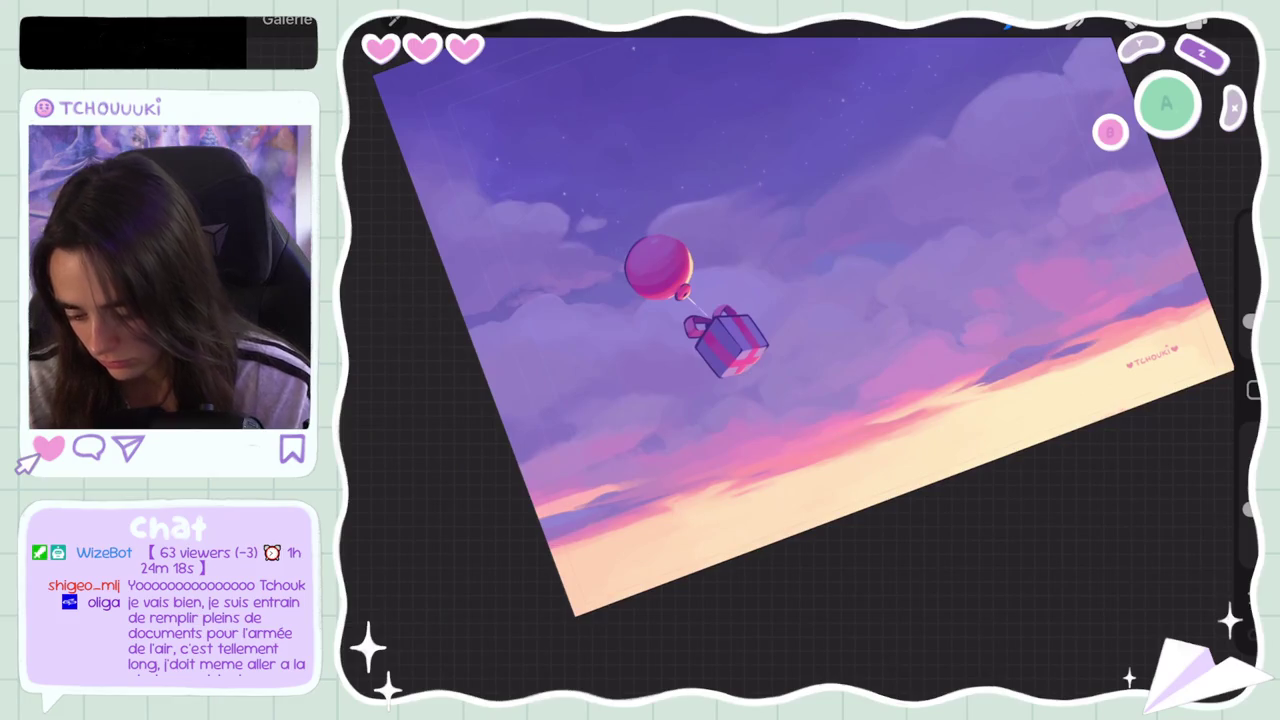
scroll(800, 320, down, 3)
scroll(860, 290, up, 3)
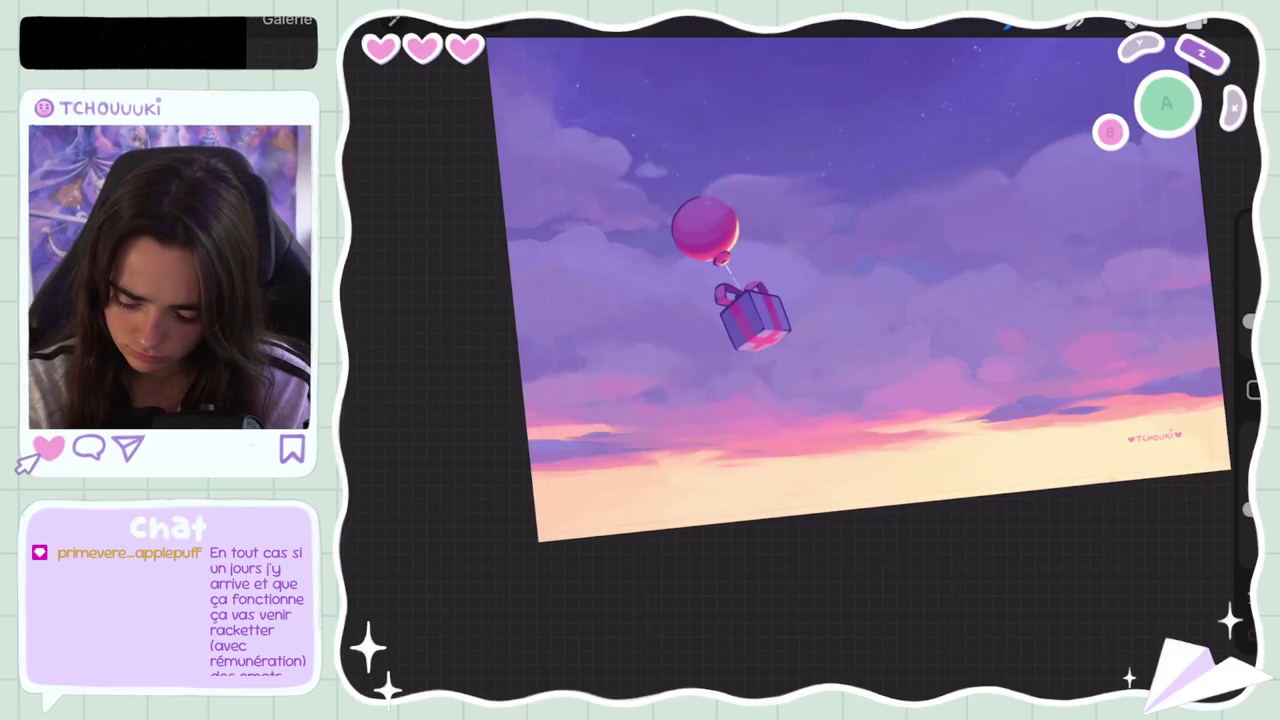
scroll(800, 290, down, 5)
scroll(800, 290, up, 5)
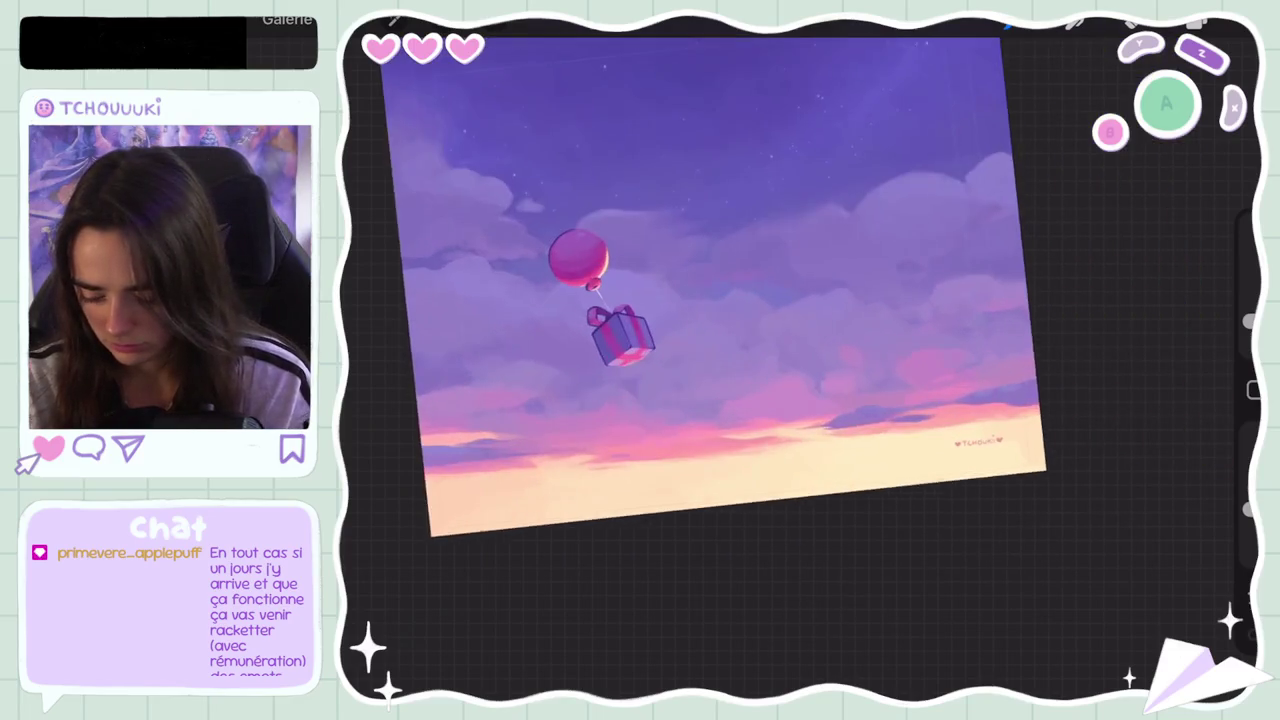
Step: Undo three brush strokes on the sunset painting, then rotate the canvas counter-clockwise
scroll(740, 360, up, 3)
key(ctrl+z)
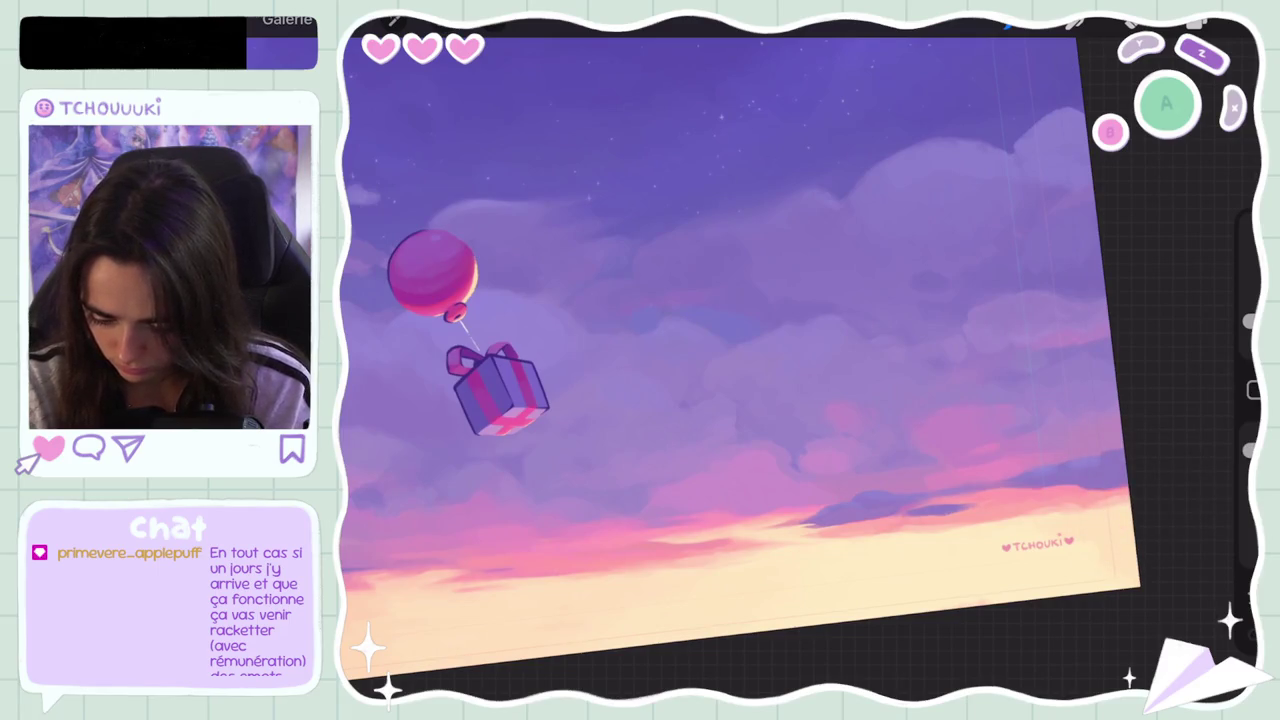
key(ctrl+z)
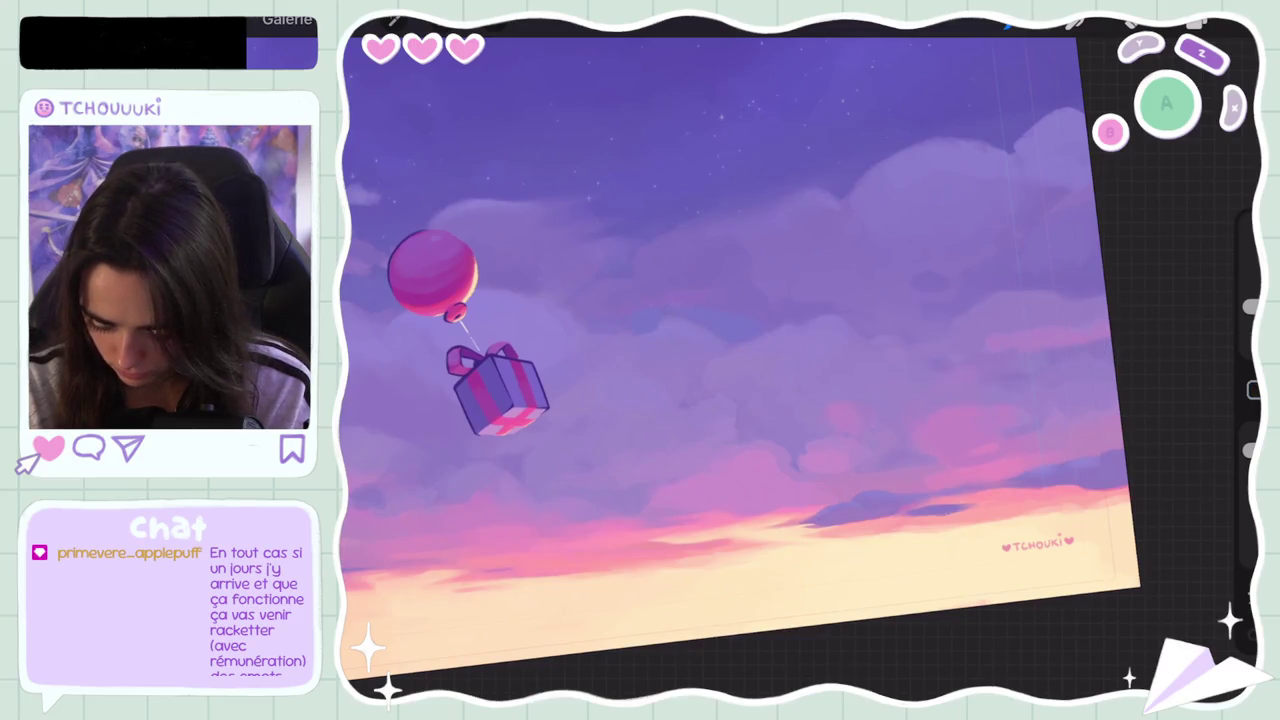
key(ctrl+z)
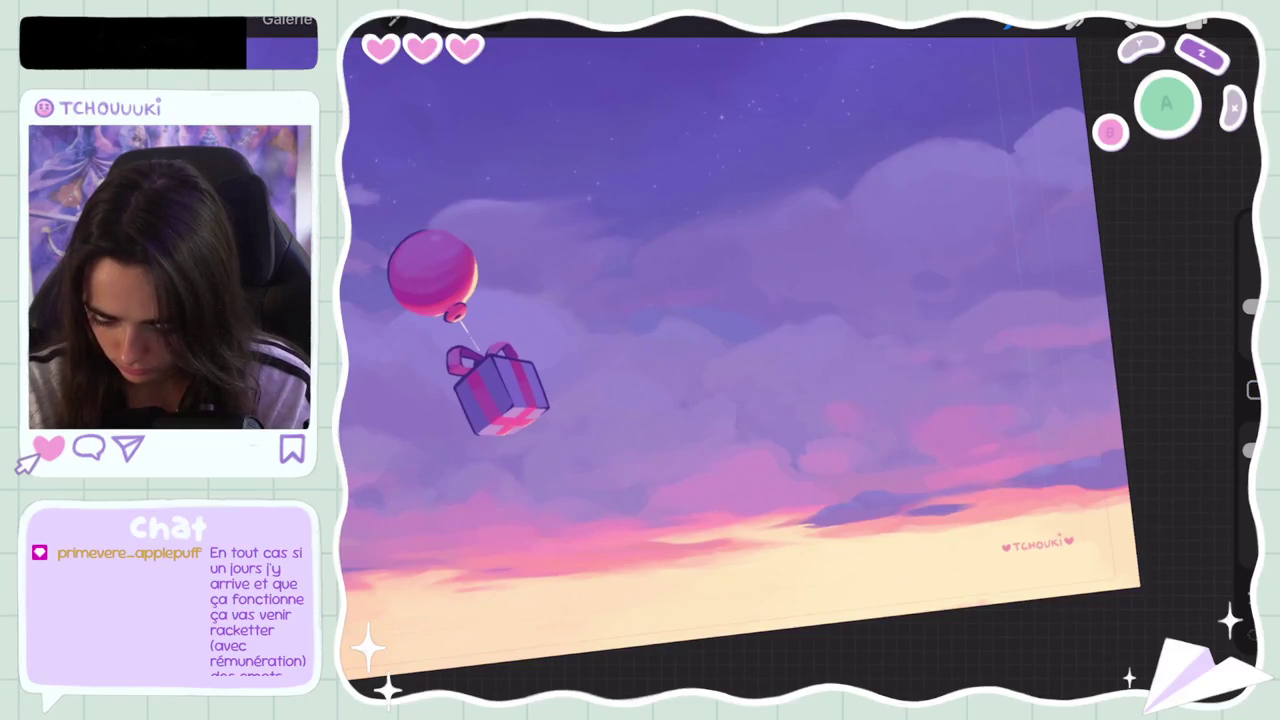
drag(740, 360, 969, 333)
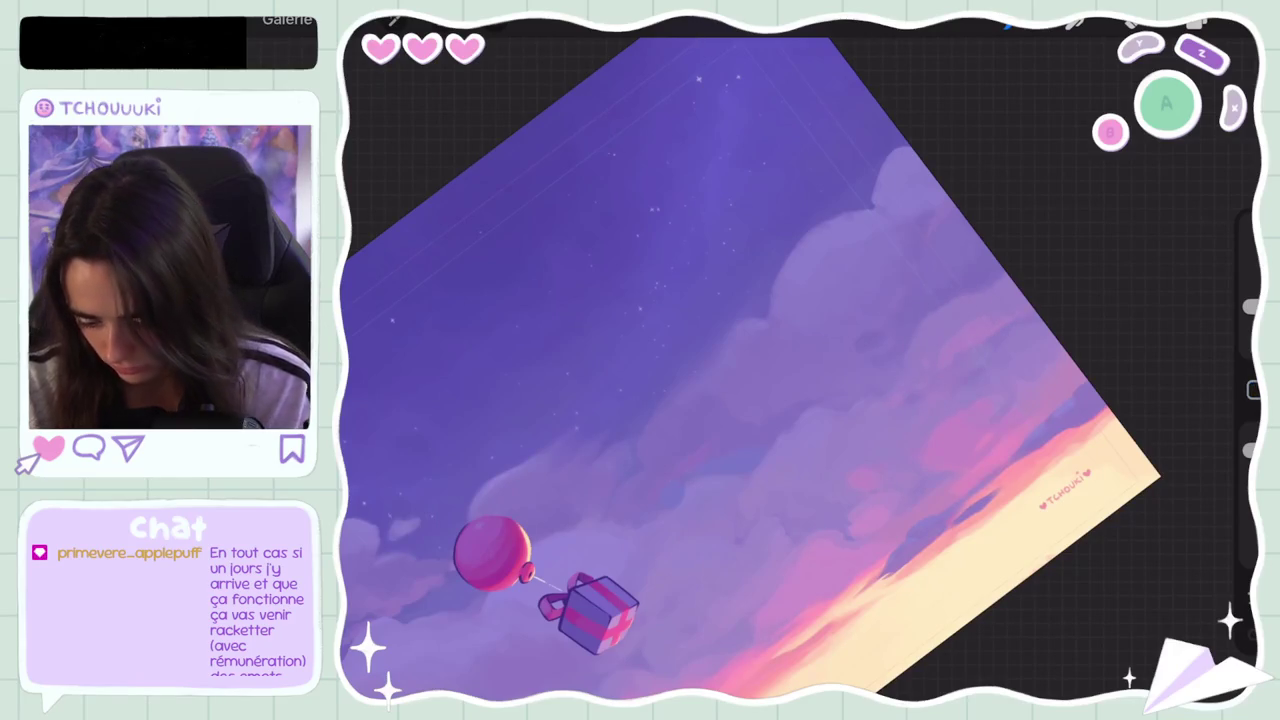
Step: Undo the last brush stroke on the sunset painting
scroll(750, 370, down, 5)
scroll(715, 320, up, 5)
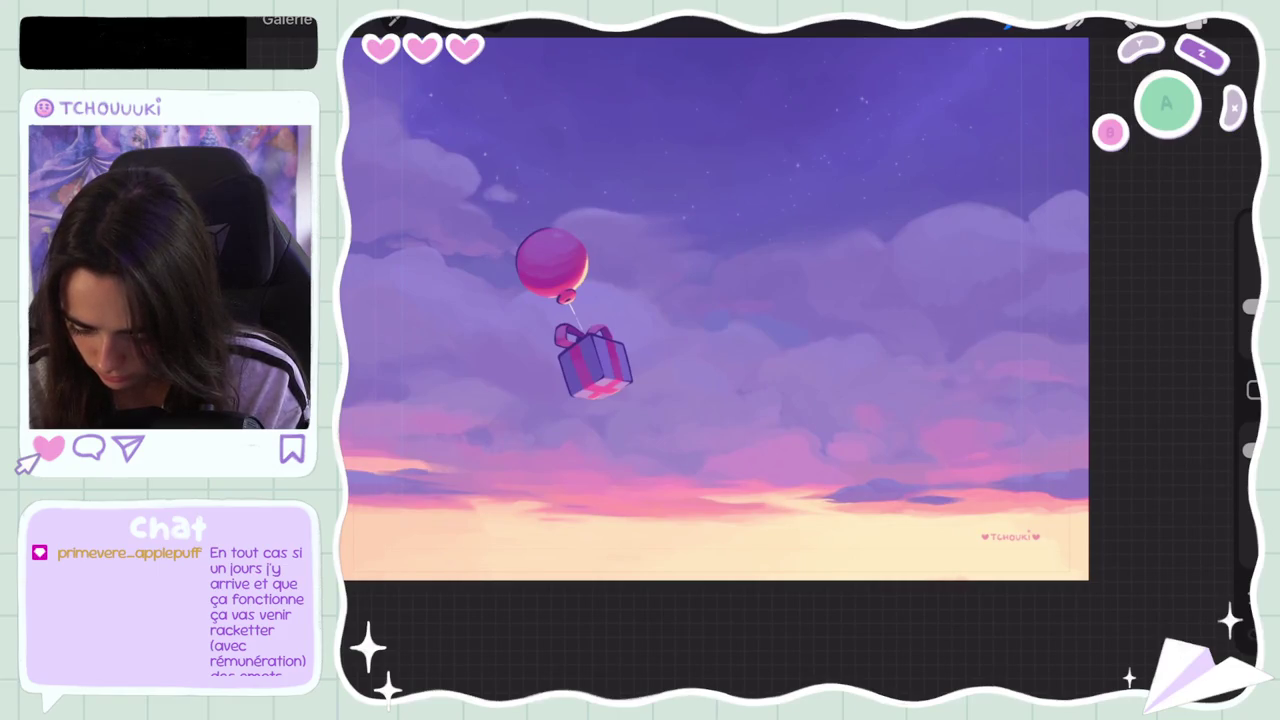
scroll(715, 310, down, 5)
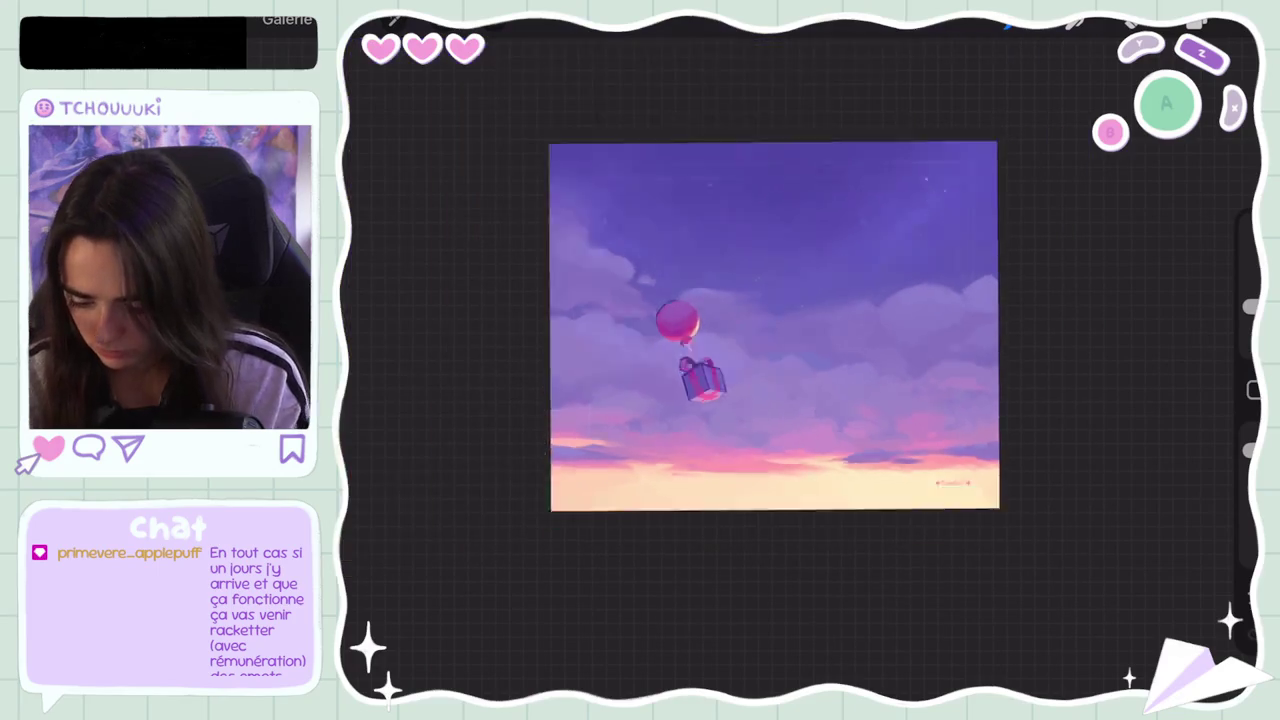
scroll(775, 330, down, 3)
scroll(823, 370, up, 5)
scroll(823, 370, up, 5)
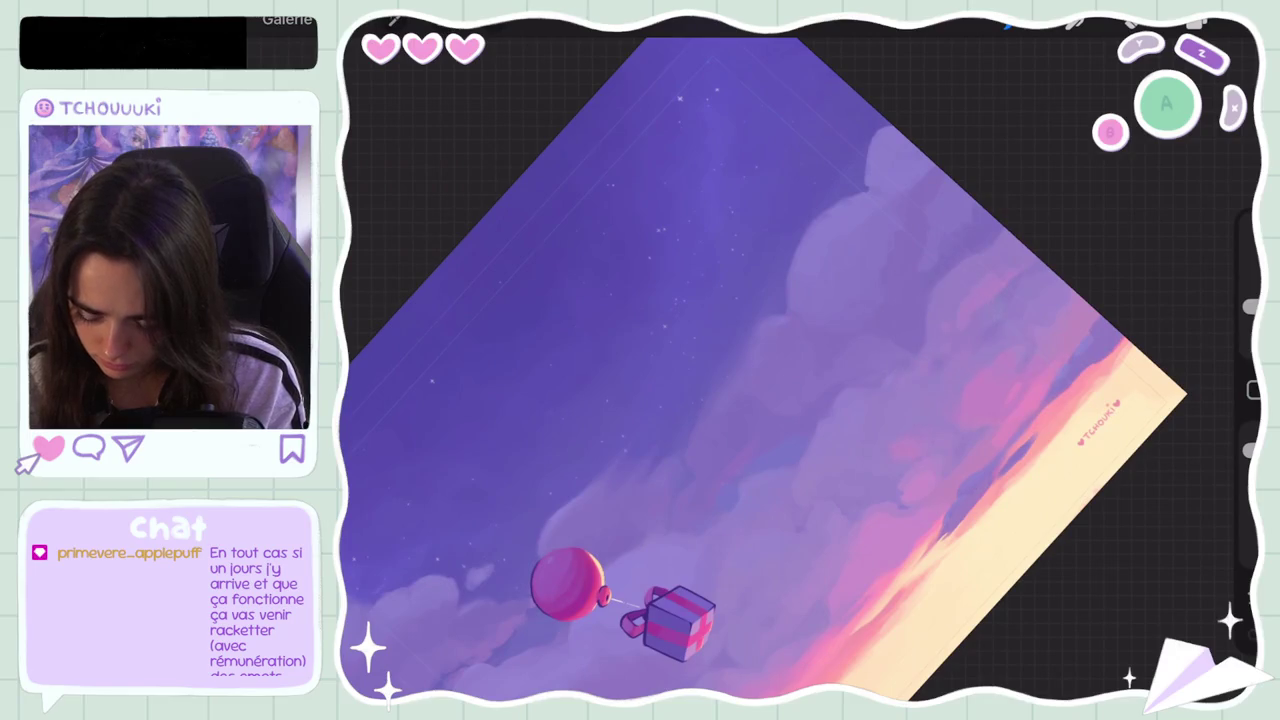
key(ctrl+z)
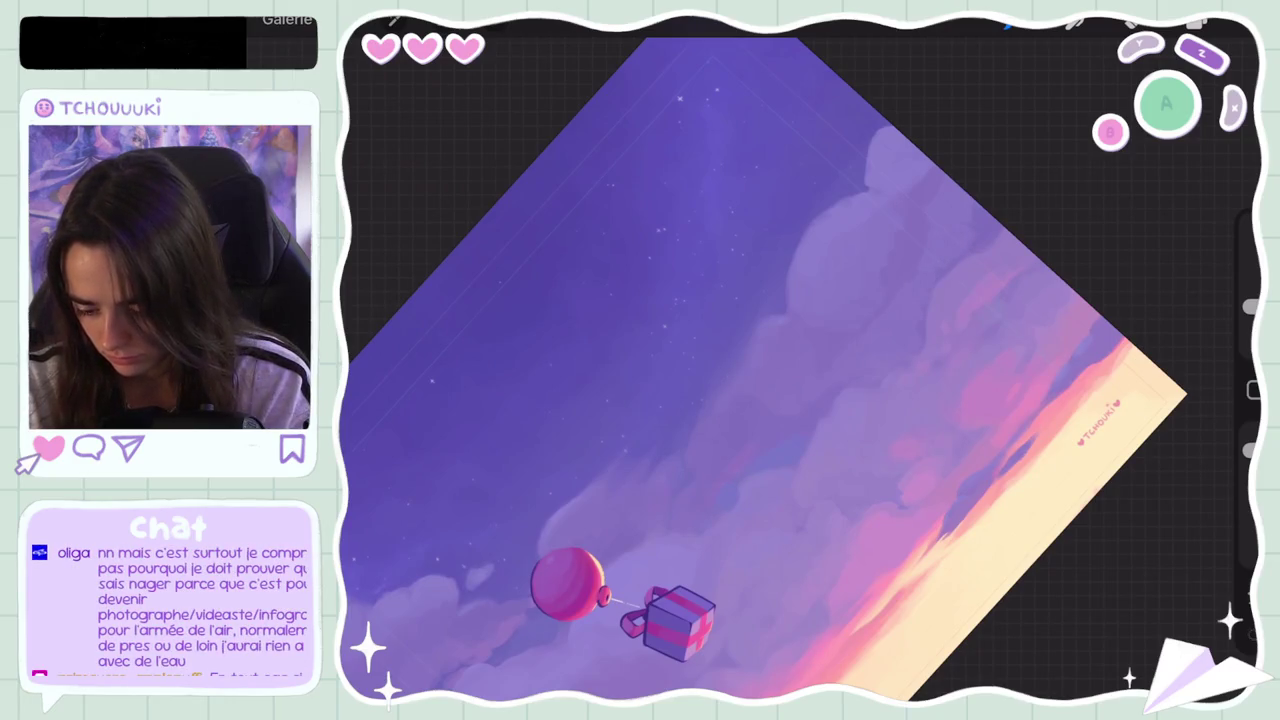
Step: Eyedrop fresh colours from the horizon and further along the sunset sky
click(987, 226)
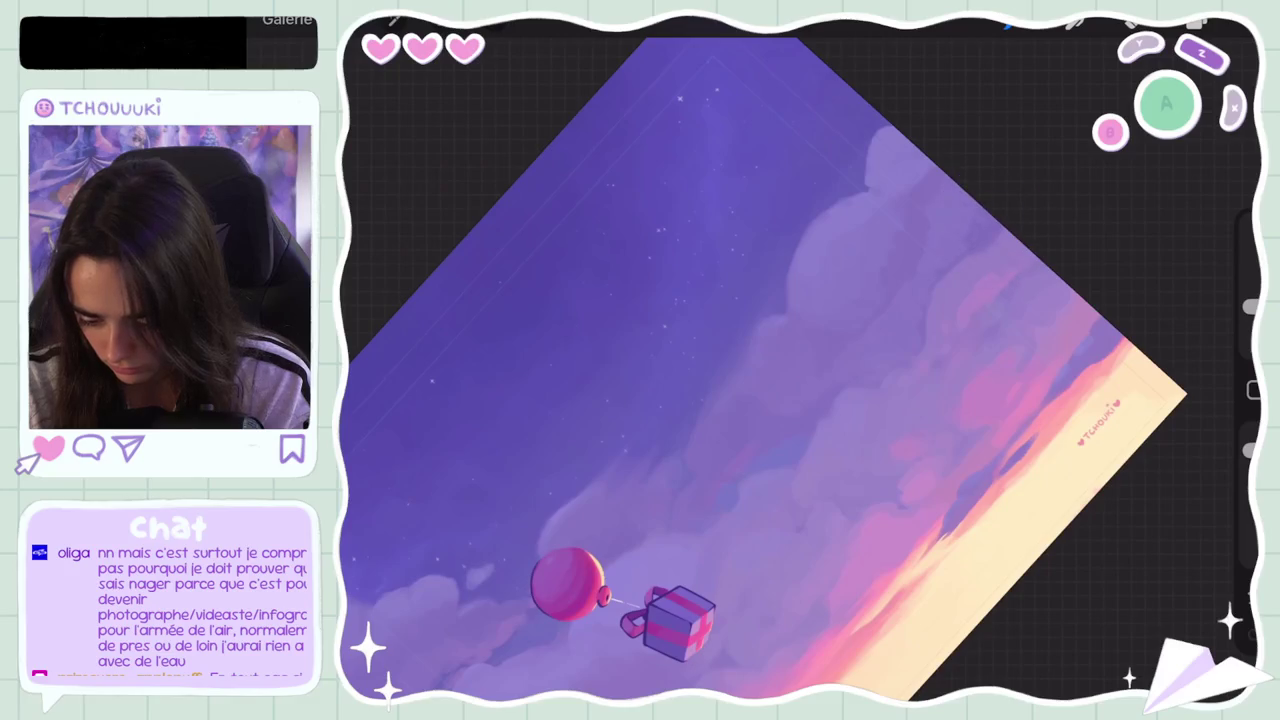
click(955, 228)
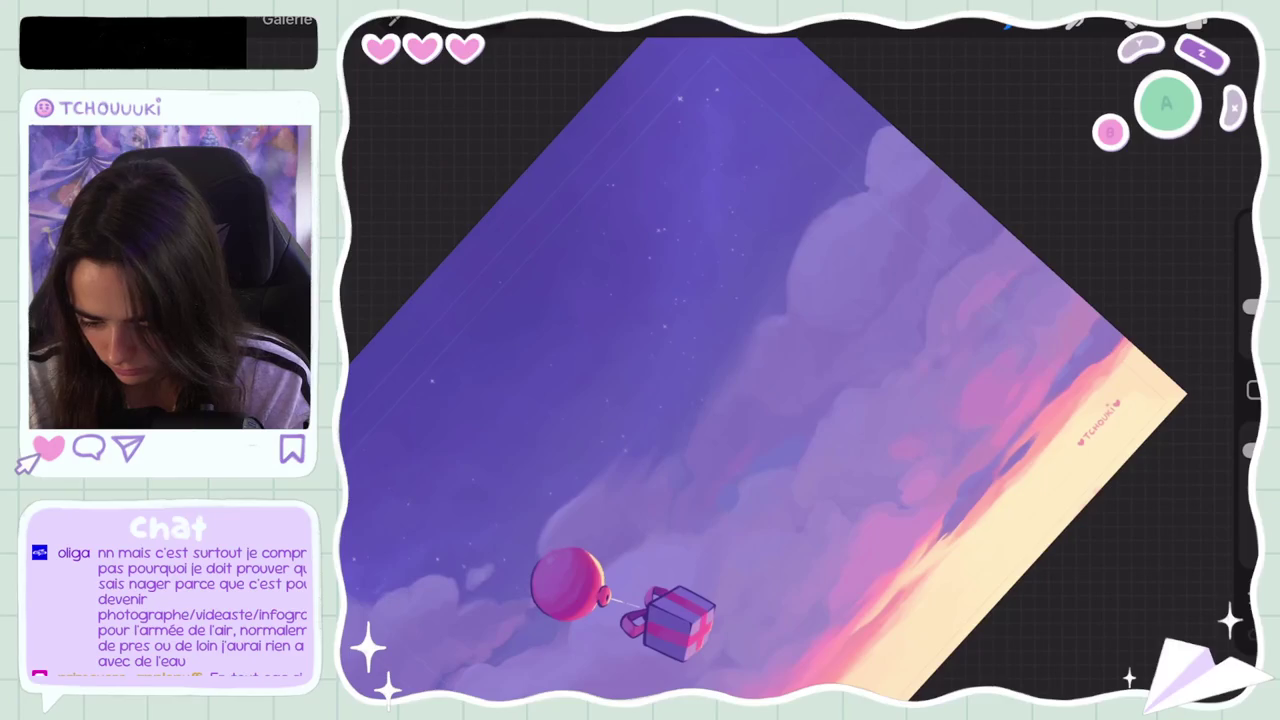
click(942, 250)
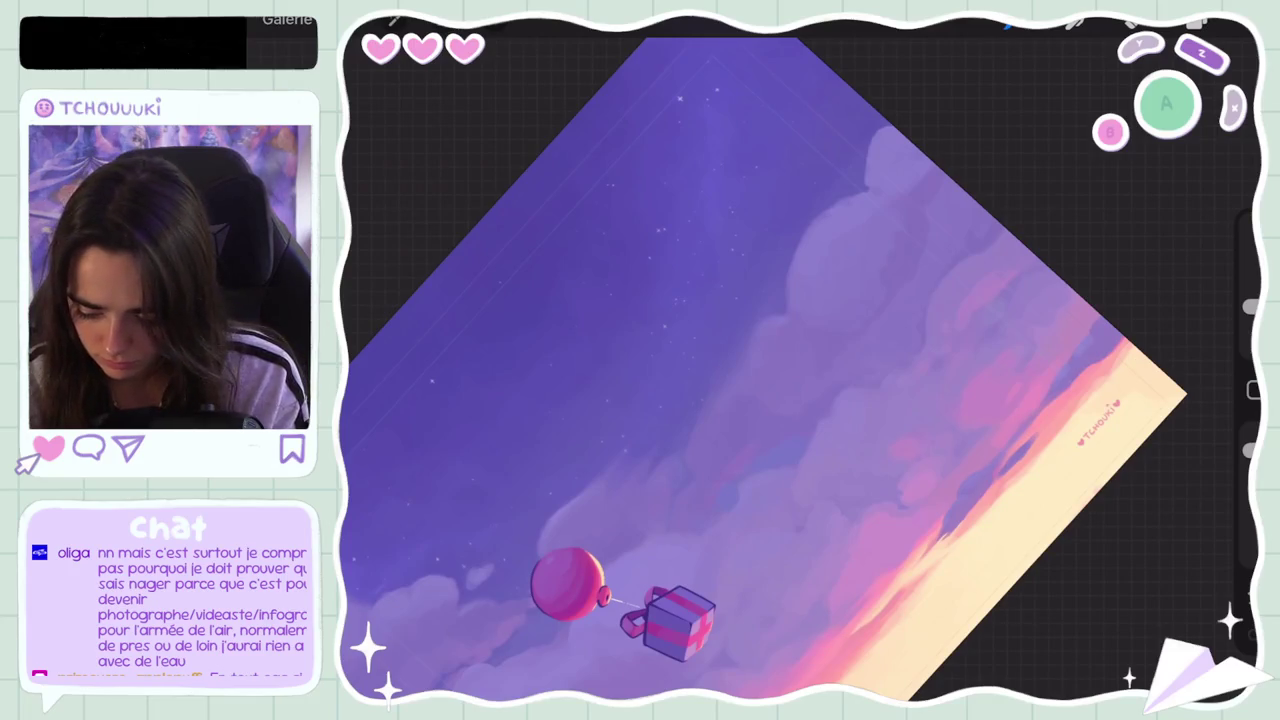
click(879, 303)
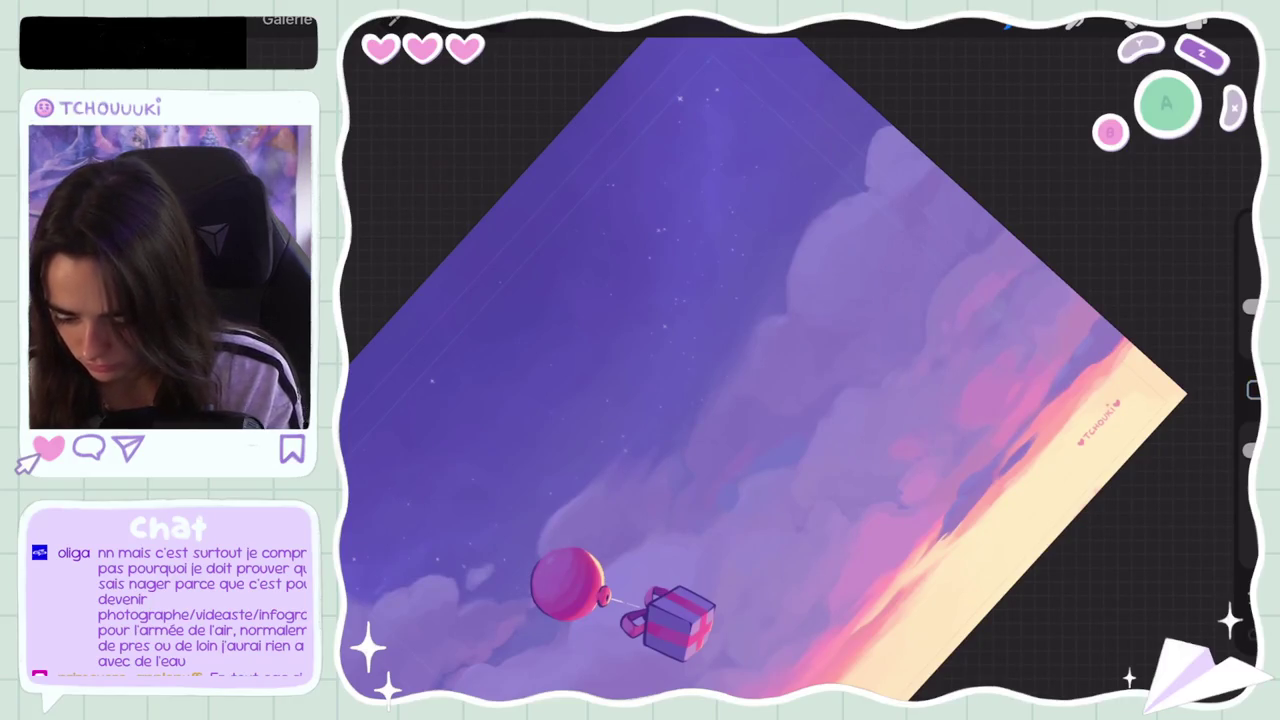
scroll(700, 360, down, 5)
scroll(700, 360, up, 3)
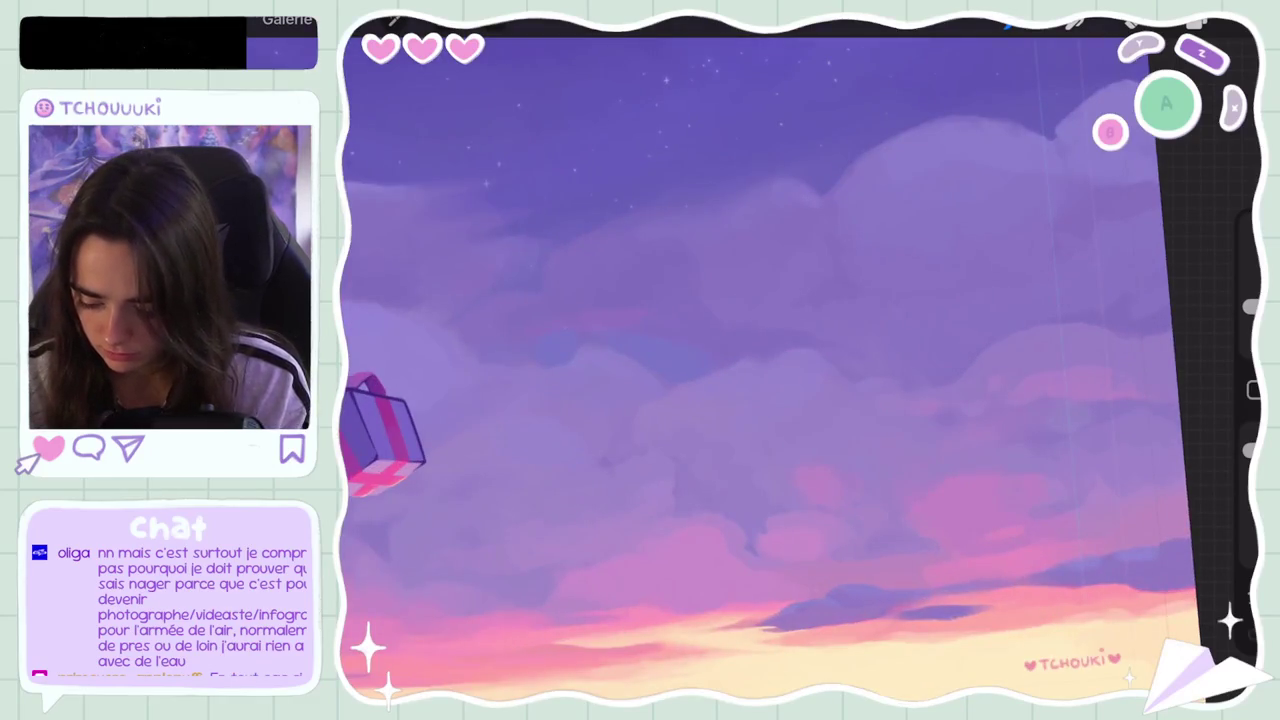
scroll(730, 360, down, 5)
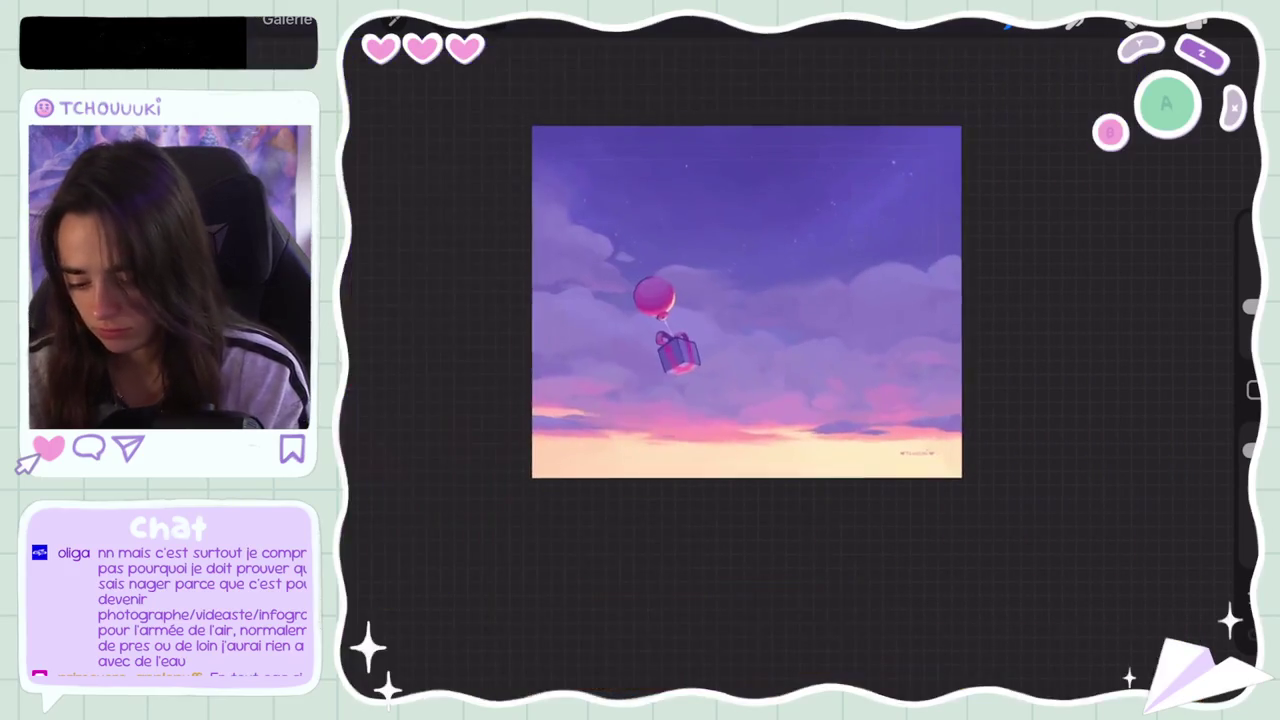
scroll(730, 360, up, 4)
click(771, 343)
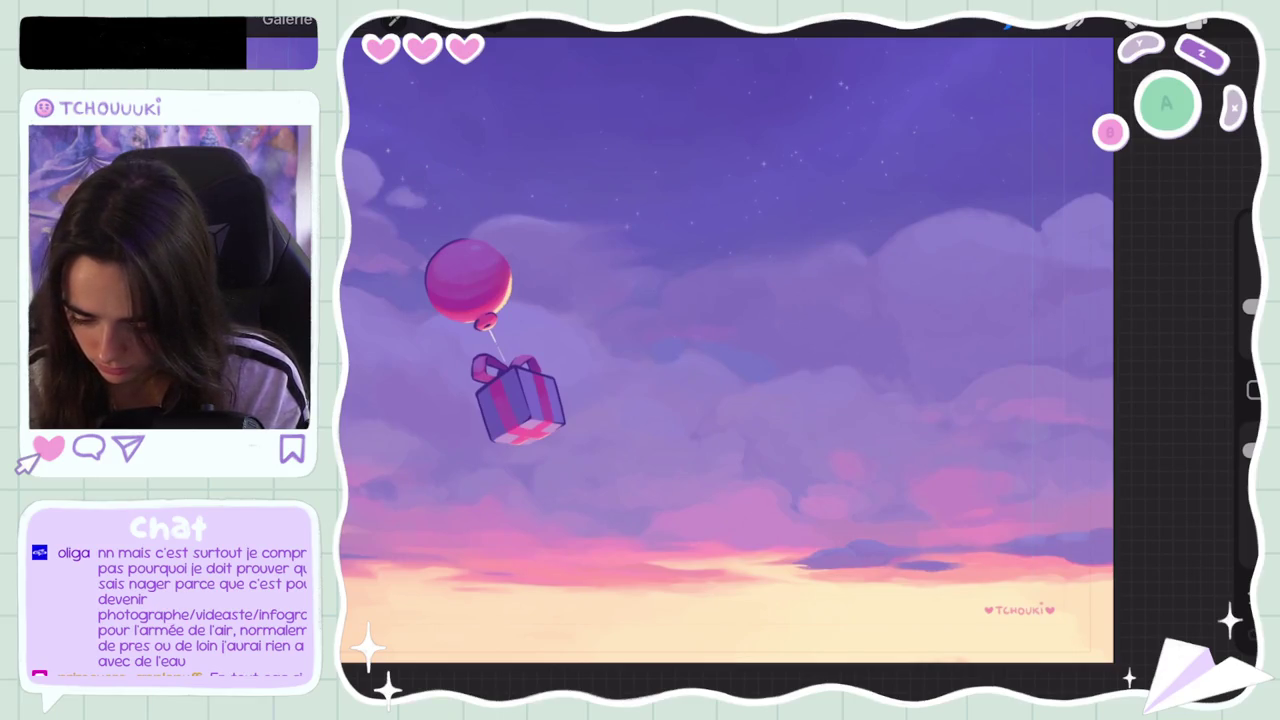
scroll(730, 360, down, 5)
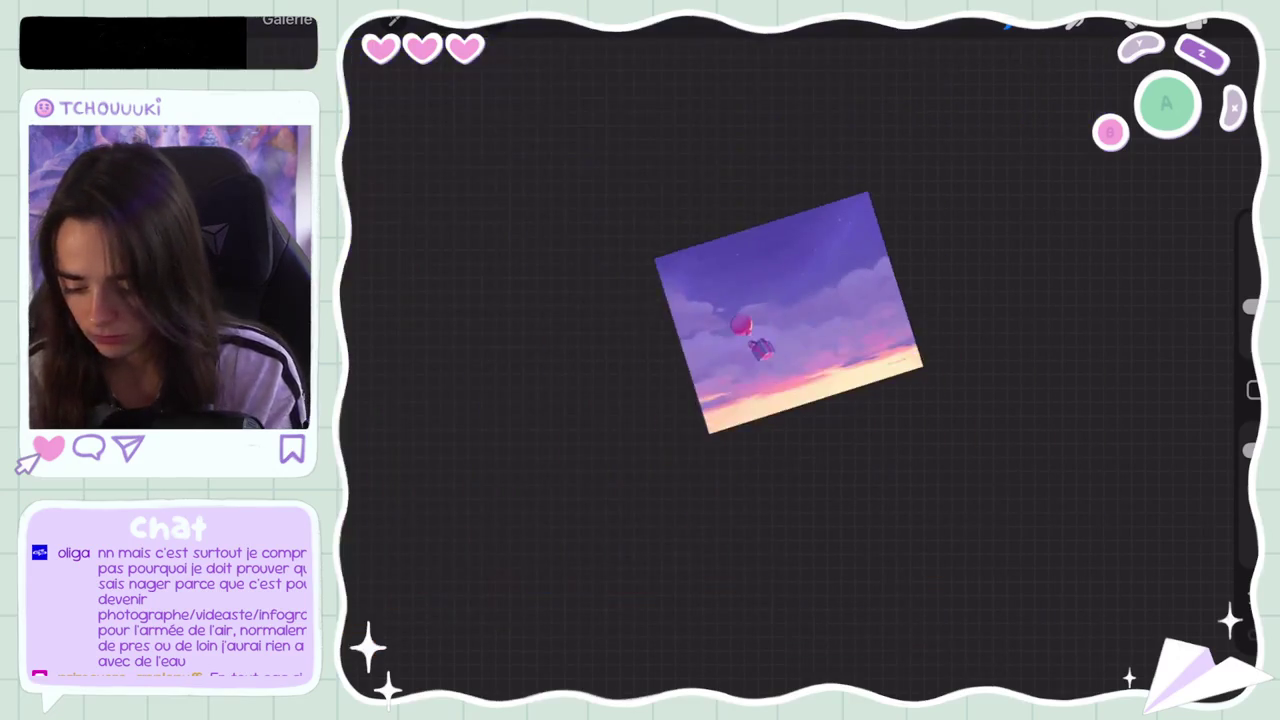
scroll(730, 360, up, 5)
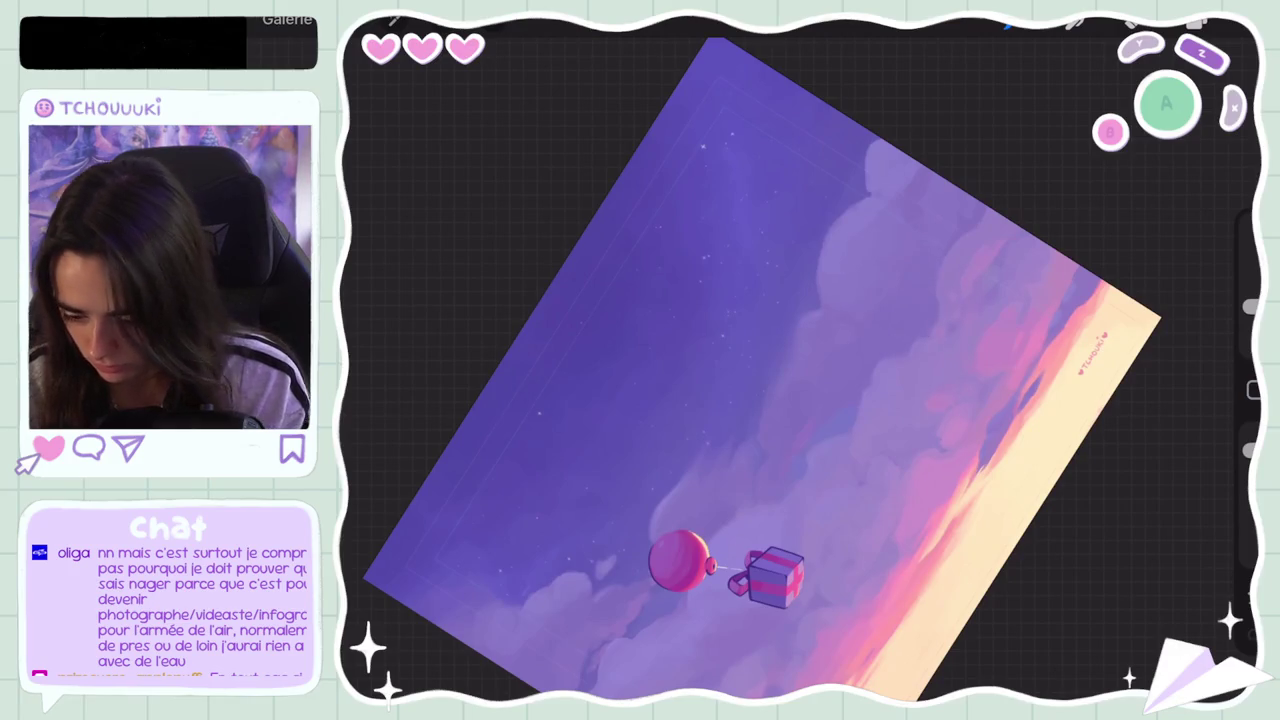
drag(760, 370, 700, 340)
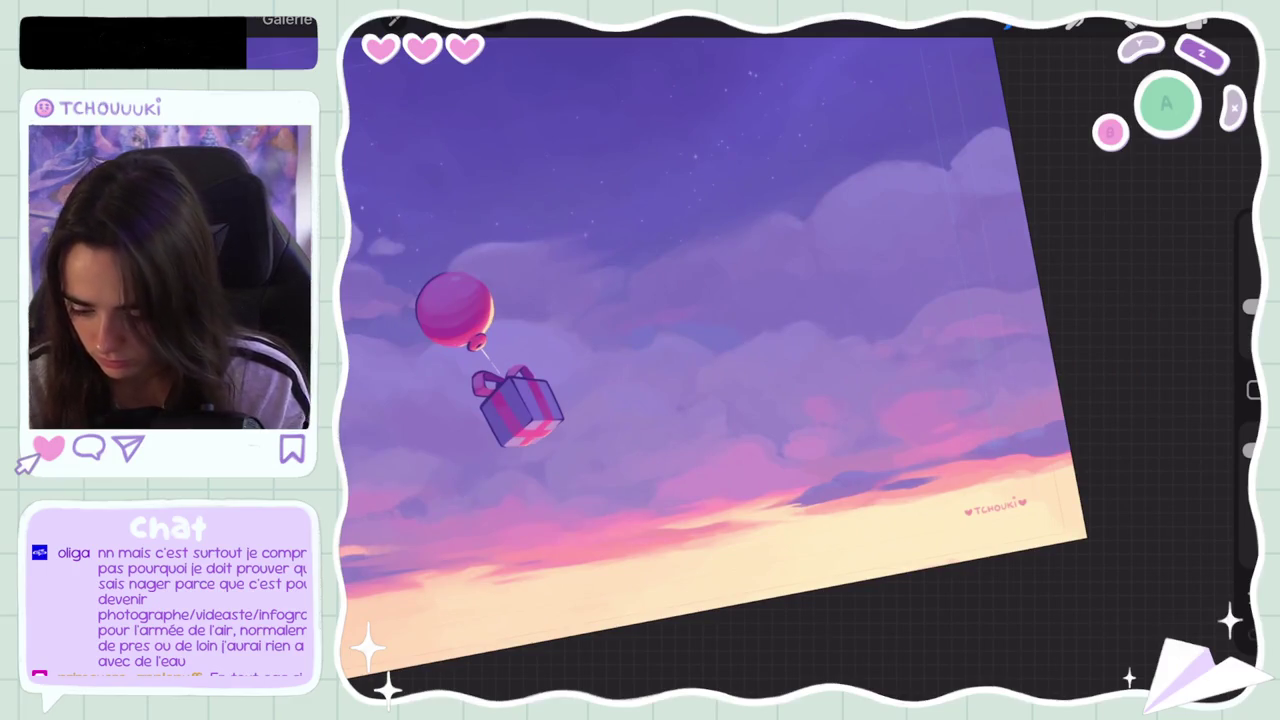
drag(700, 350, 690, 380)
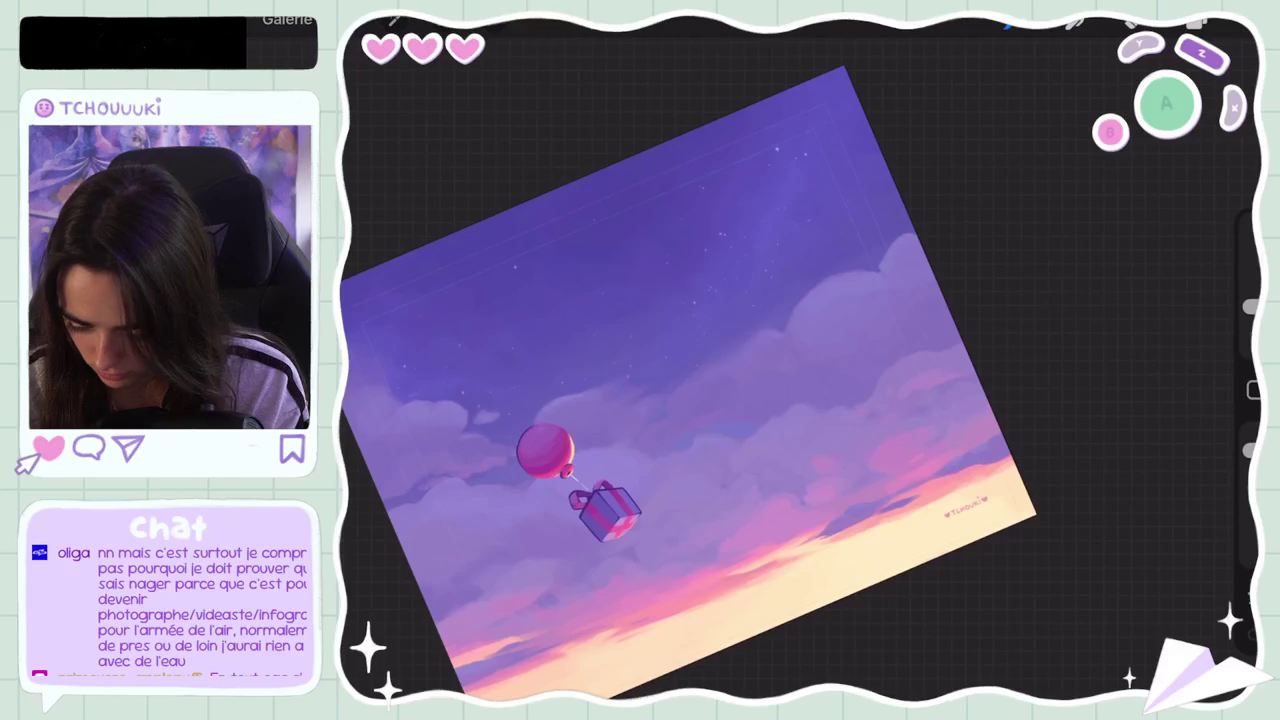
drag(688, 385, 730, 245)
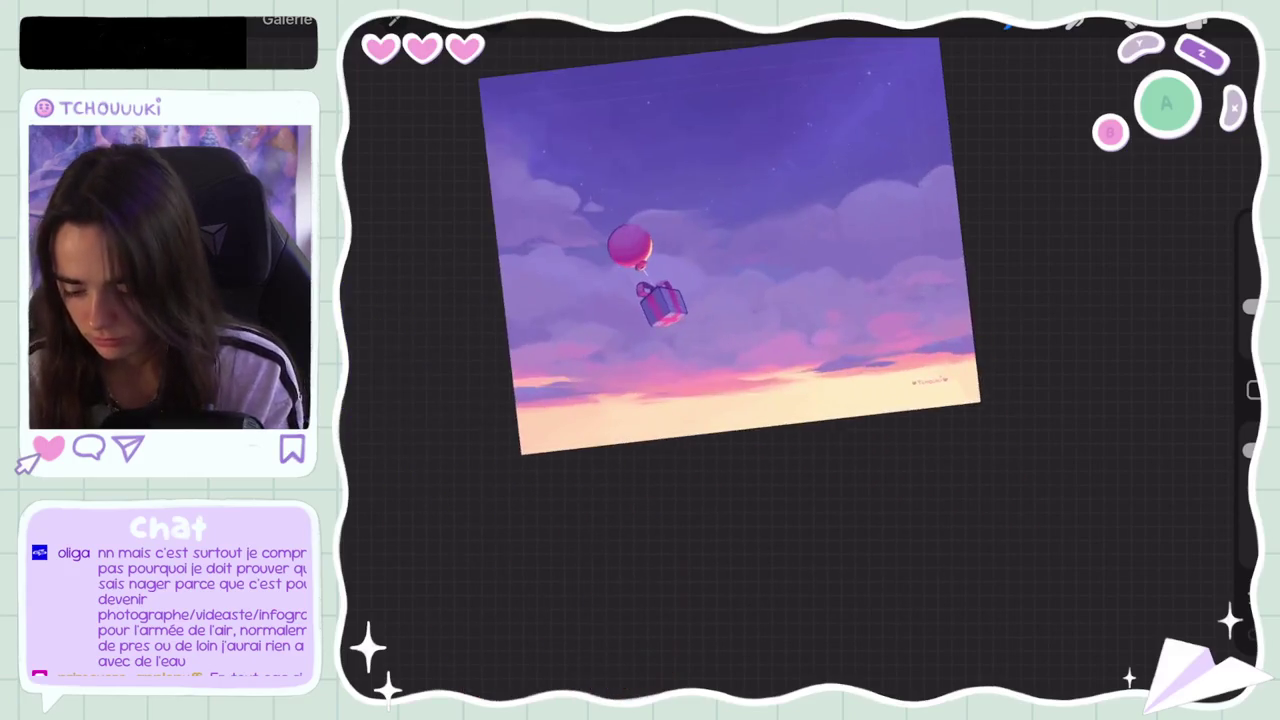
scroll(700, 250, up, 1)
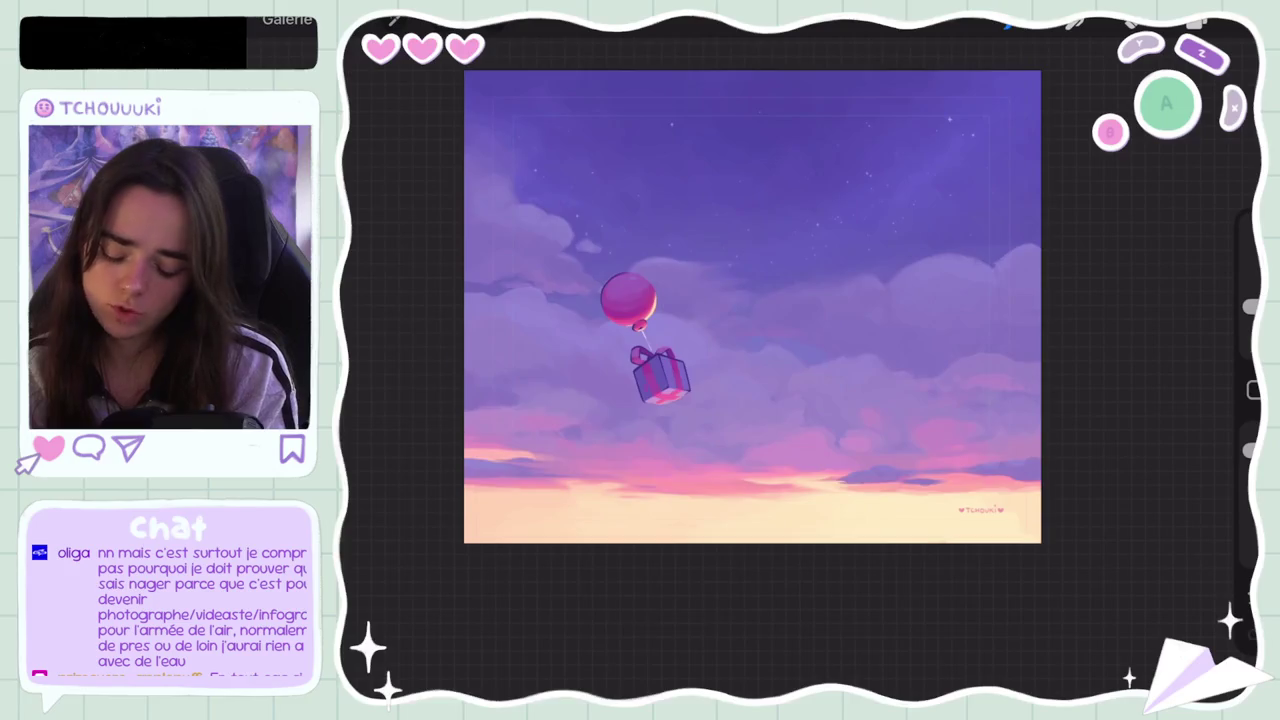
scroll(700, 370, up, 5)
scroll(700, 370, down, 5)
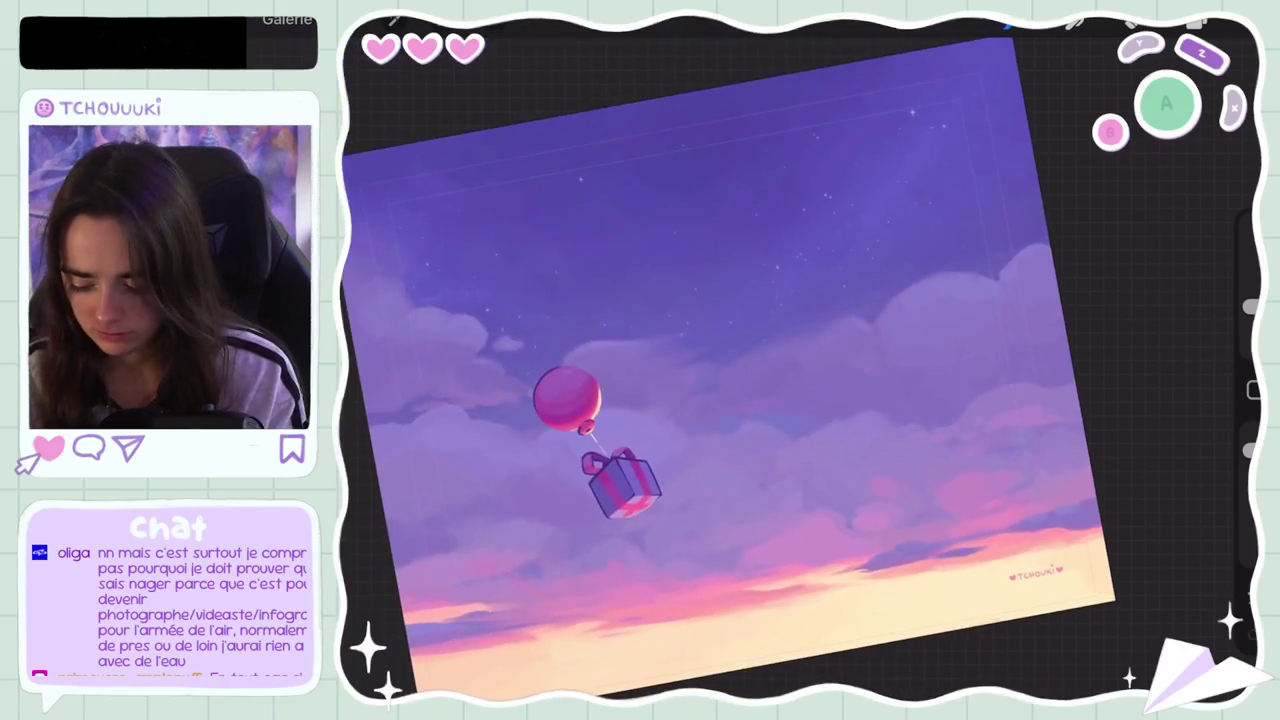
scroll(700, 370, up, 2)
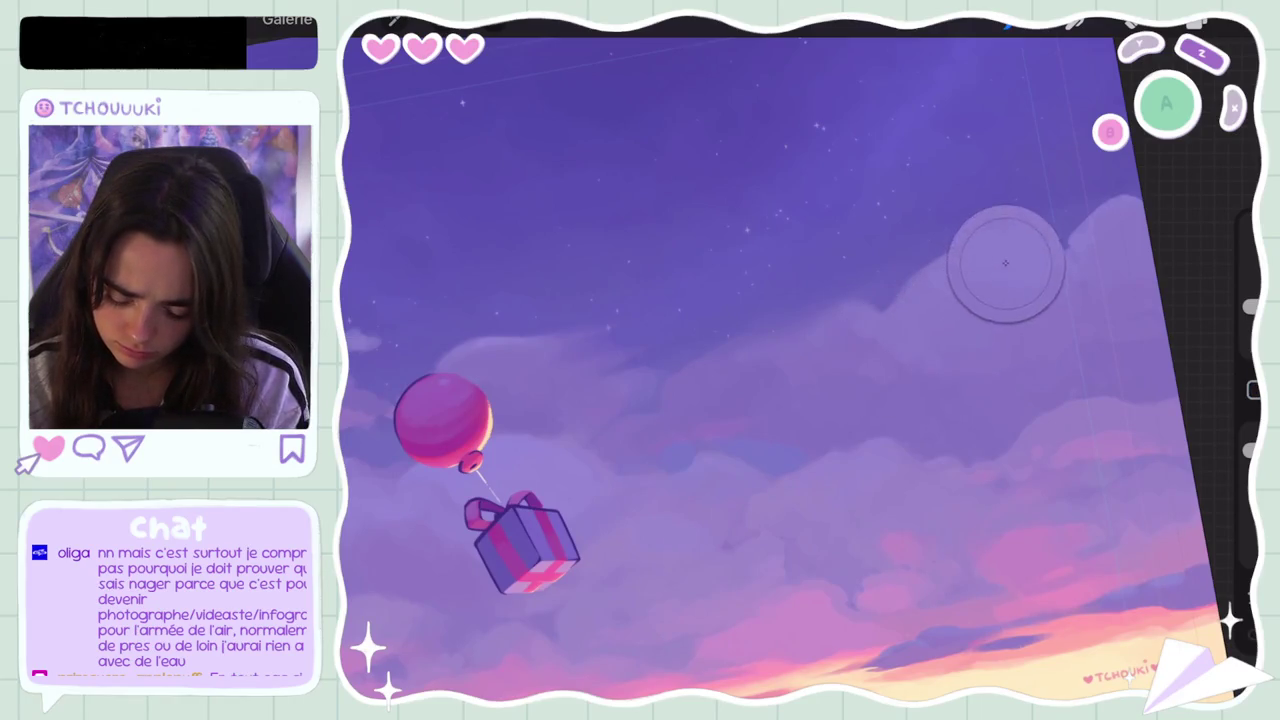
drag(1082, 344, 1115, 340)
key(ctrl+z)
key(ctrl+shift+z)
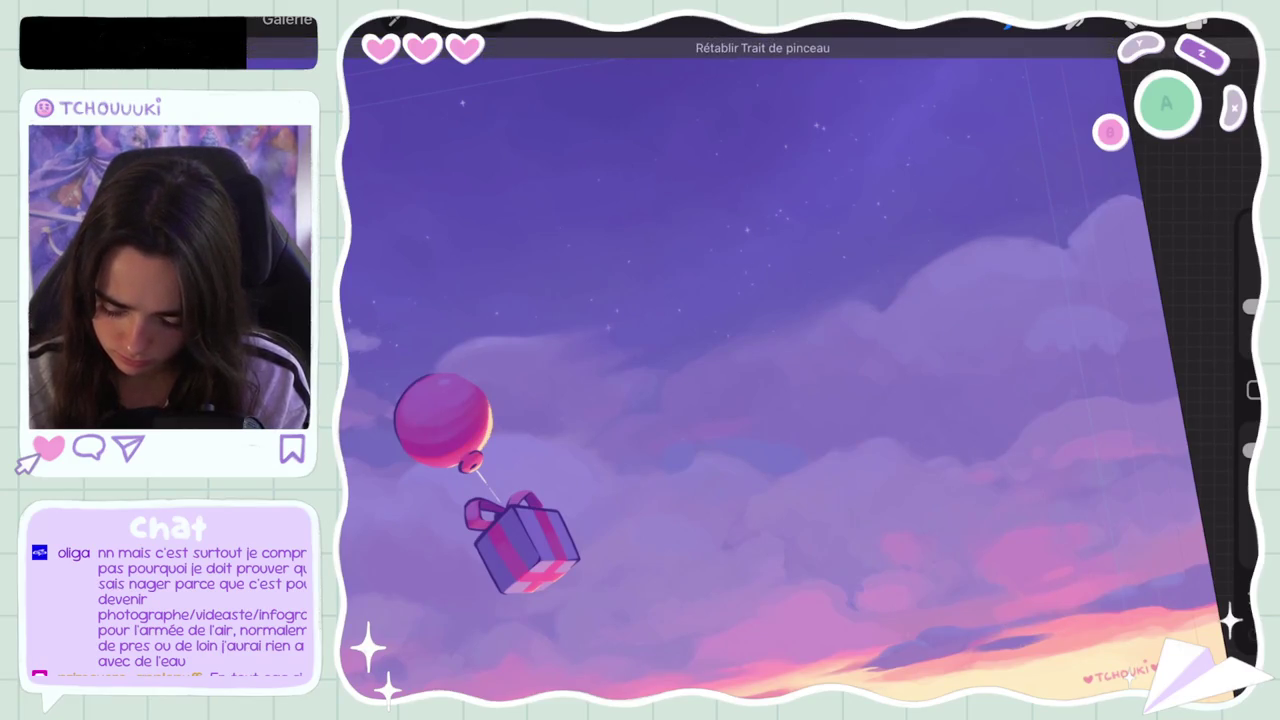
key(ctrl+z)
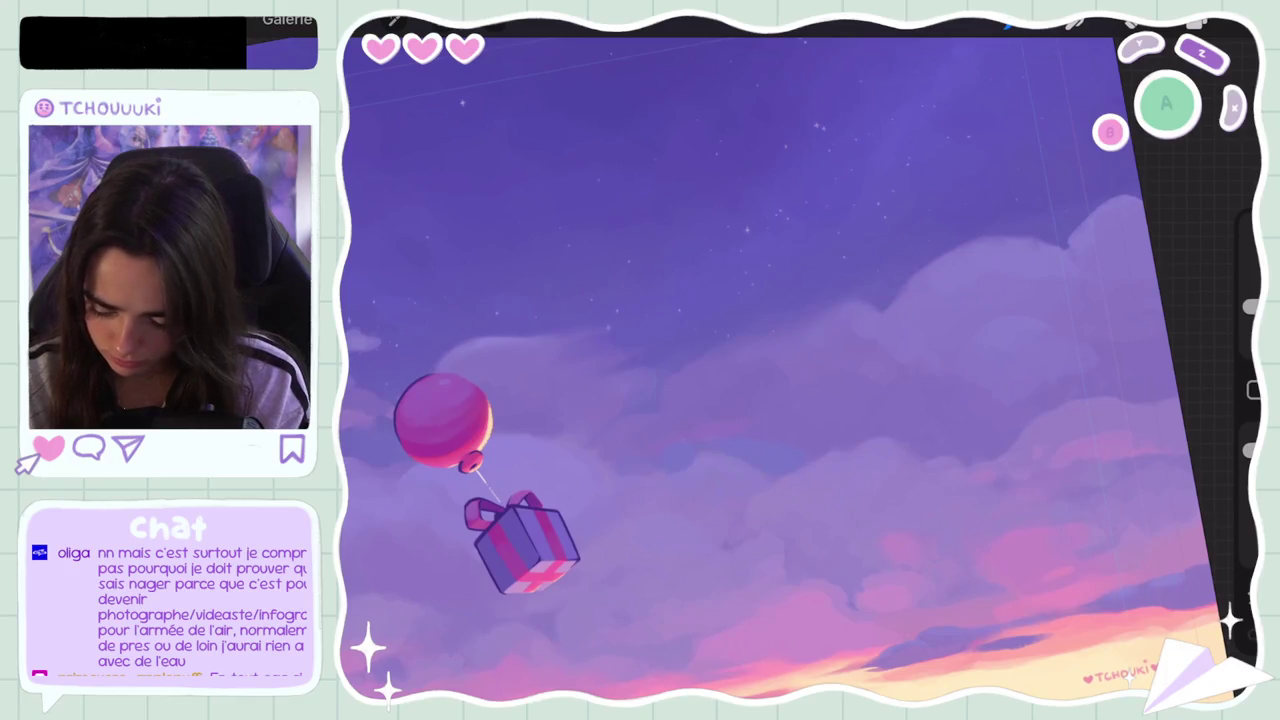
key(ctrl+z)
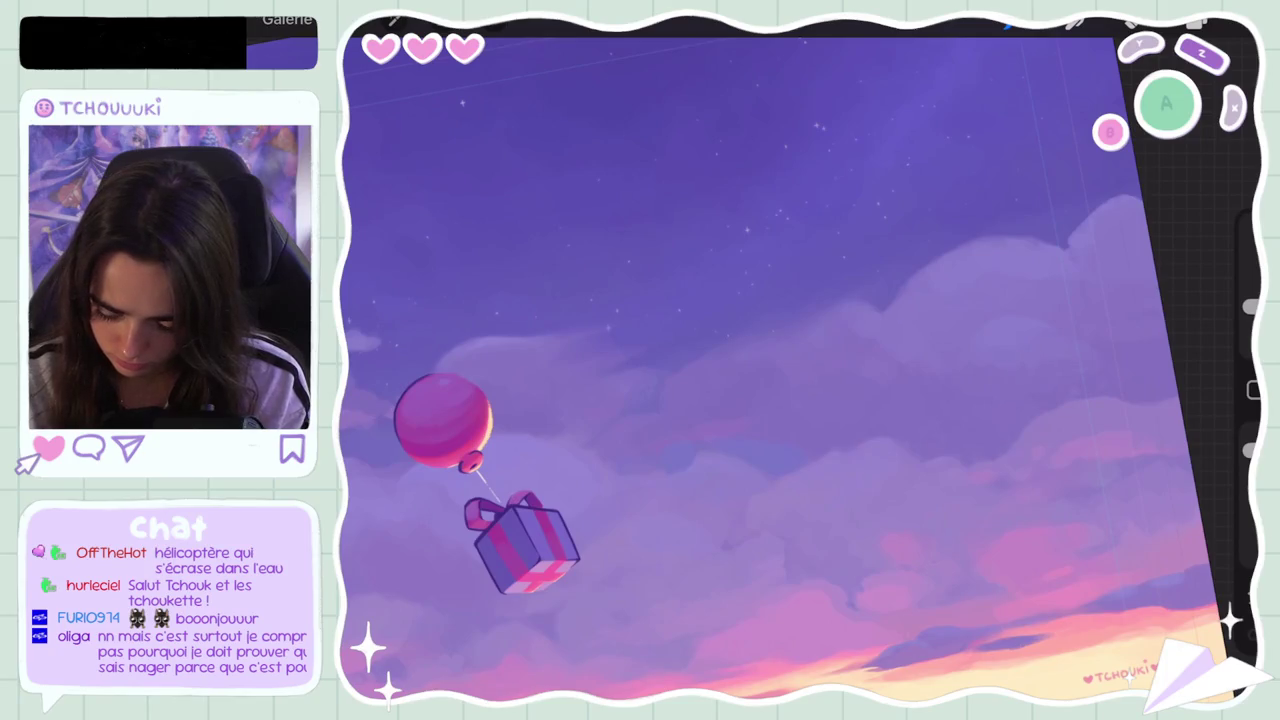
scroll(800, 360, down, 5)
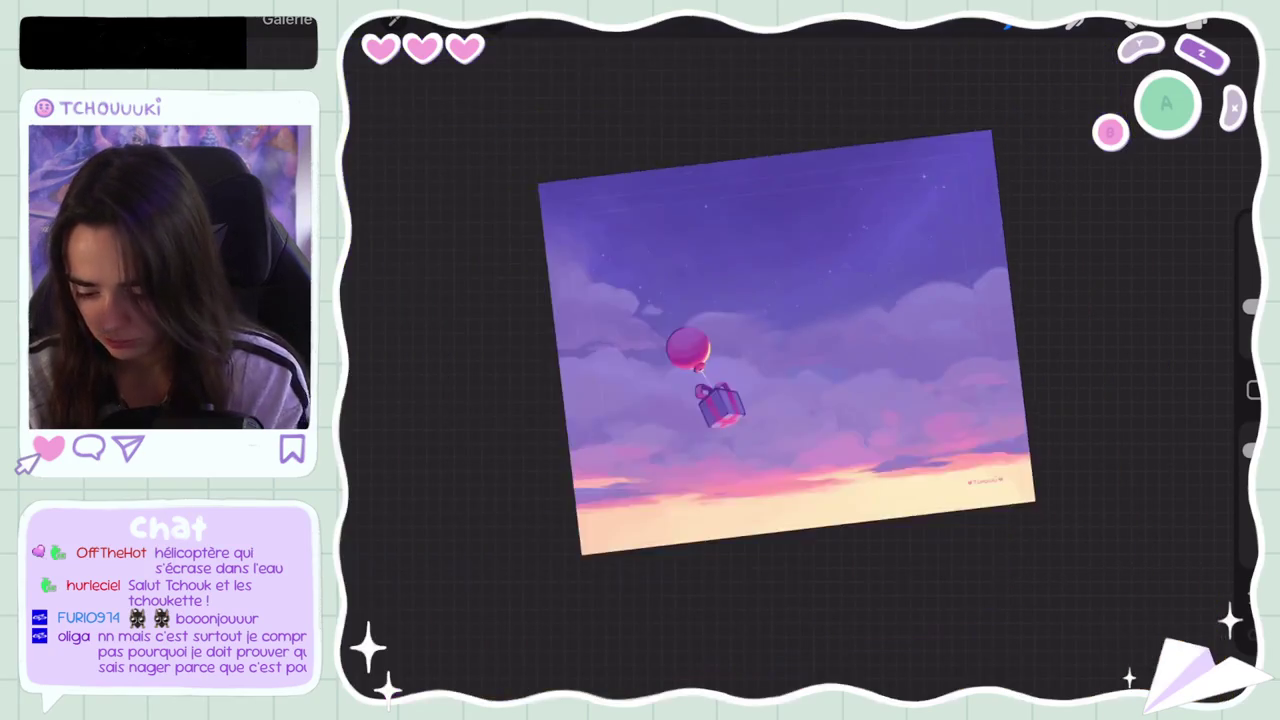
Step: Zoom into the upper sky and undo the two latest brush strokes there
scroll(813, 336, up, 5)
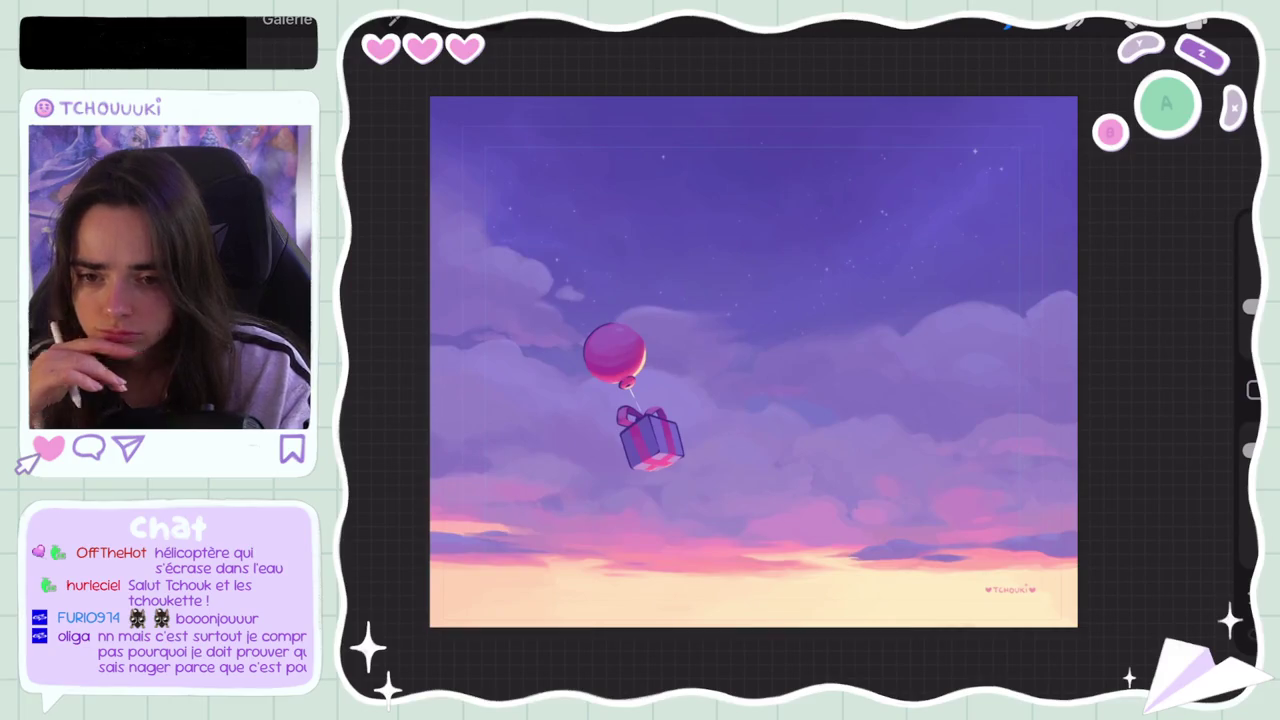
scroll(753, 360, up, 5)
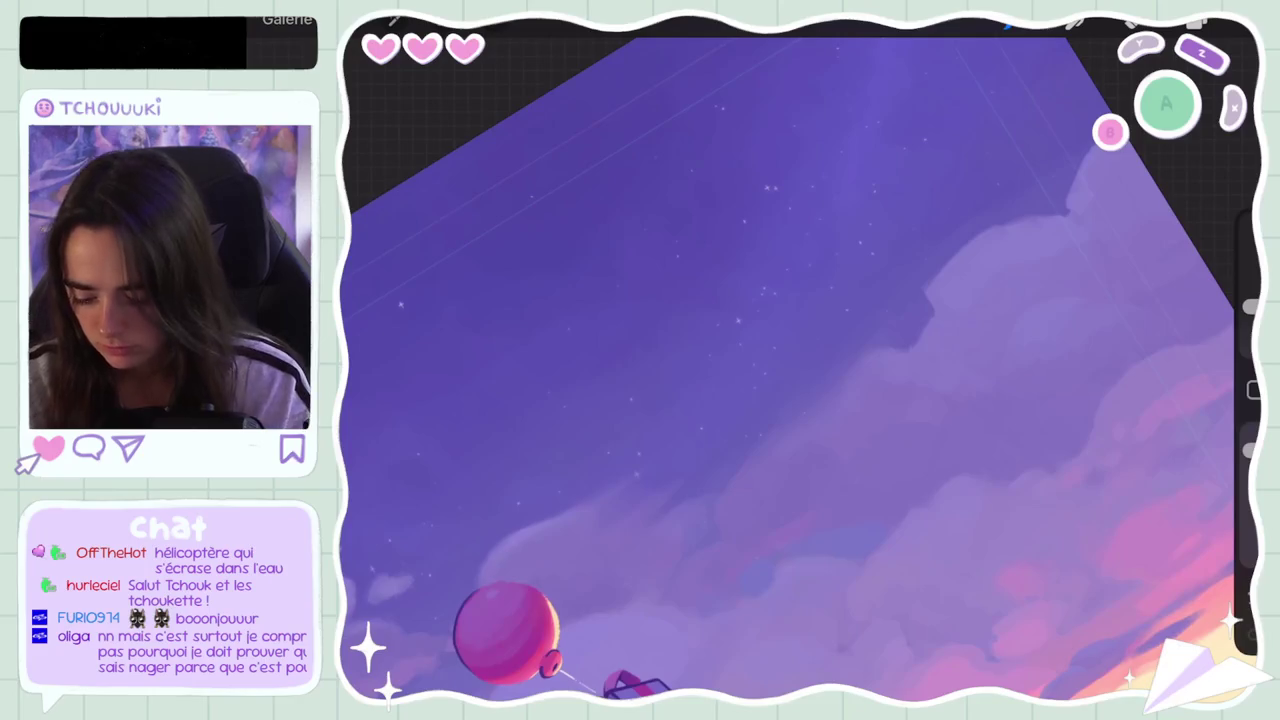
scroll(798, 369, down, 5)
scroll(798, 369, up, 5)
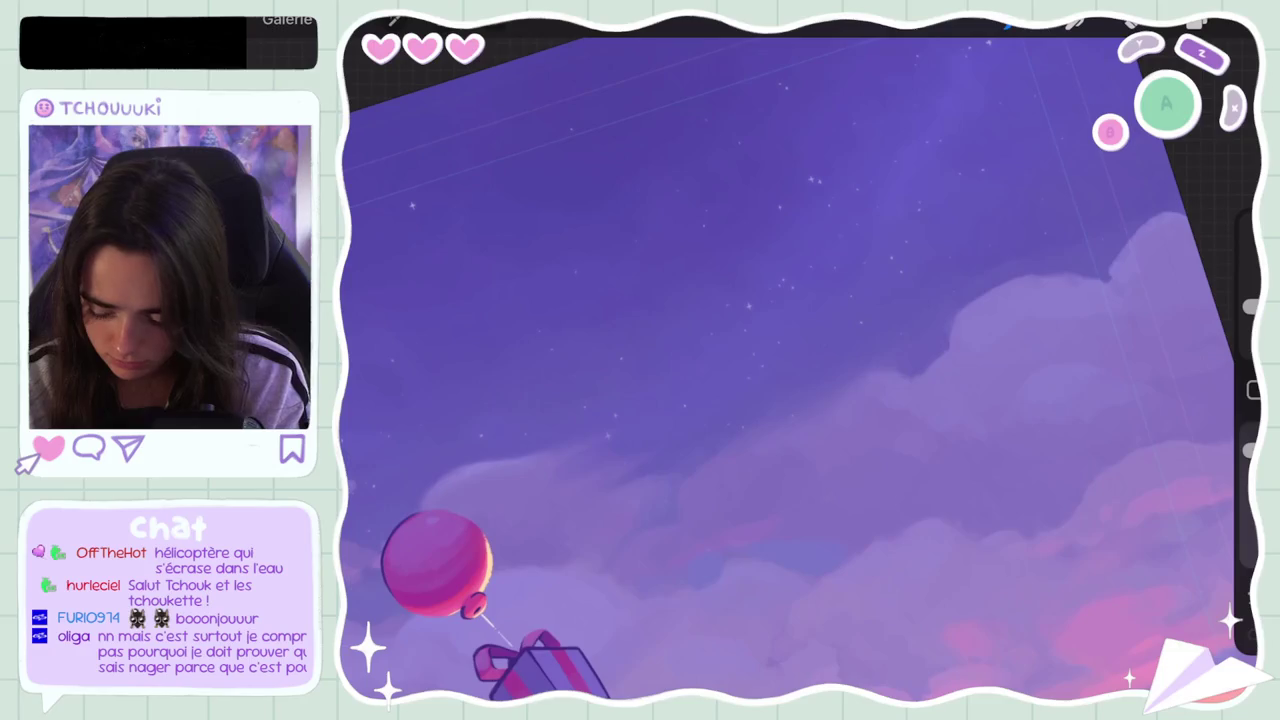
key(ctrl+z)
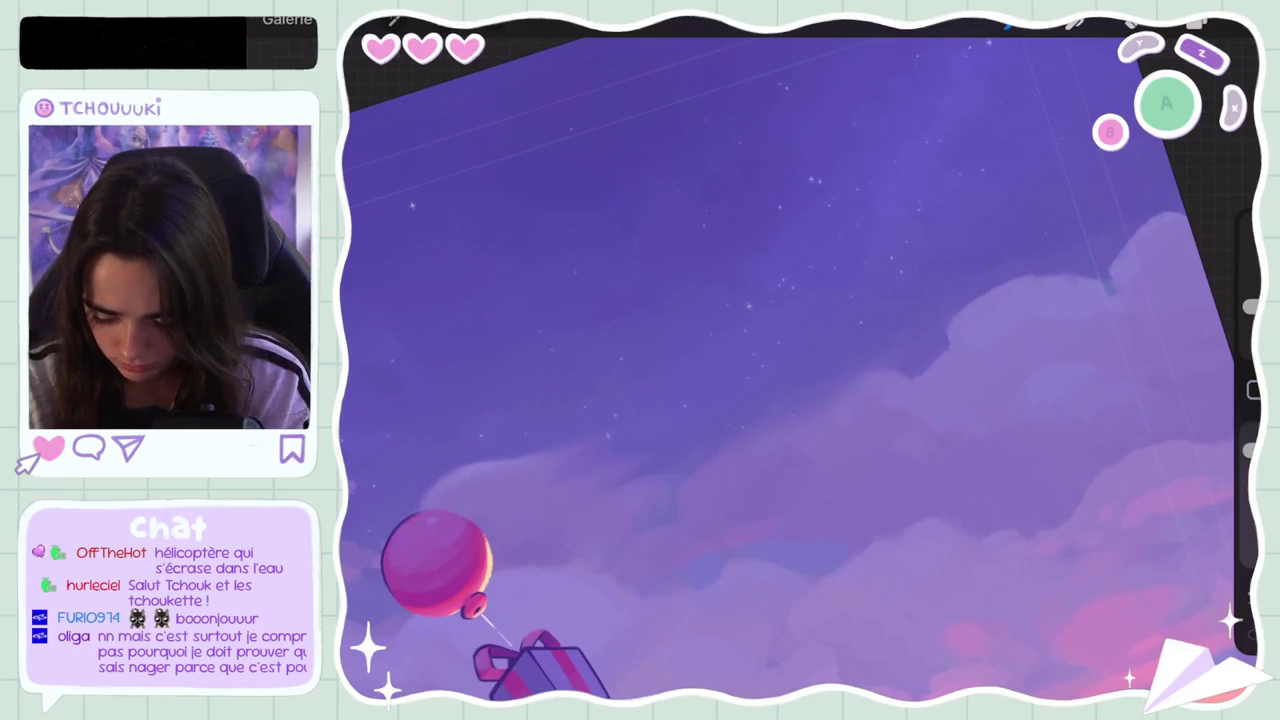
key(ctrl+z)
key(ctrl+z)
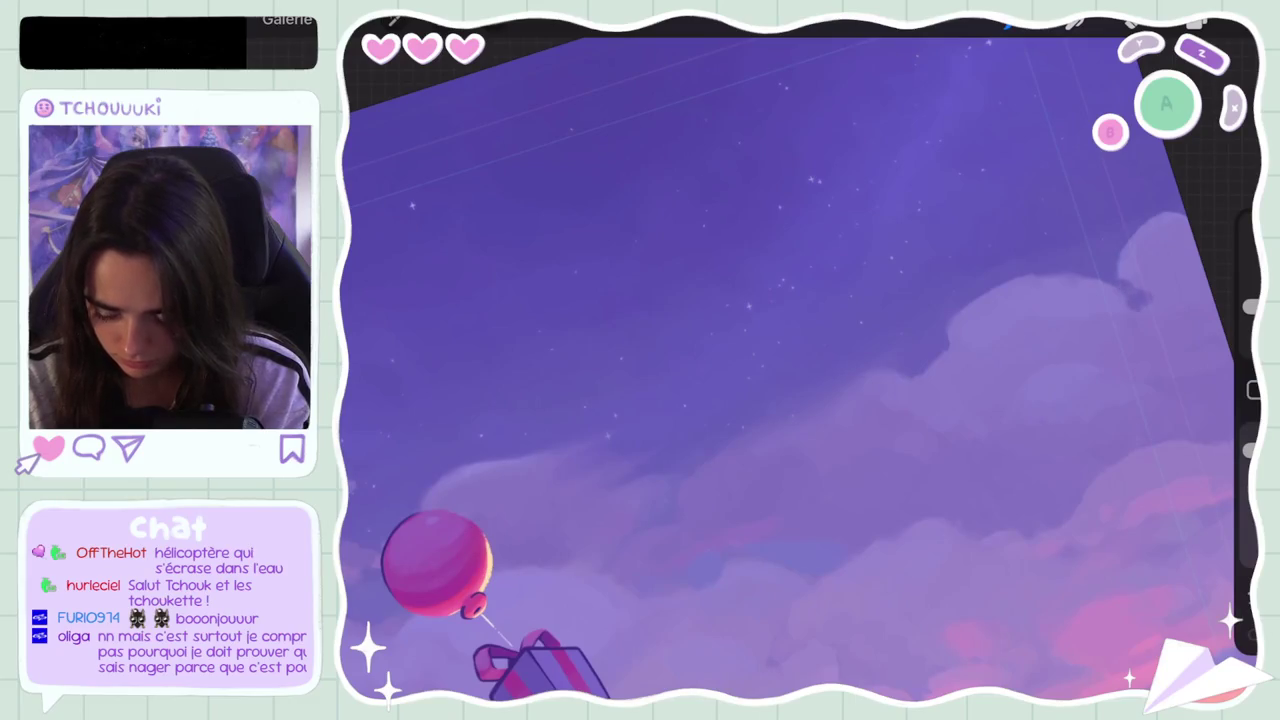
scroll(800, 370, down, 5)
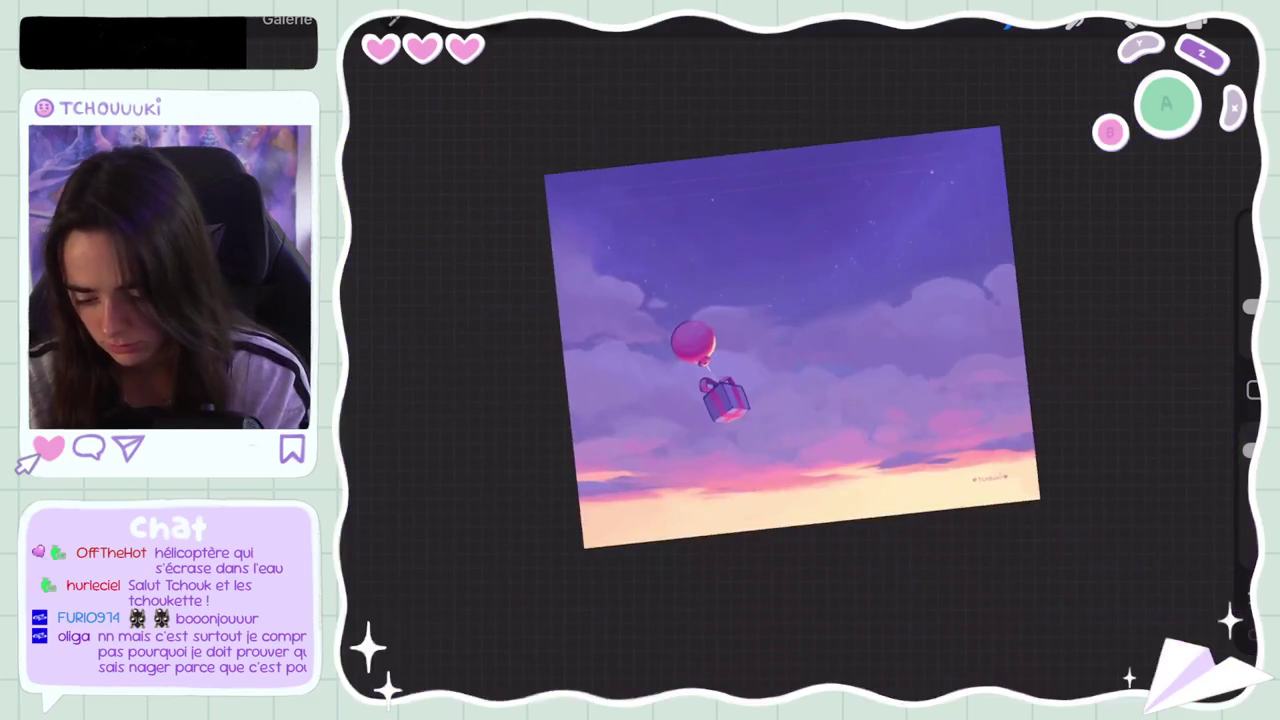
Step: Paint darker sky colour over the cloud's left edge
scroll(800, 370, up, 5)
drag(906, 258, 918, 292)
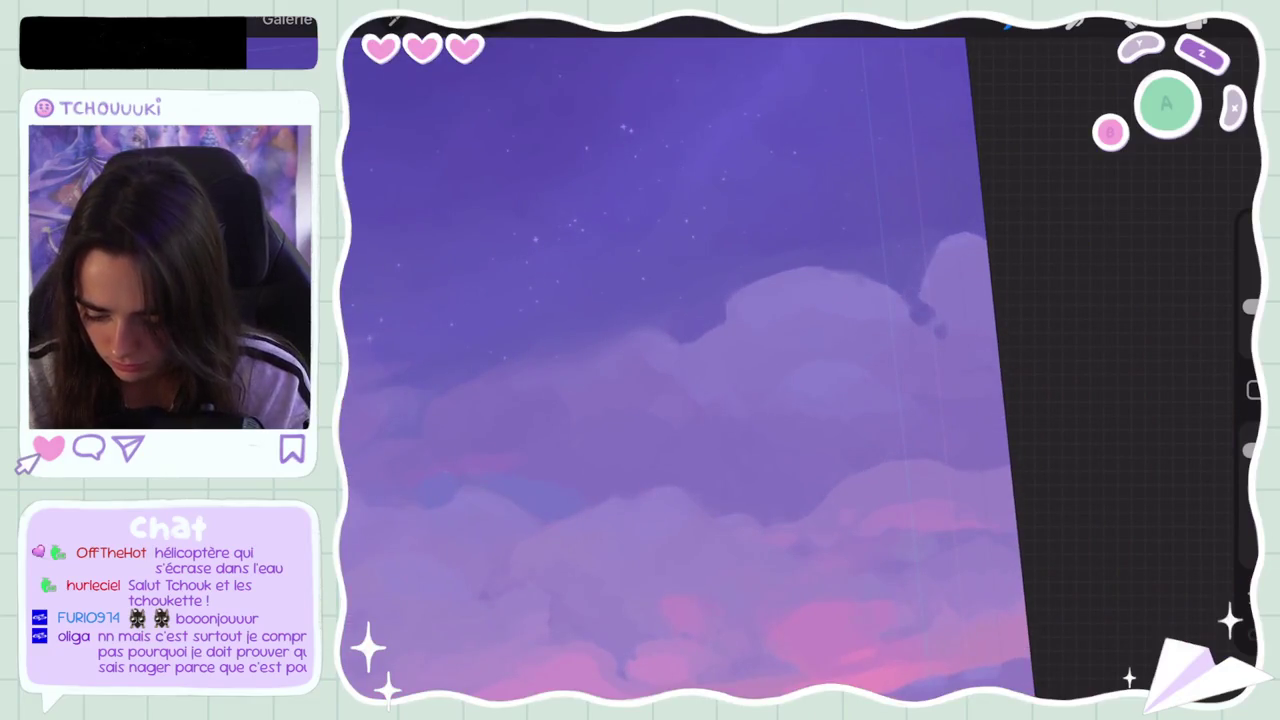
scroll(660, 370, down, 5)
scroll(660, 370, up, 5)
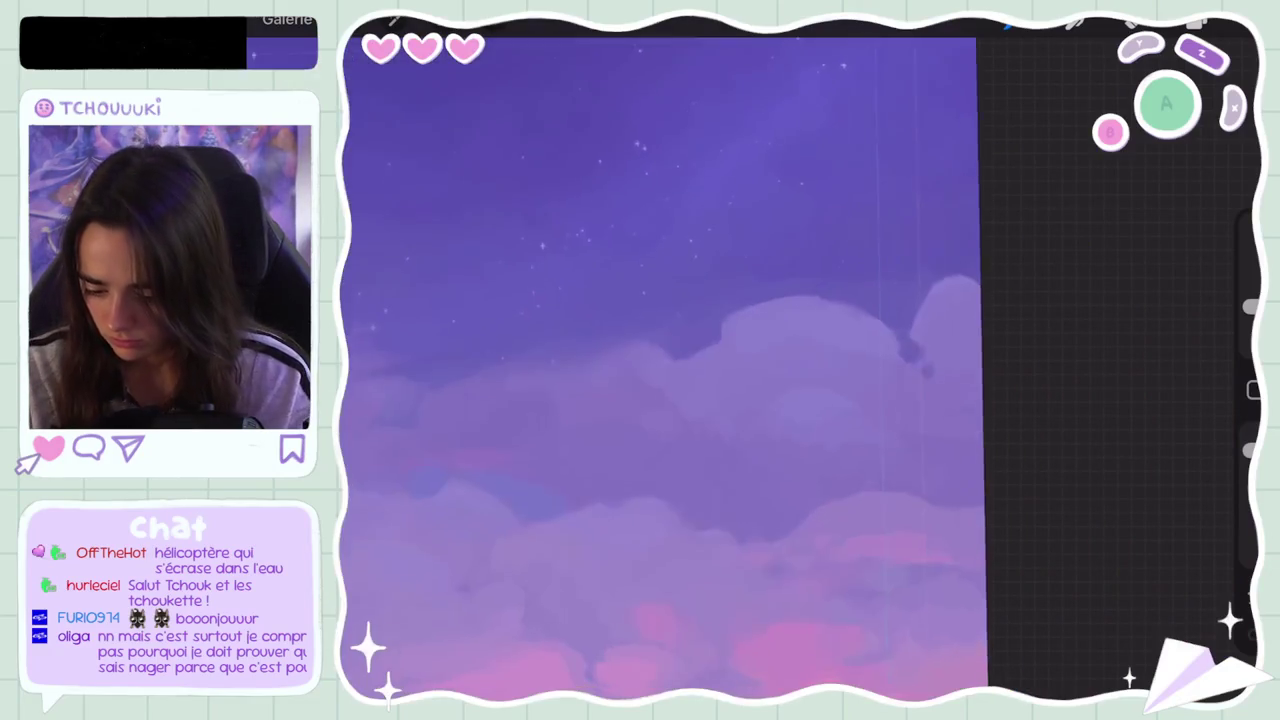
Step: Sample the colour at the cloud's edge twice with the eyedropper
click(925, 290)
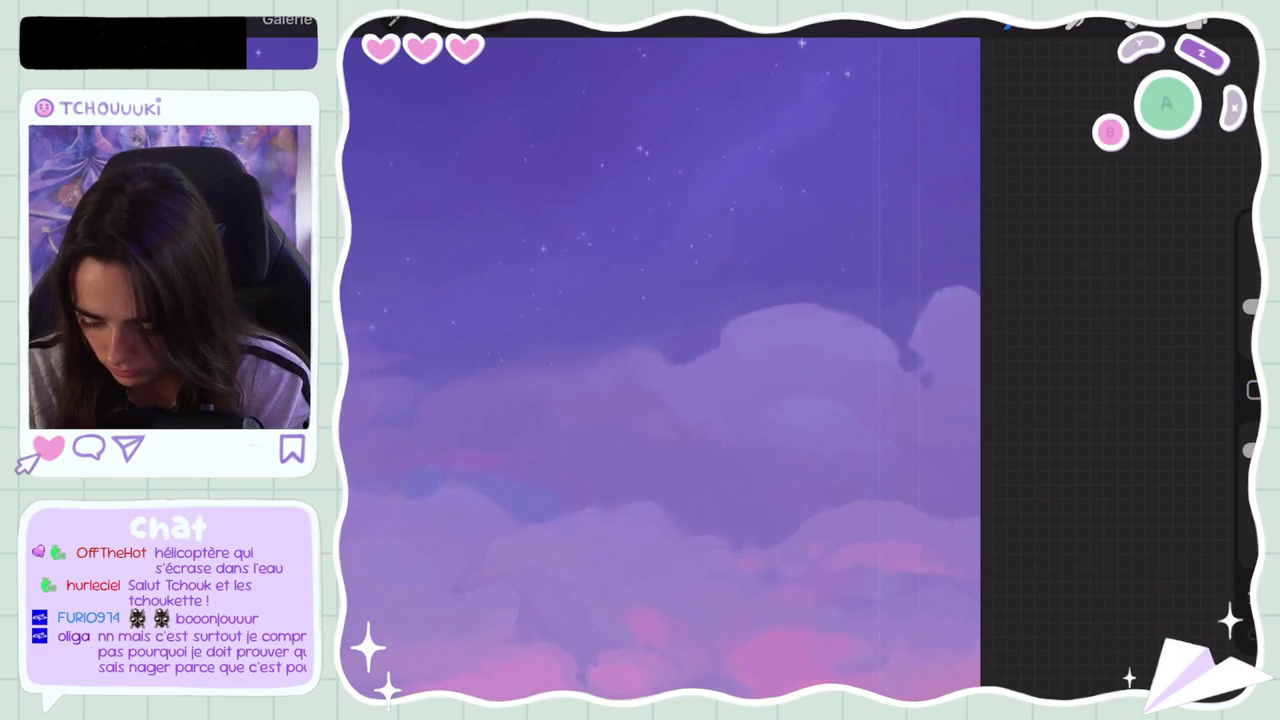
click(886, 337)
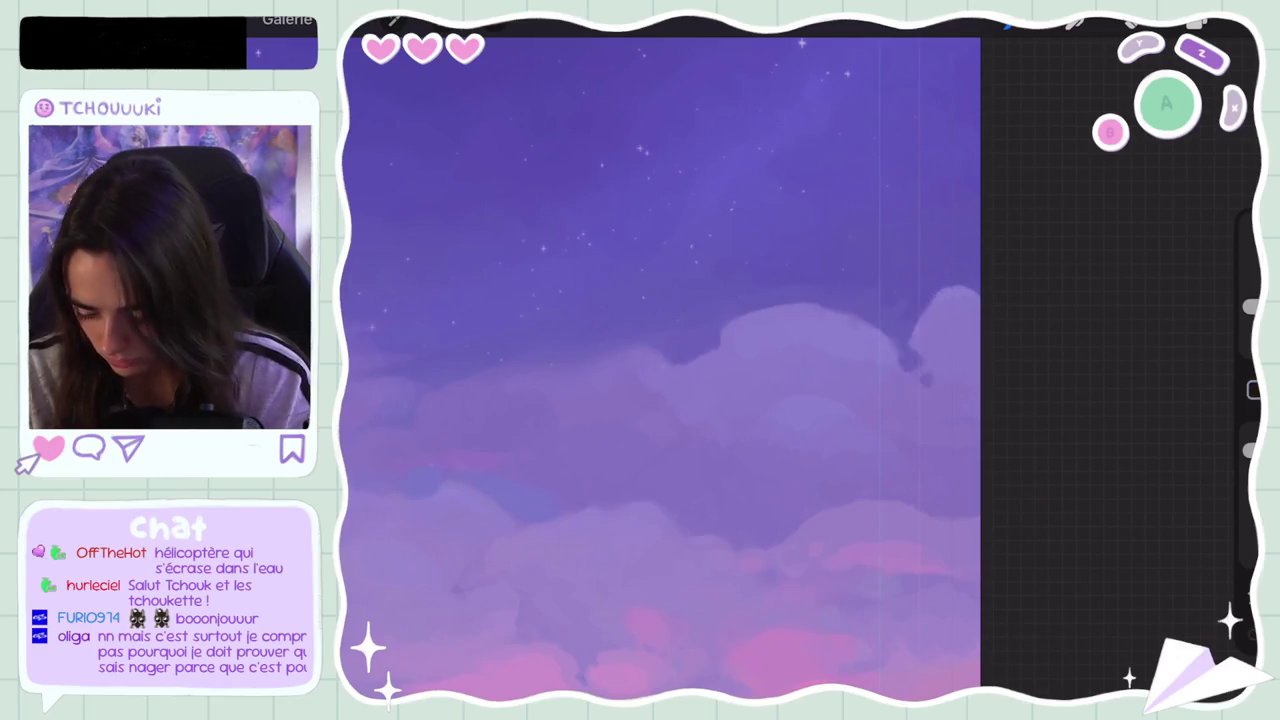
scroll(660, 370, down, 5)
scroll(700, 350, down, 3)
scroll(750, 380, up, 5)
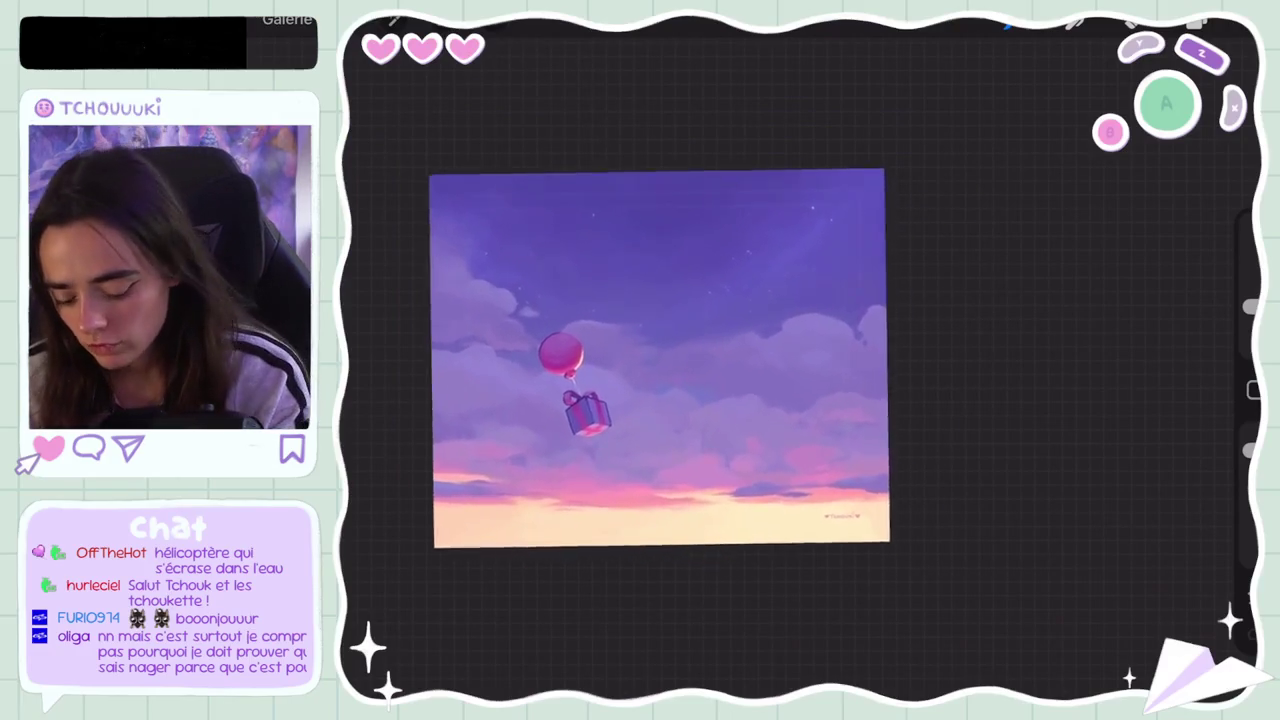
scroll(640, 320, up, 3)
Step: Toggle the Image insérée layer on and off to compare, leaving it hidden
key(l)
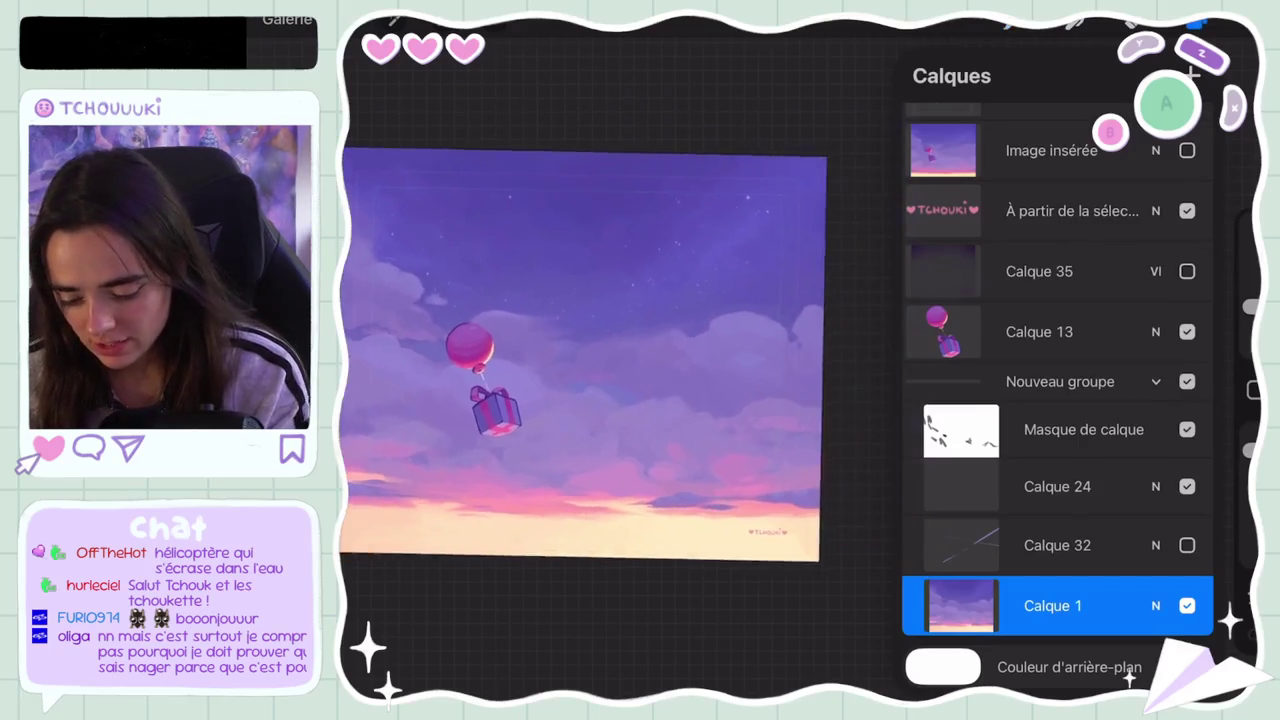
click(1187, 150)
click(1050, 150)
click(1187, 150)
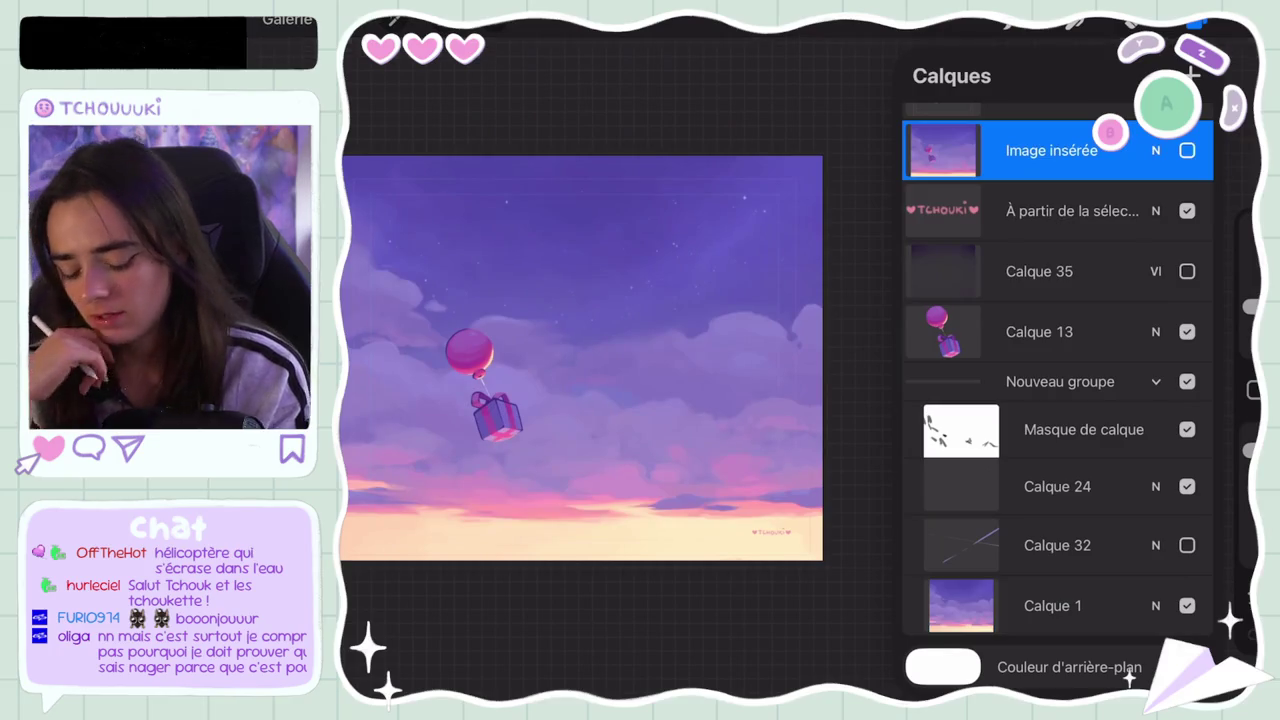
click(1187, 150)
click(1187, 150)
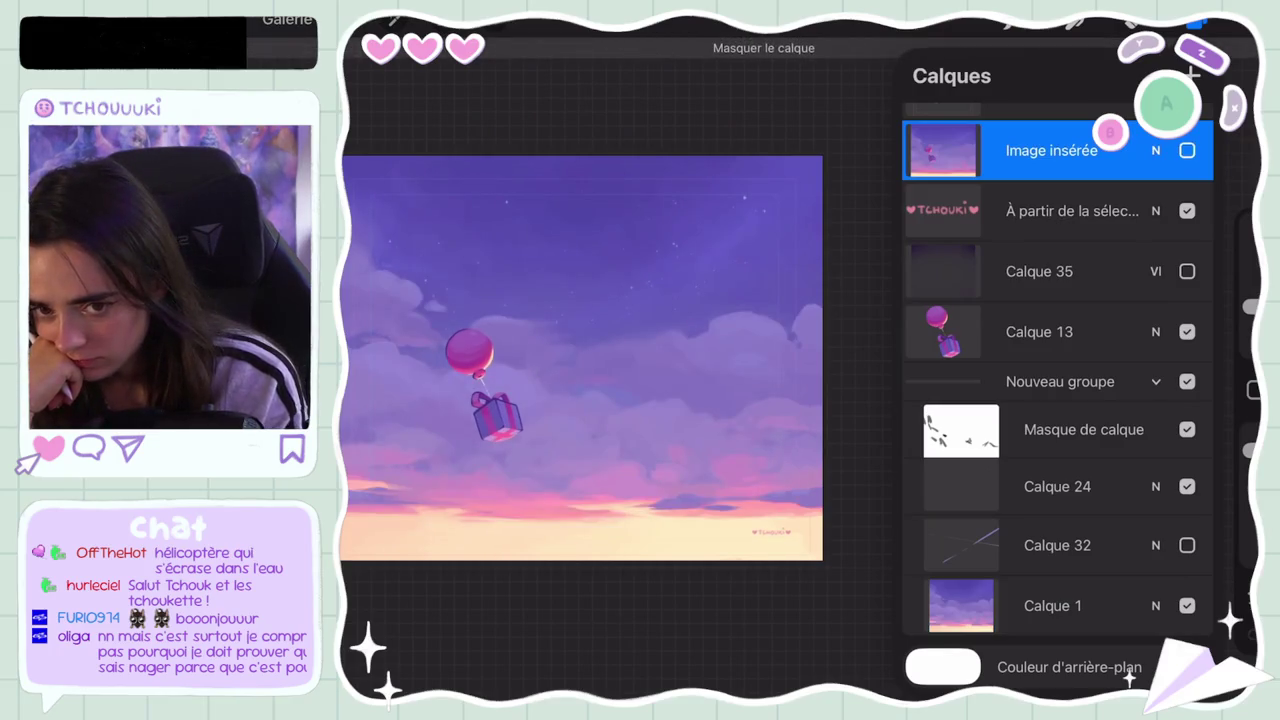
click(1196, 22)
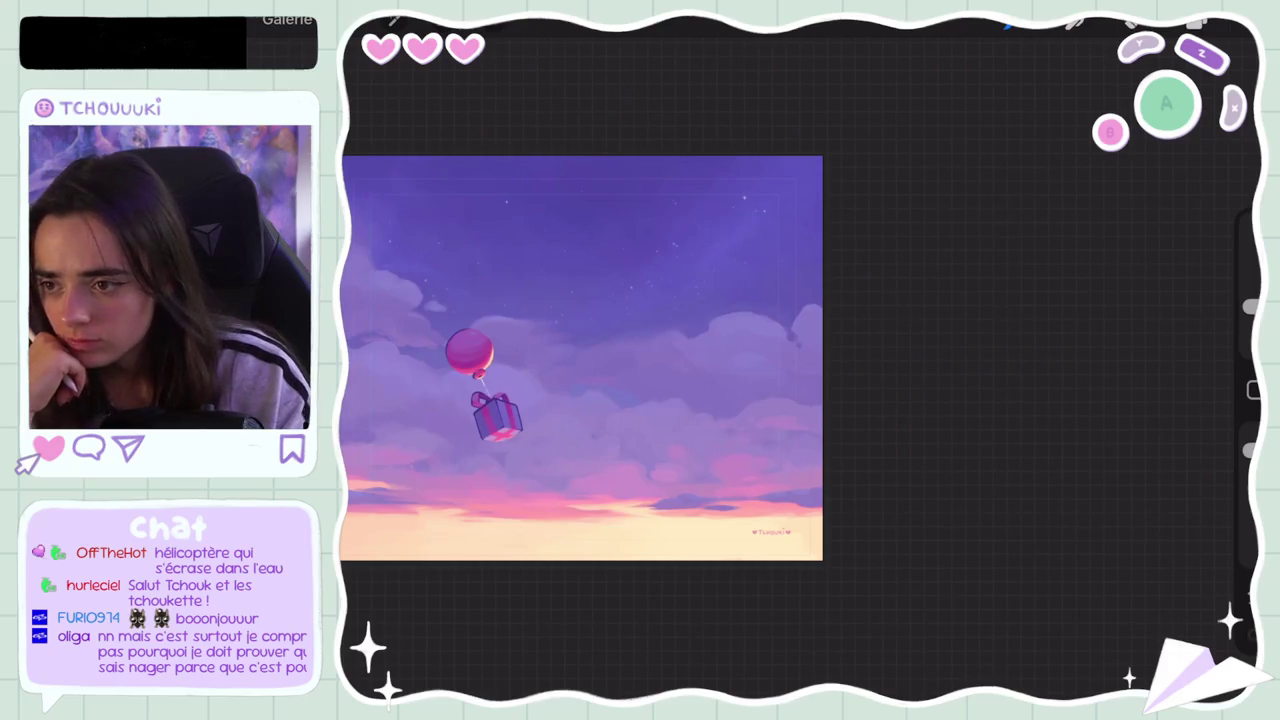
Step: Make Calque 1, the main painting, the active layer after a stroke fails on the hidden layer
scroll(820, 350, up, 3)
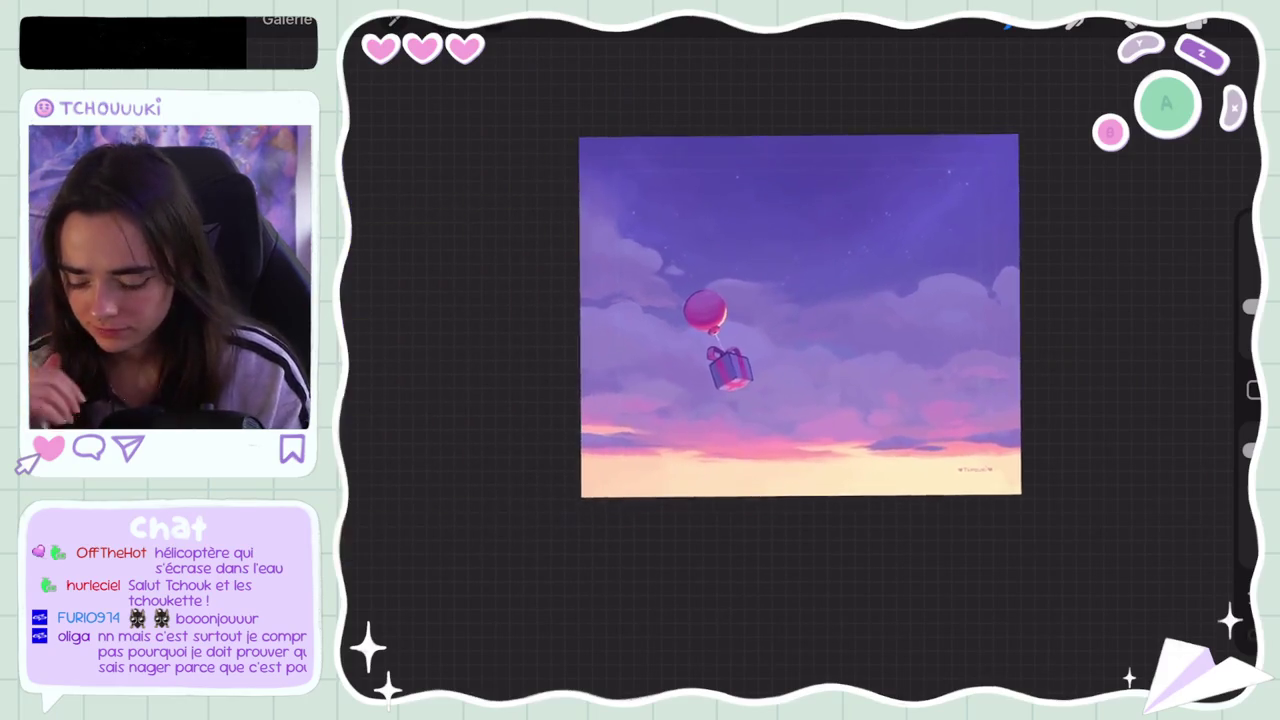
click(915, 385)
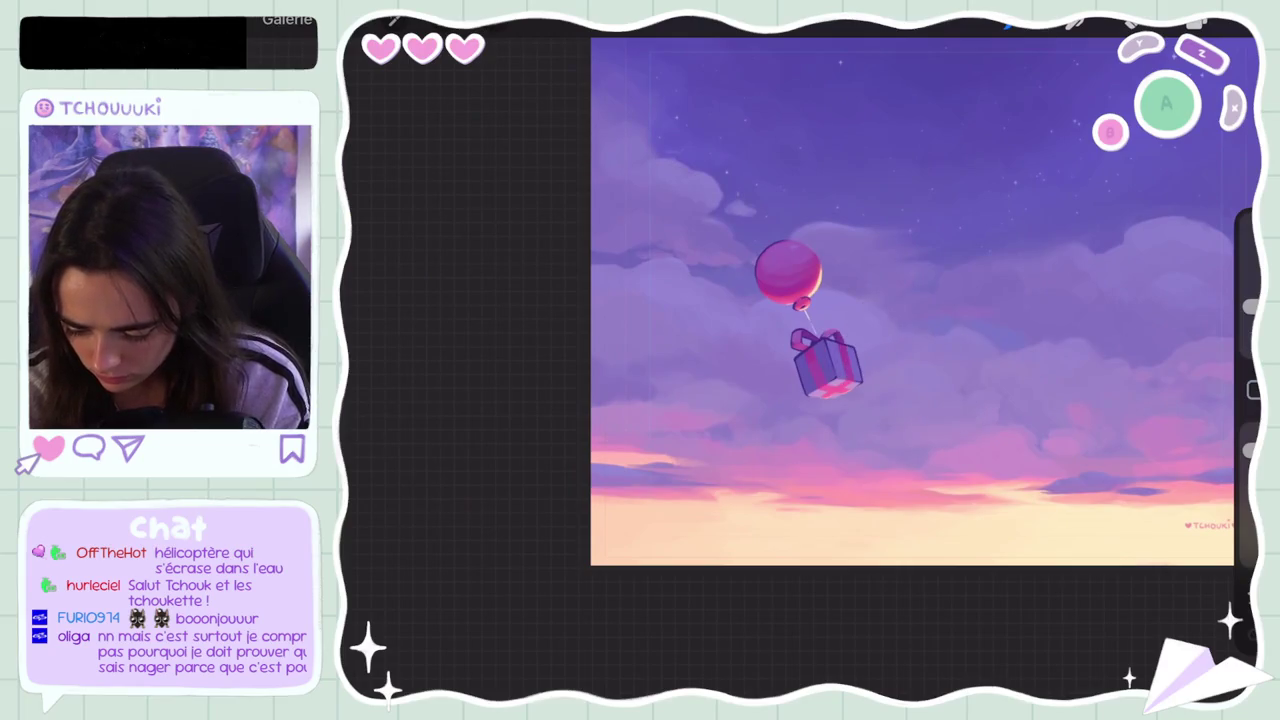
click(900, 380)
click(920, 411)
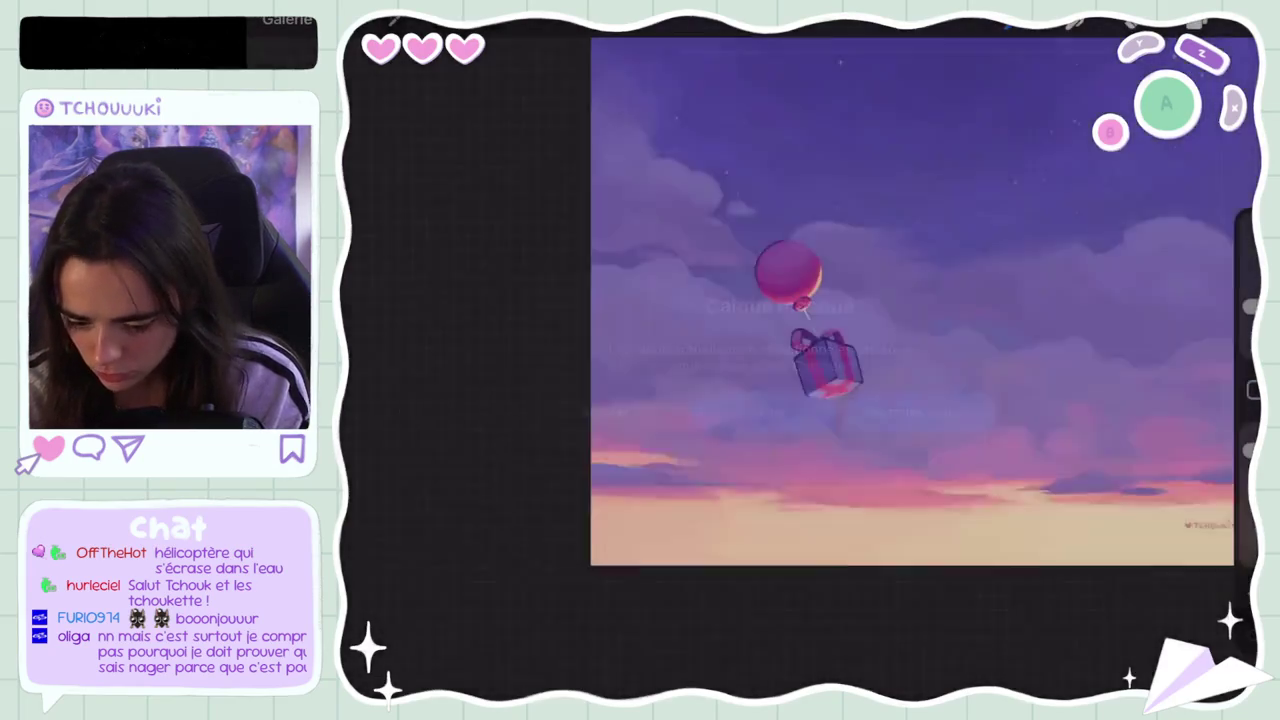
scroll(1057, 400, down, 5)
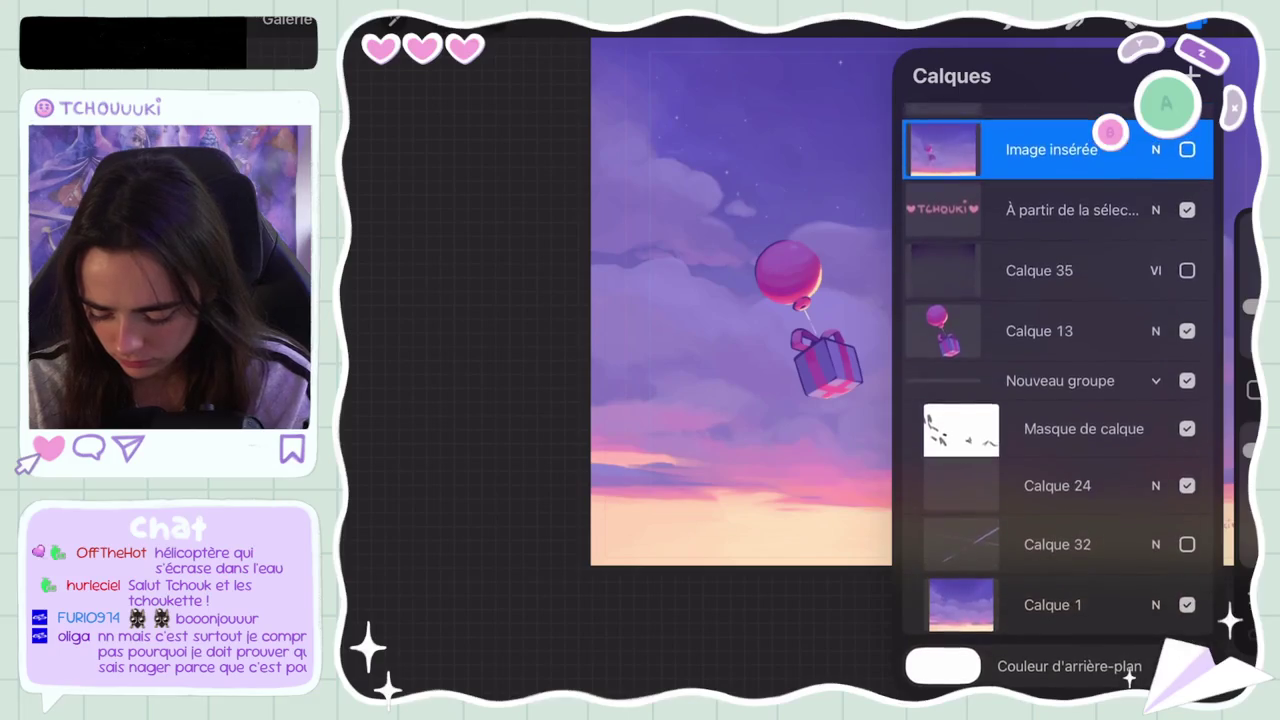
click(1057, 605)
click(1197, 24)
Step: Pick up colours from the sky around the balloon and gift
click(1197, 24)
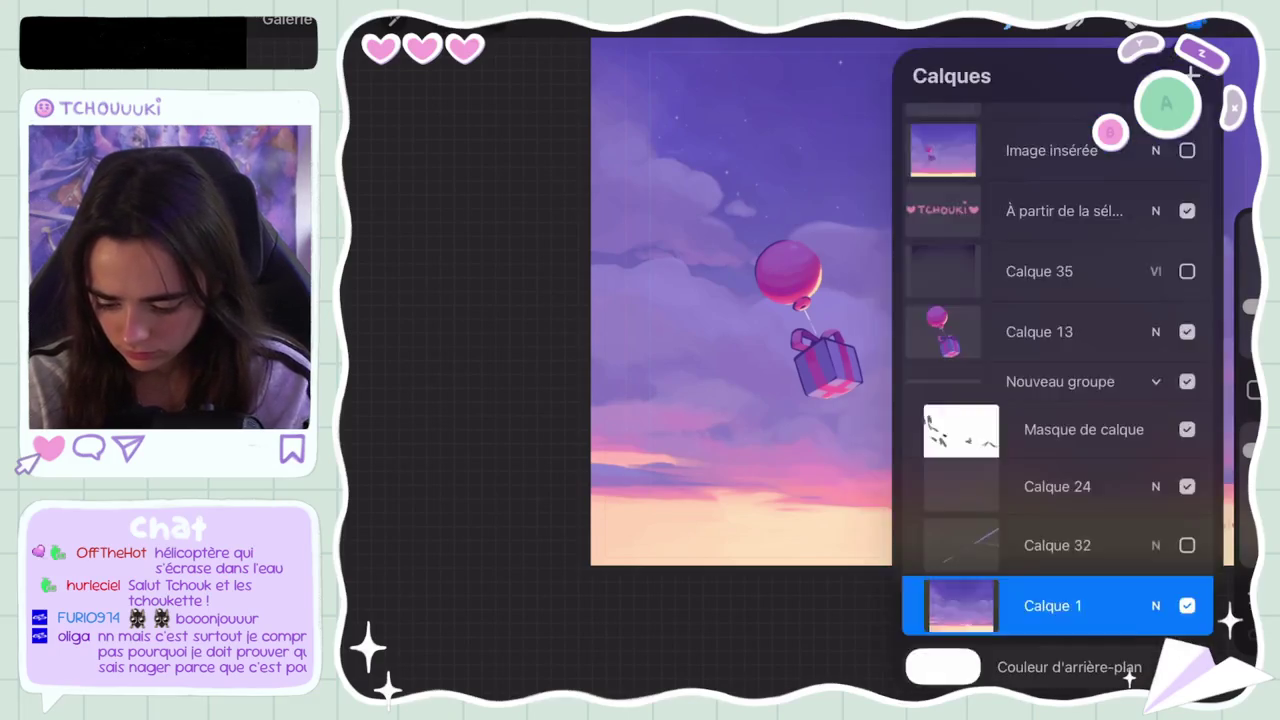
drag(904, 350, 876, 352)
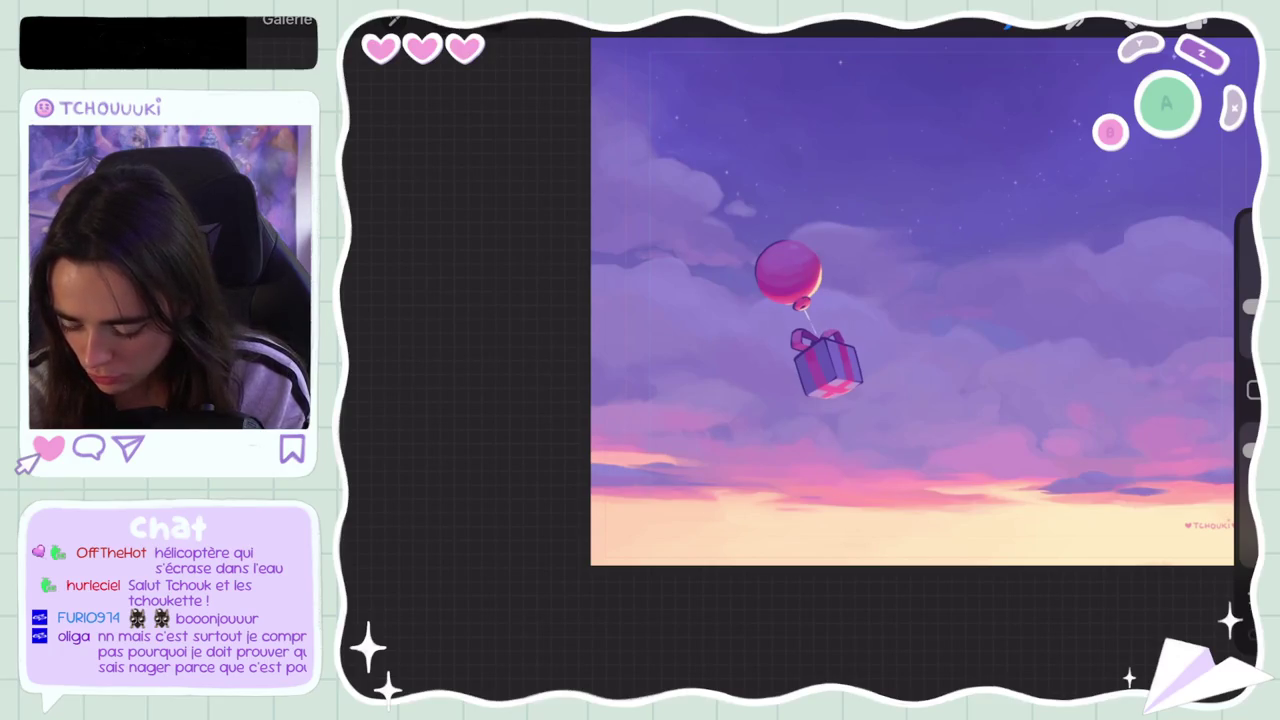
click(740, 328)
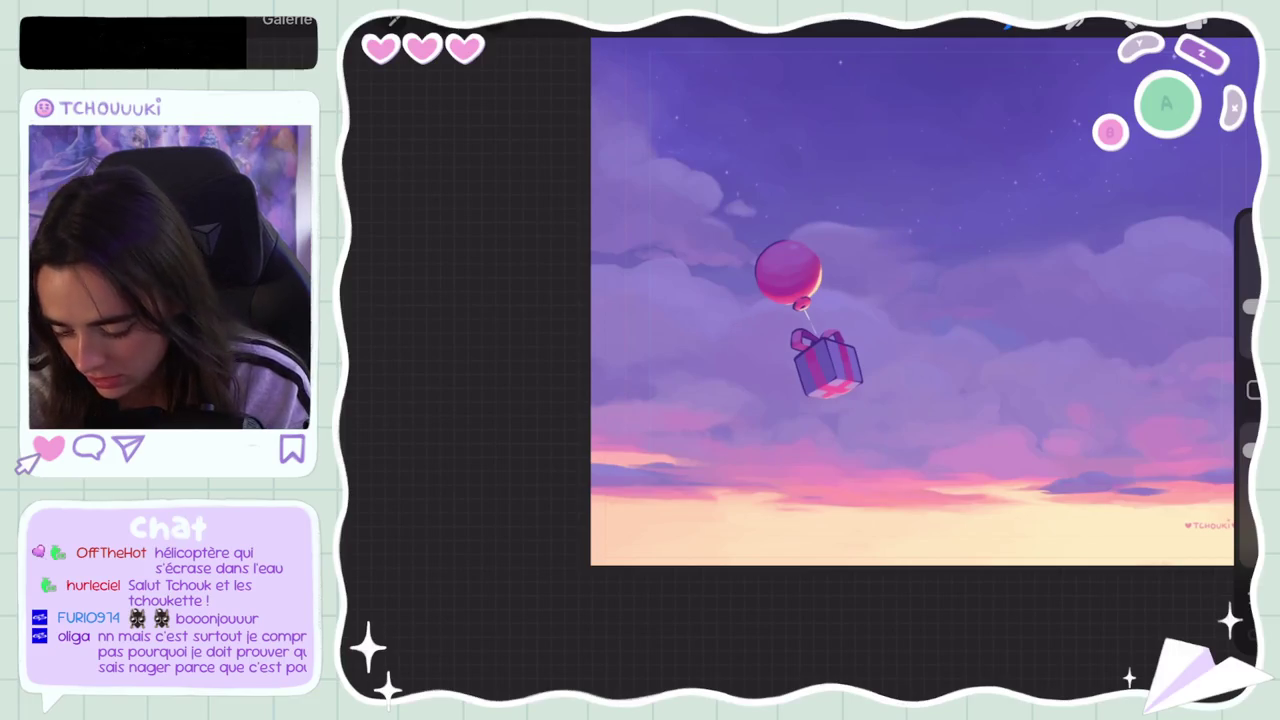
click(822, 318)
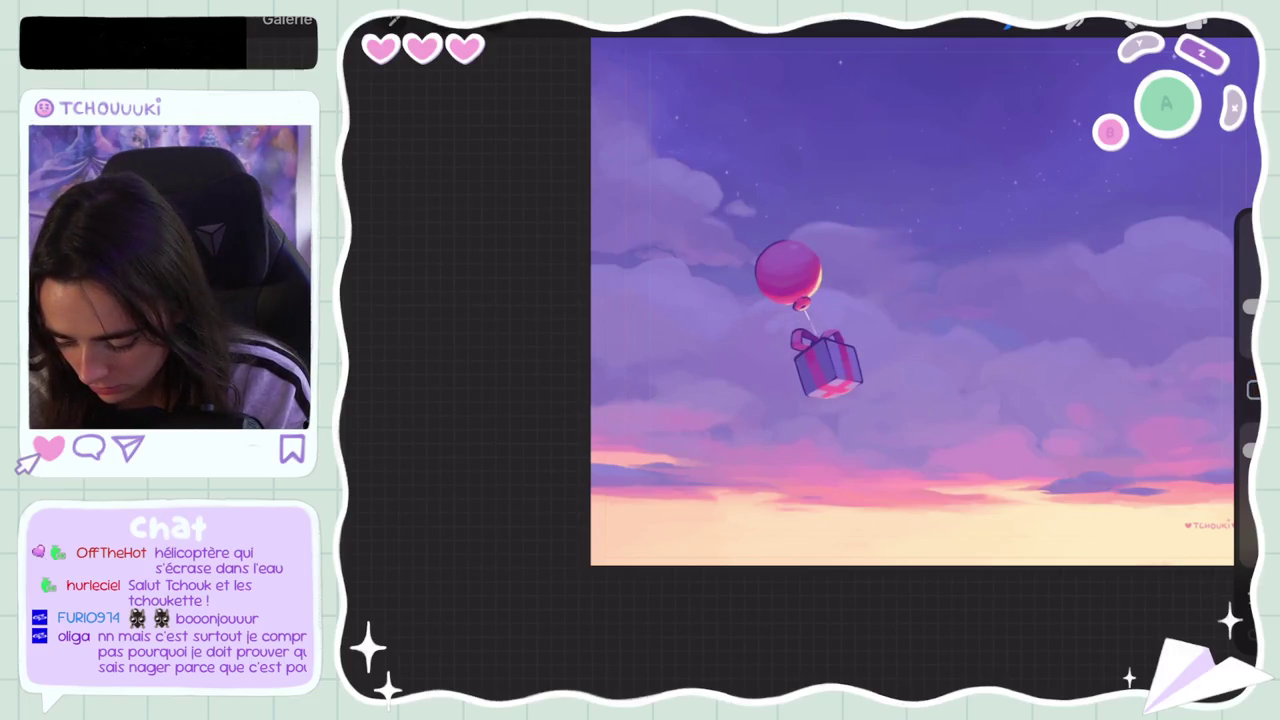
scroll(912, 300, down, 3)
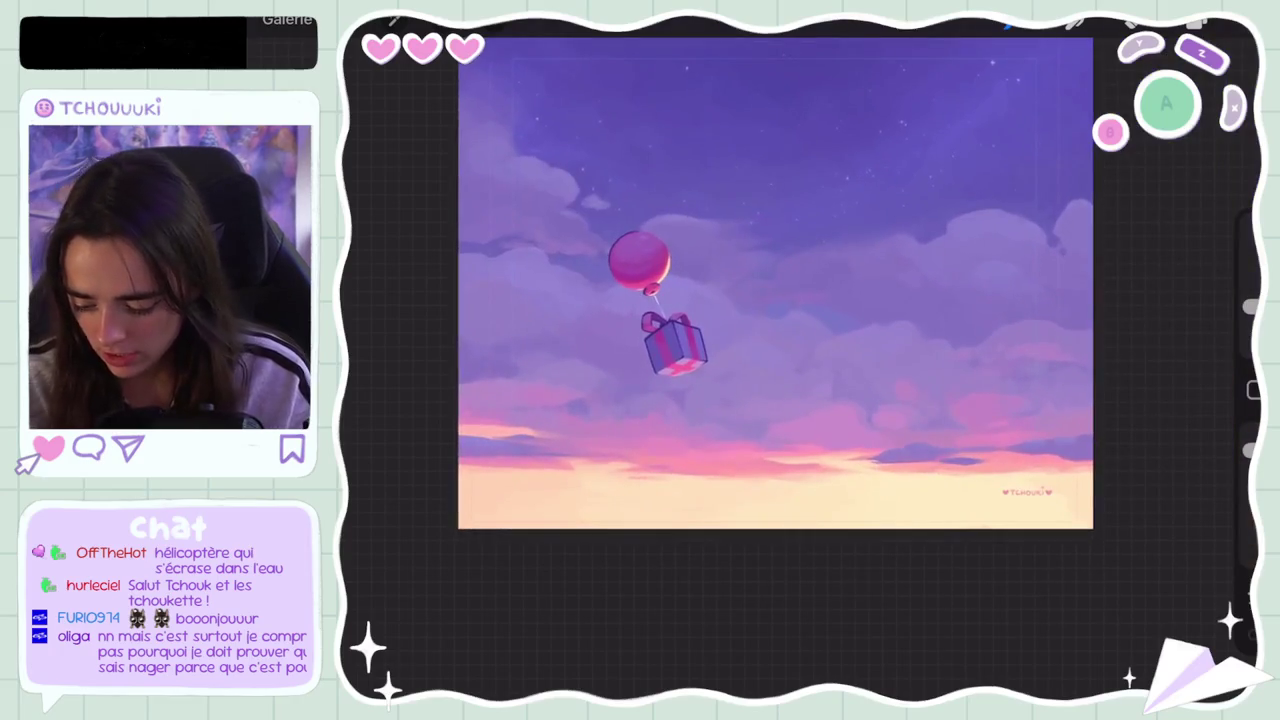
Step: Undo the last two brush strokes, including the curved stroke in the upper-right sky
key(ctrl+z)
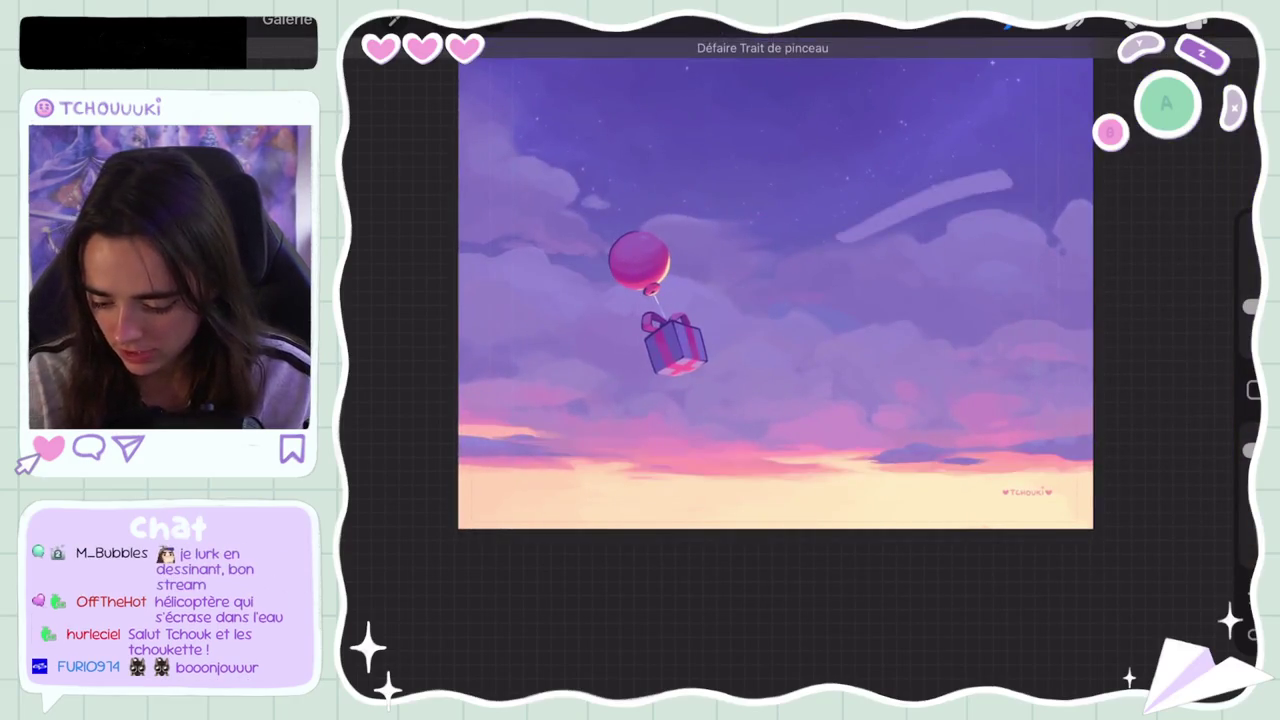
key(ctrl+z)
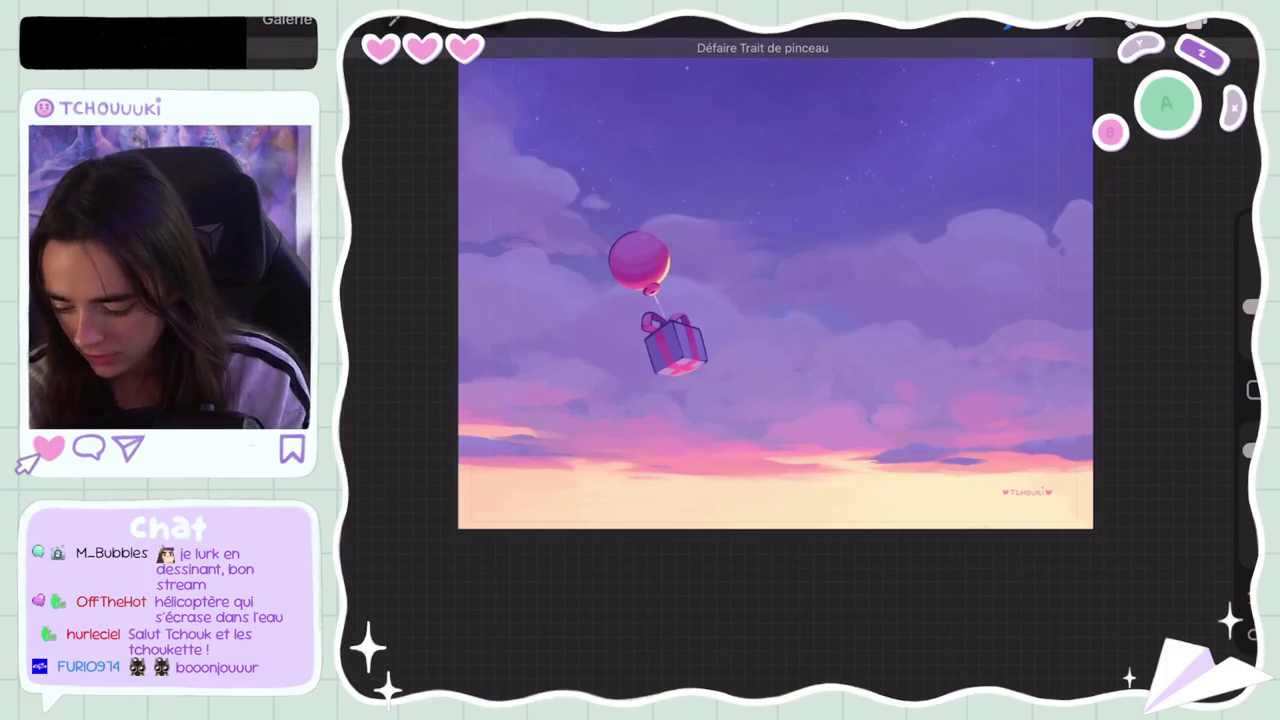
scroll(776, 283, up, 3)
Step: Eyedrop a colour beside the balloon, then the balloon's own pink
click(824, 230)
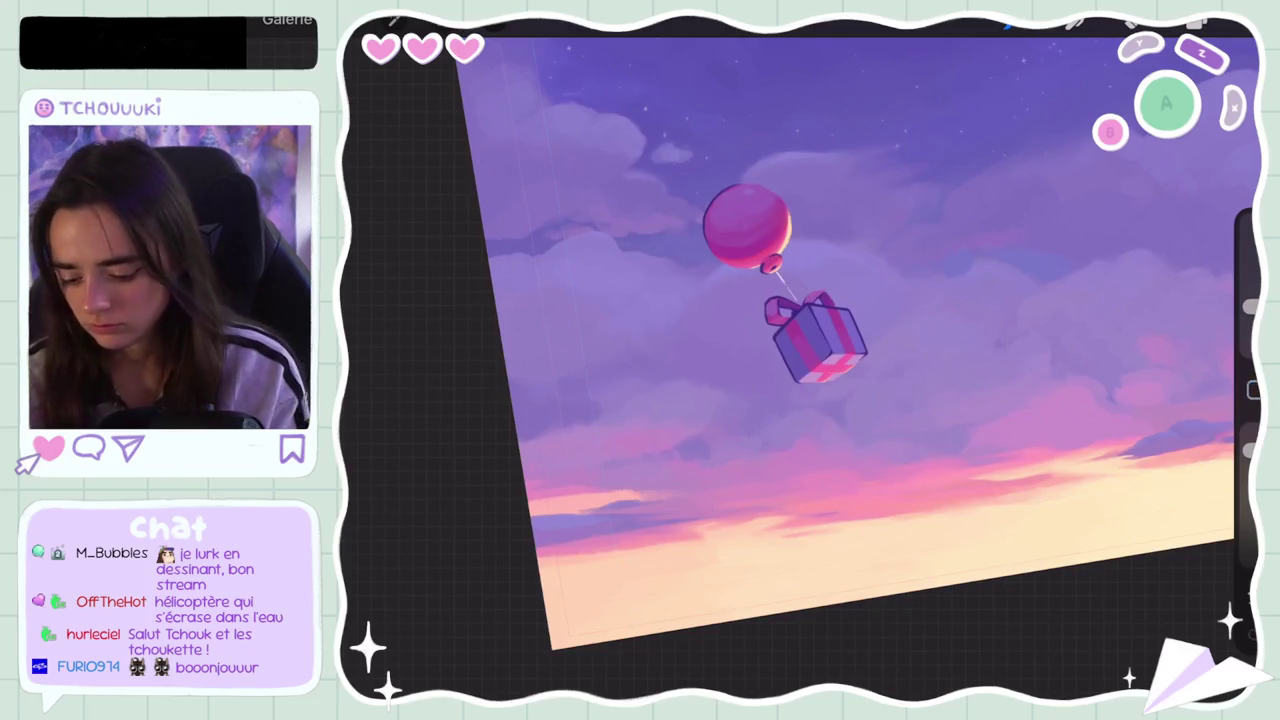
scroll(850, 340, down, 3)
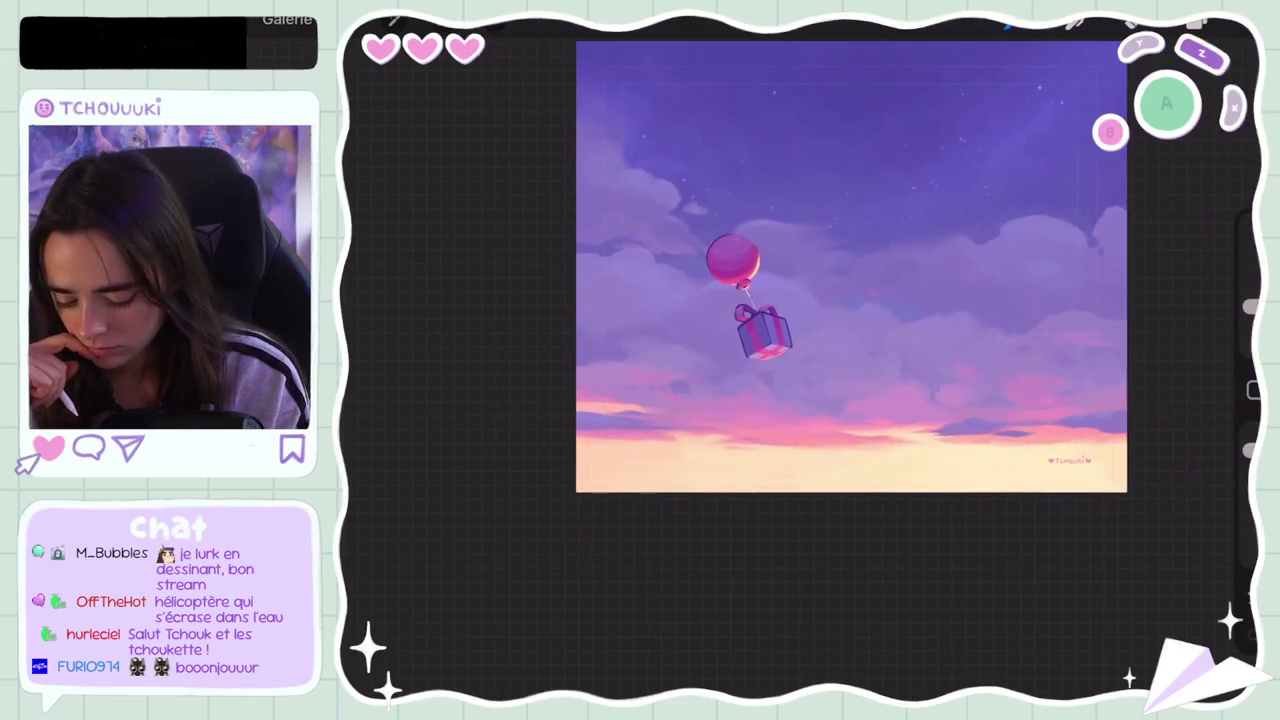
scroll(850, 265, up, 5)
click(596, 272)
click(596, 272)
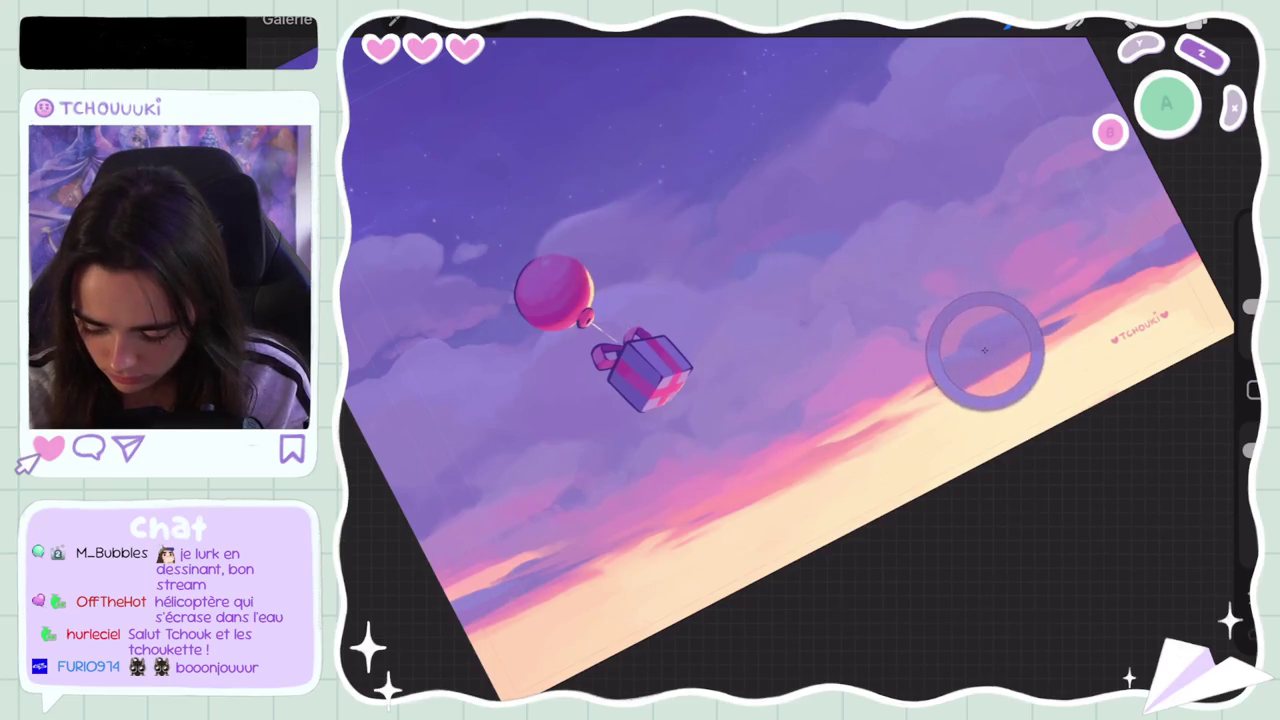
Step: Pick up the horizon colour near the signature and dab it onto the right sky
drag(596, 272, 985, 352)
scroll(760, 340, down, 3)
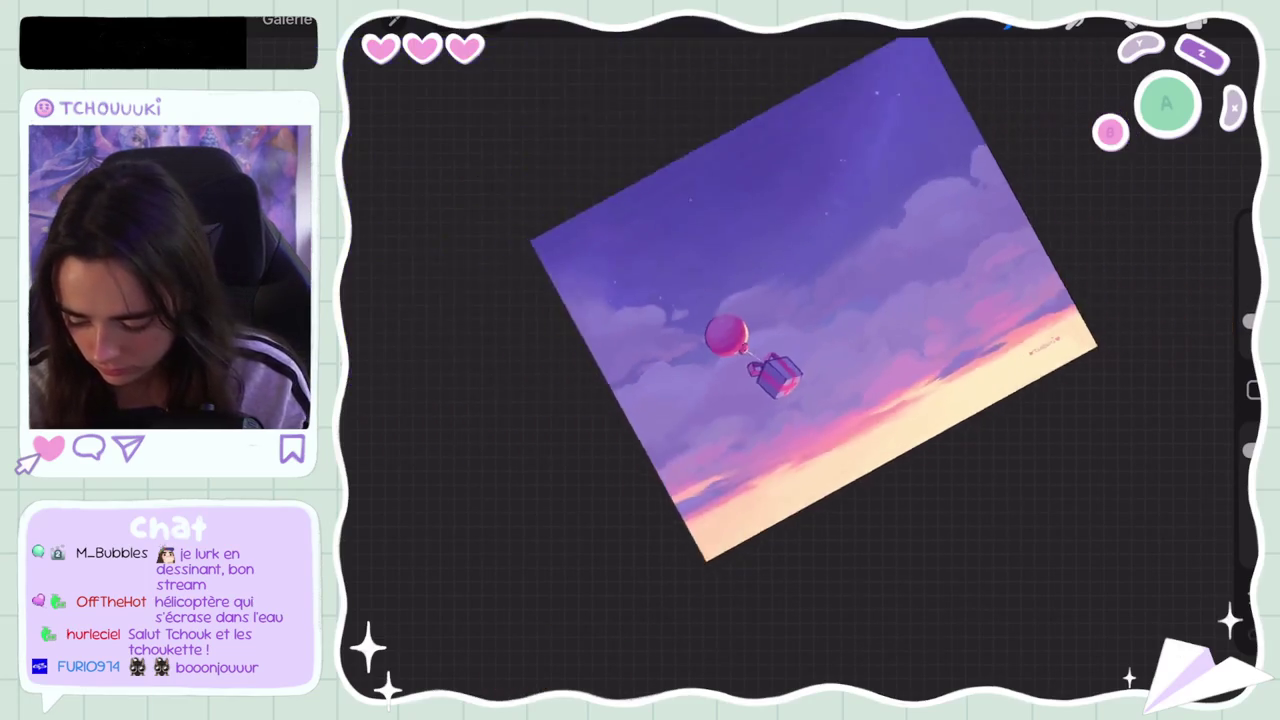
click(877, 347)
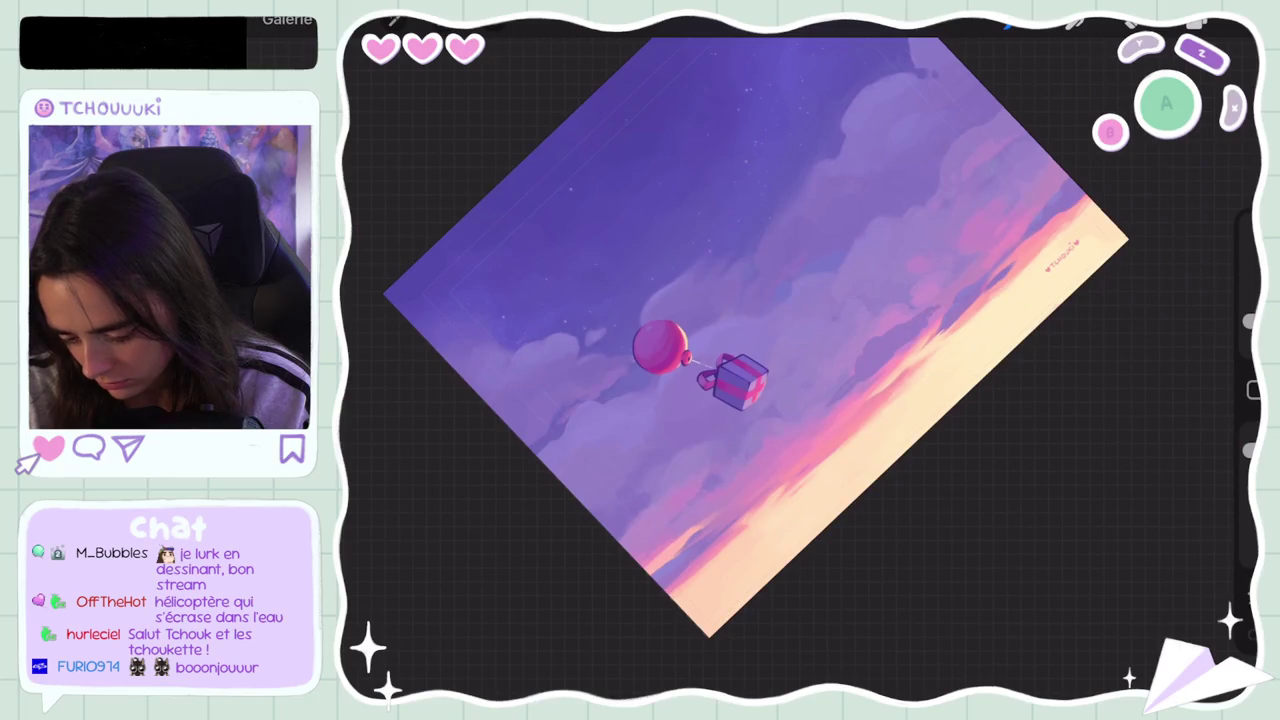
Step: Brush the horizon colour over the pink clouds on the right
scroll(760, 340, down, 3)
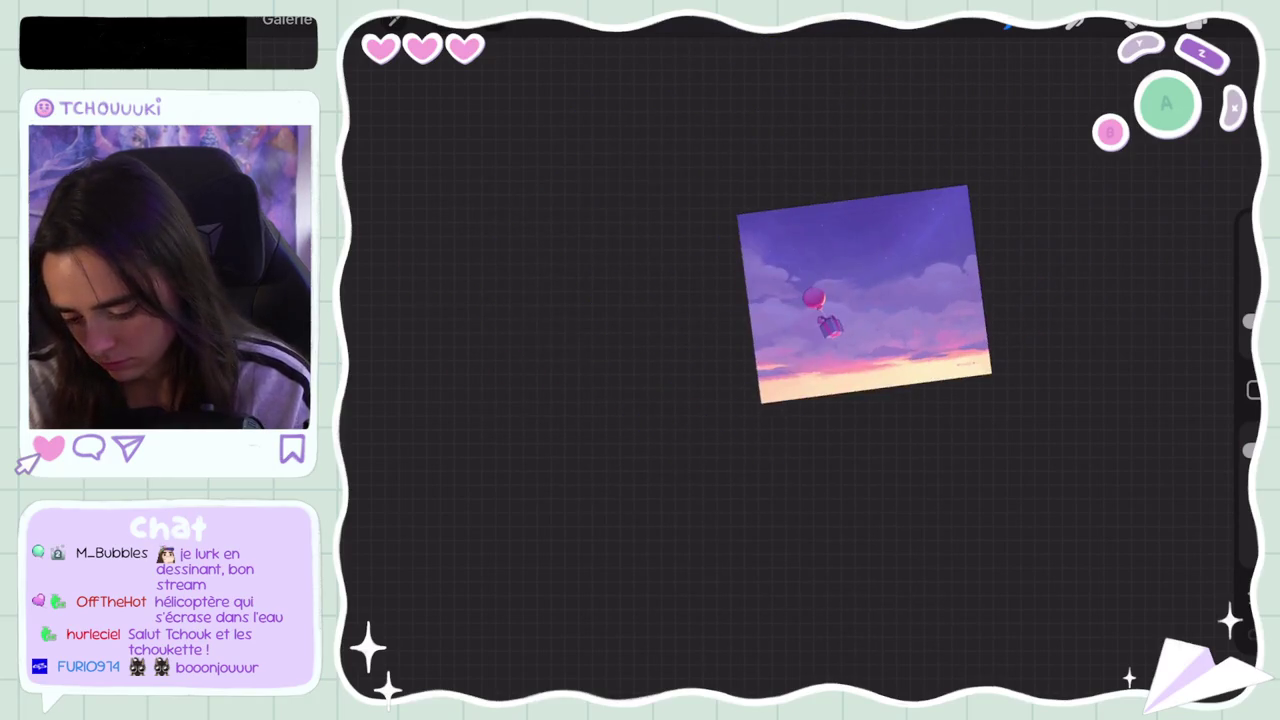
scroll(900, 275, up, 2)
scroll(900, 275, up, 2)
scroll(800, 280, up, 2)
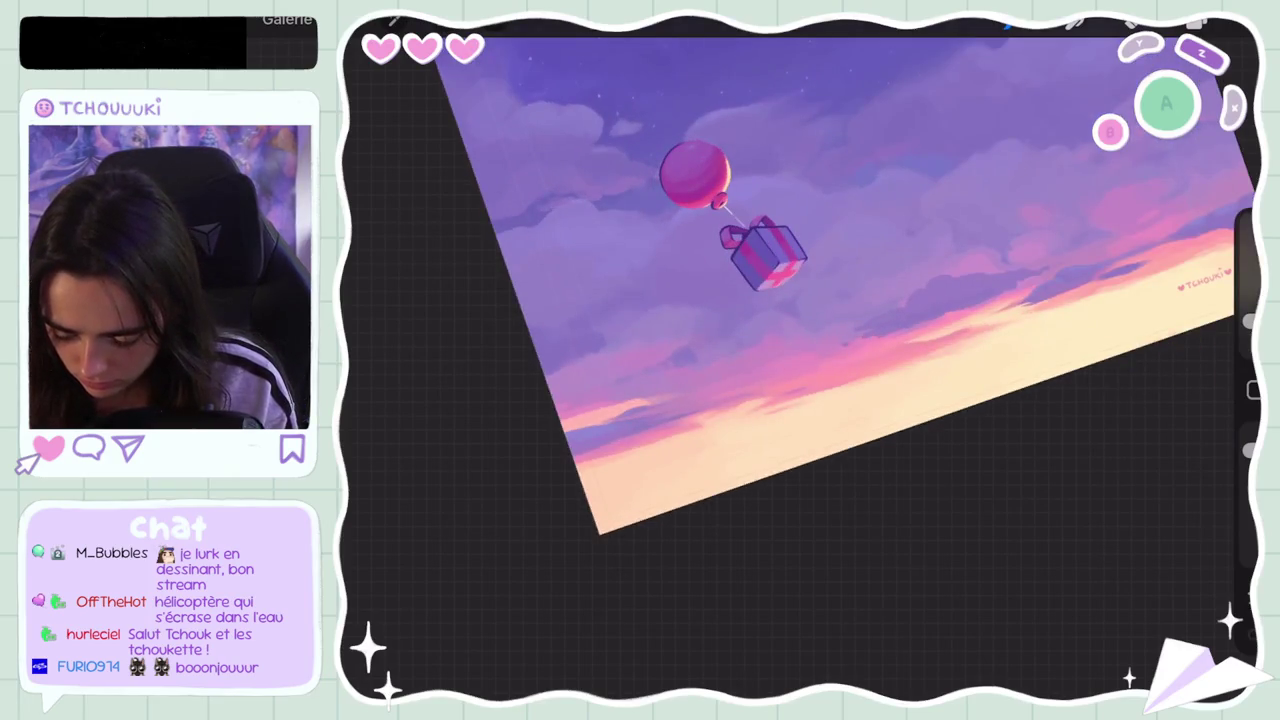
scroll(736, 318, up, 2)
scroll(736, 318, up, 2)
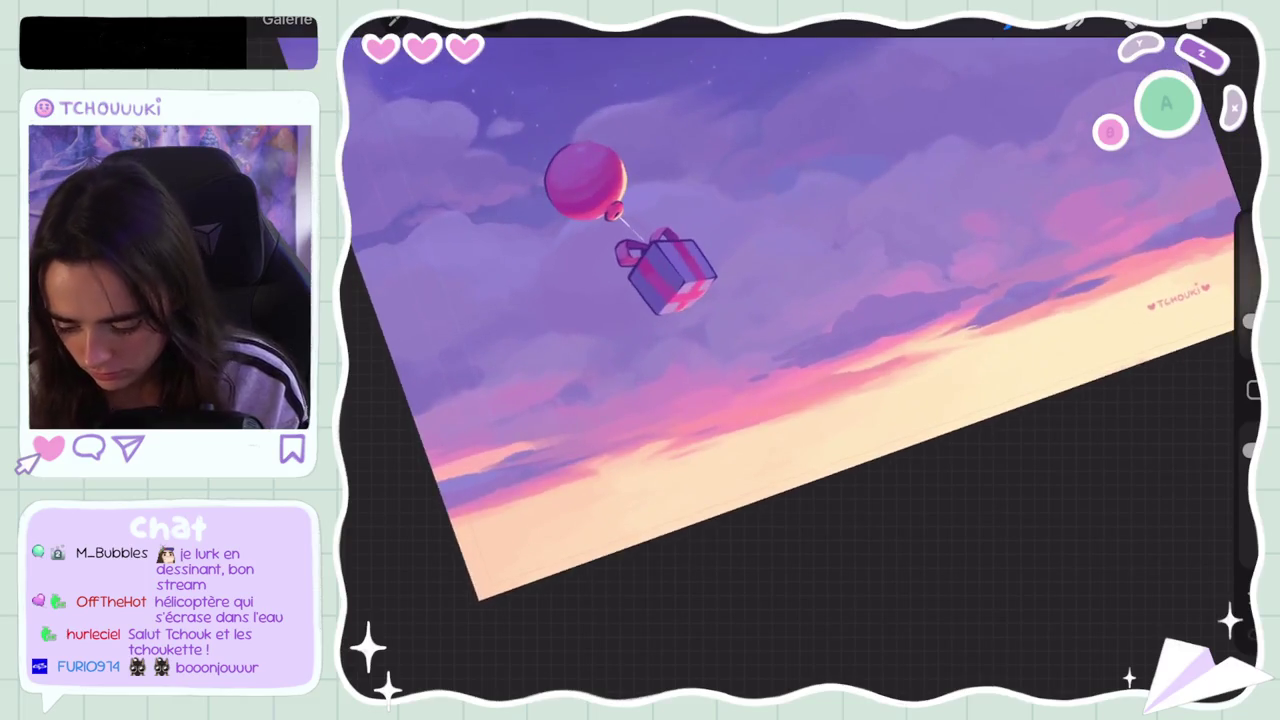
drag(957, 320, 1014, 286)
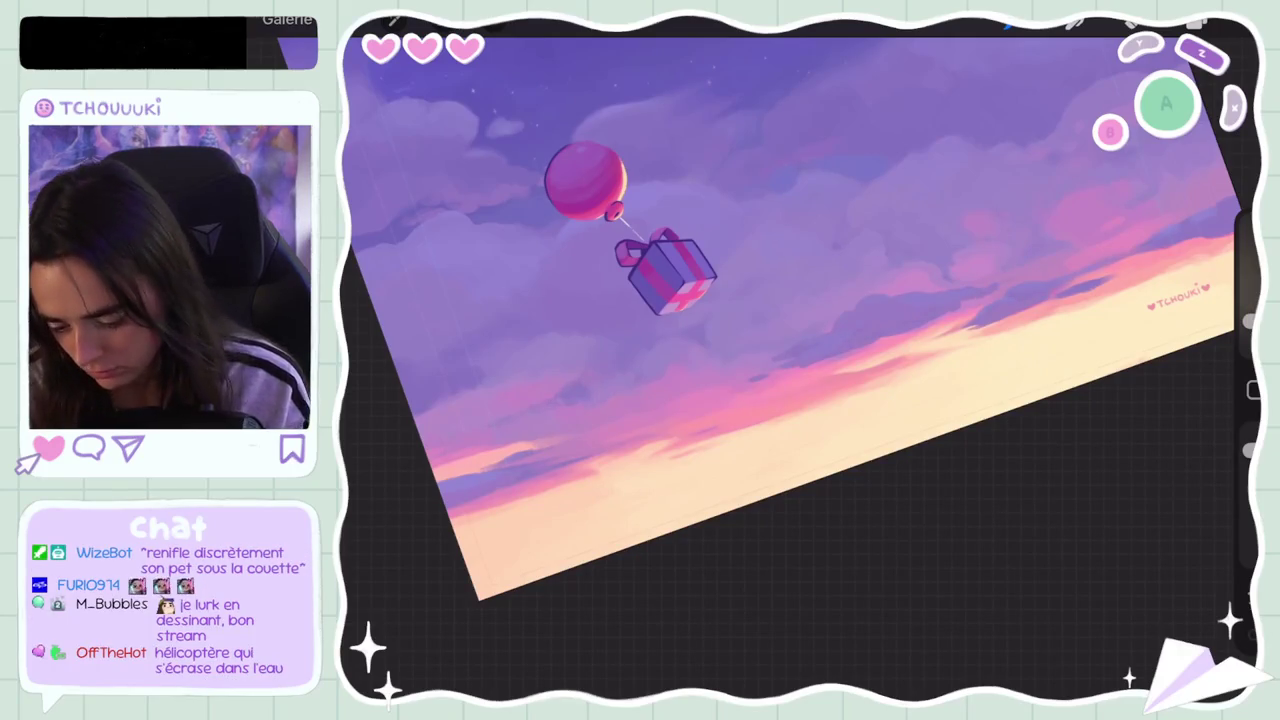
Step: Undo the last brush stroke on the sky
scroll(800, 300, down, 5)
scroll(800, 300, up, 5)
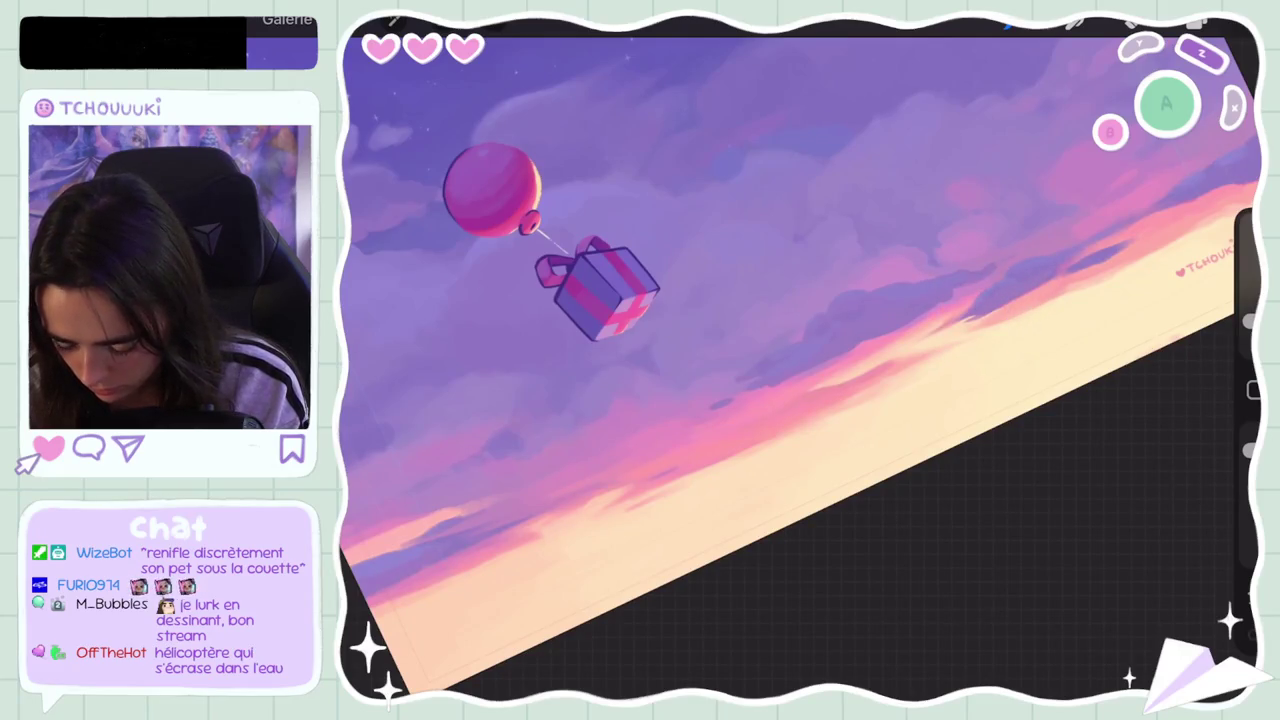
key(ctrl+z)
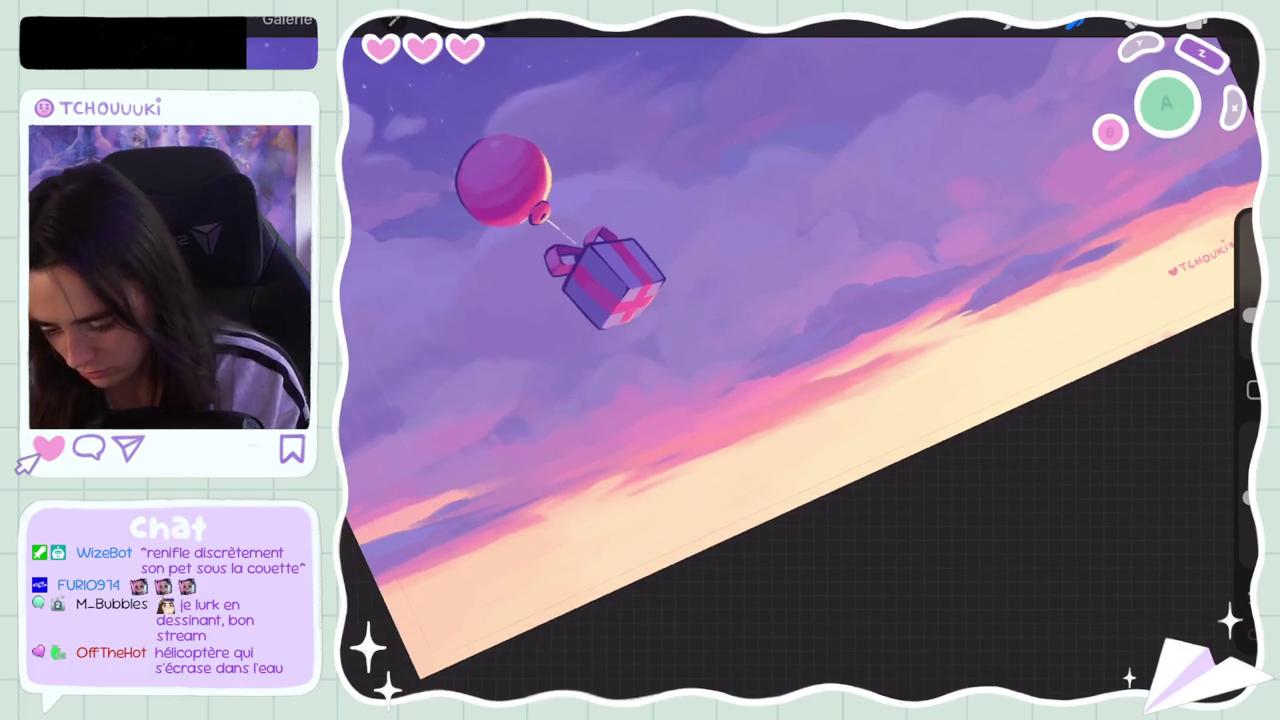
scroll(800, 360, down, 5)
scroll(800, 360, up, 5)
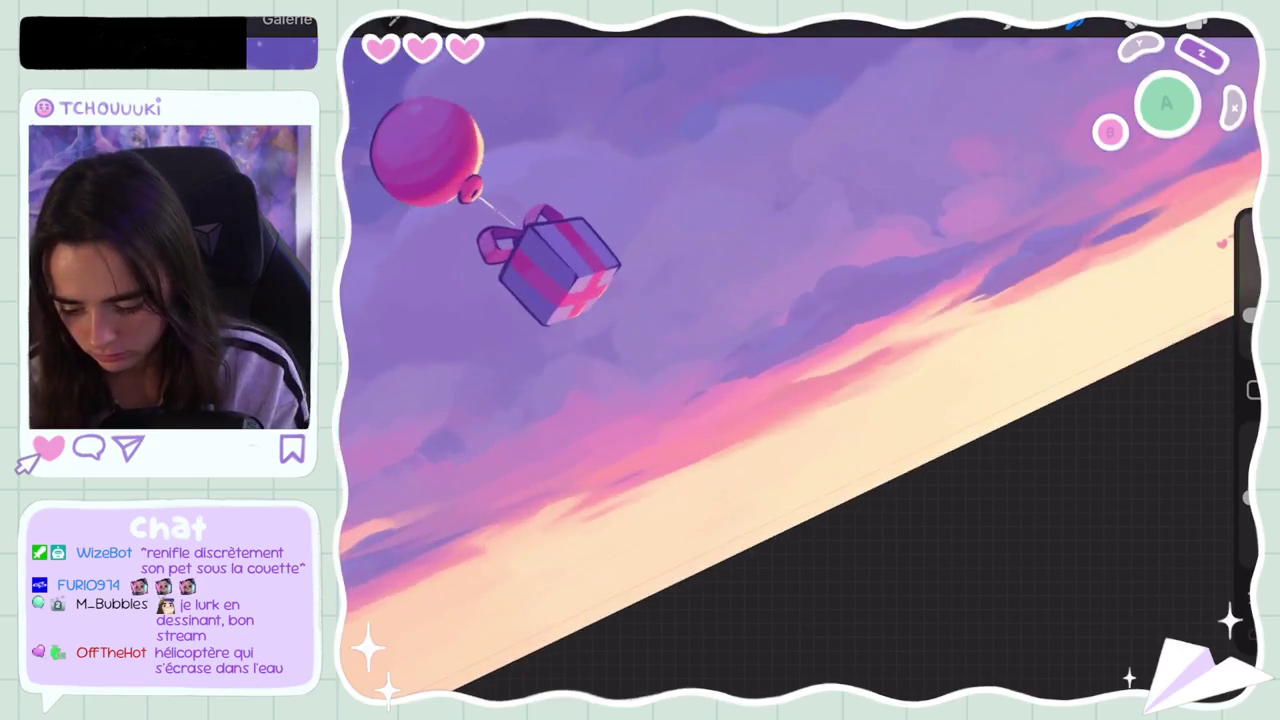
Step: Shrink the brush to 4% and undo trial strokes along the cloud edges while sampling cloud colours
drag(726, 392, 894, 323)
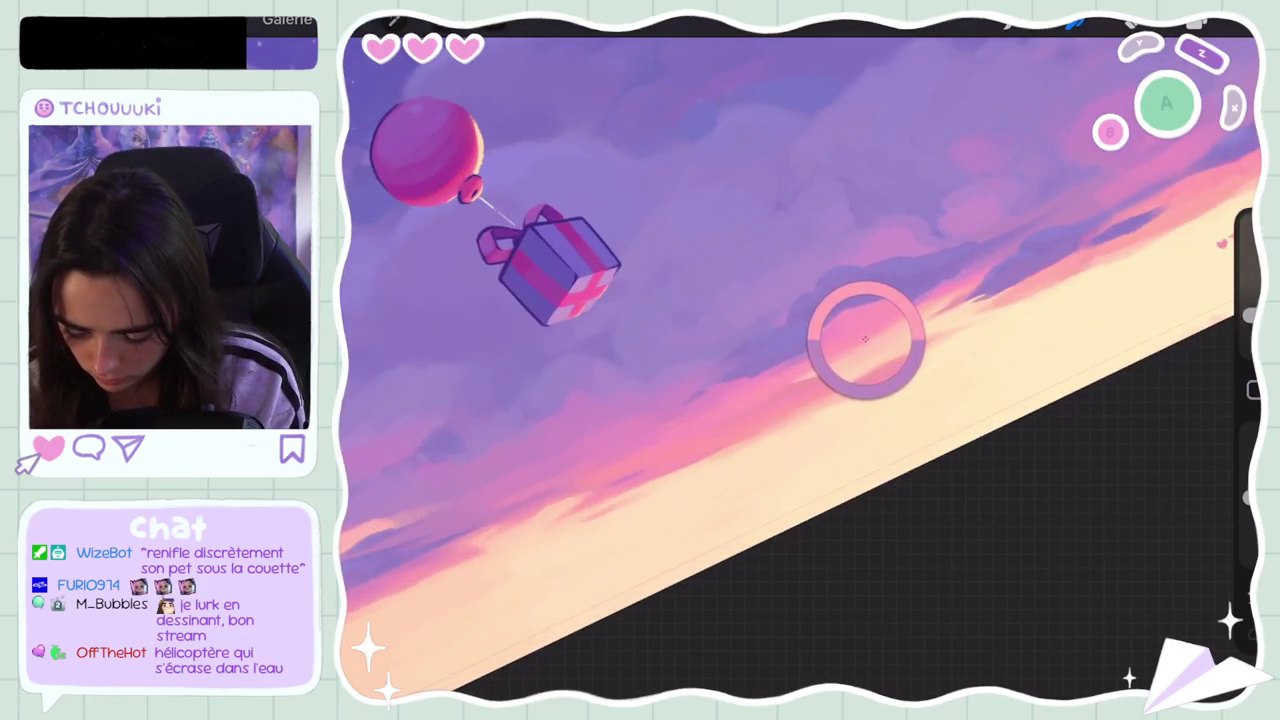
drag(1248, 321, 1248, 328)
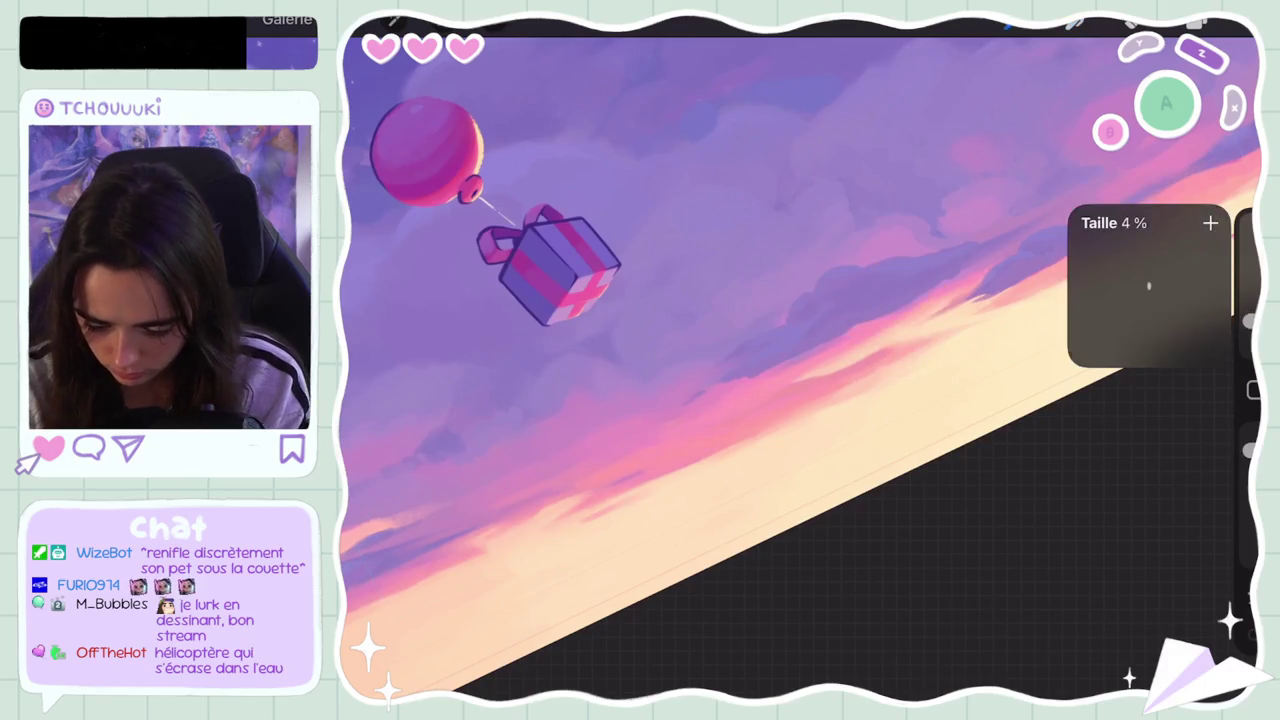
key(ctrl+z)
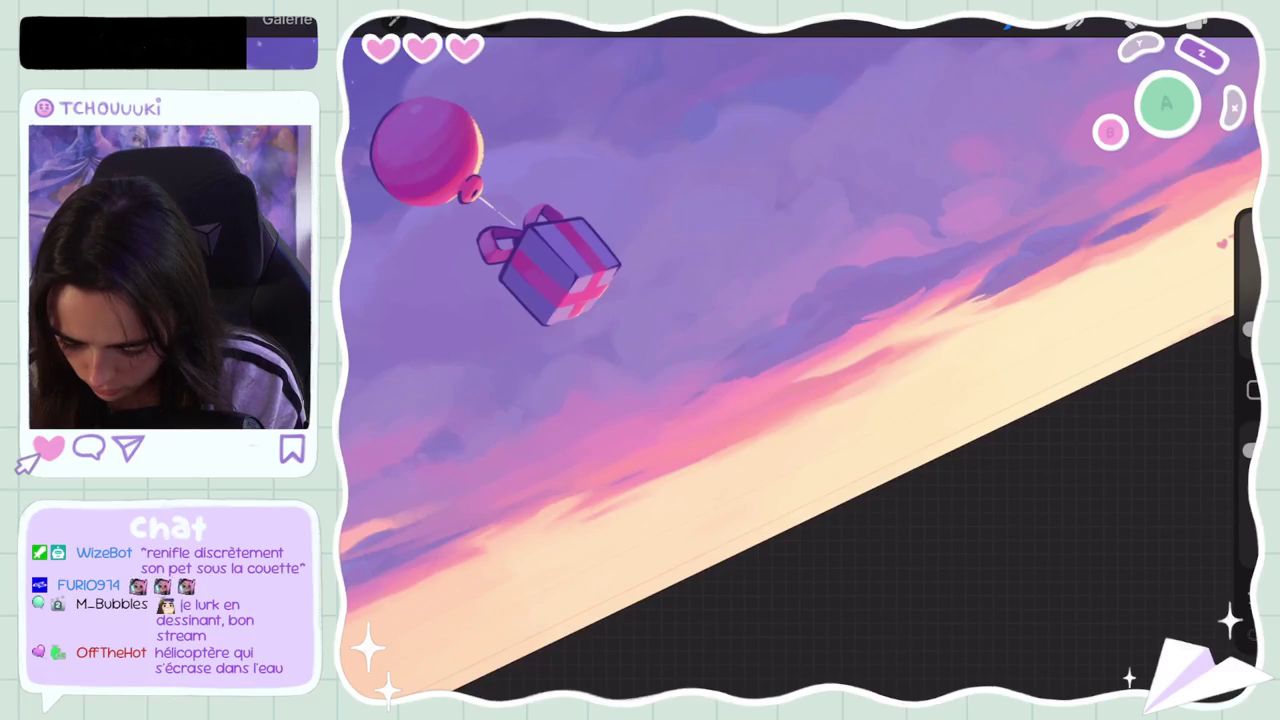
key(ctrl+z)
drag(859, 322, 945, 290)
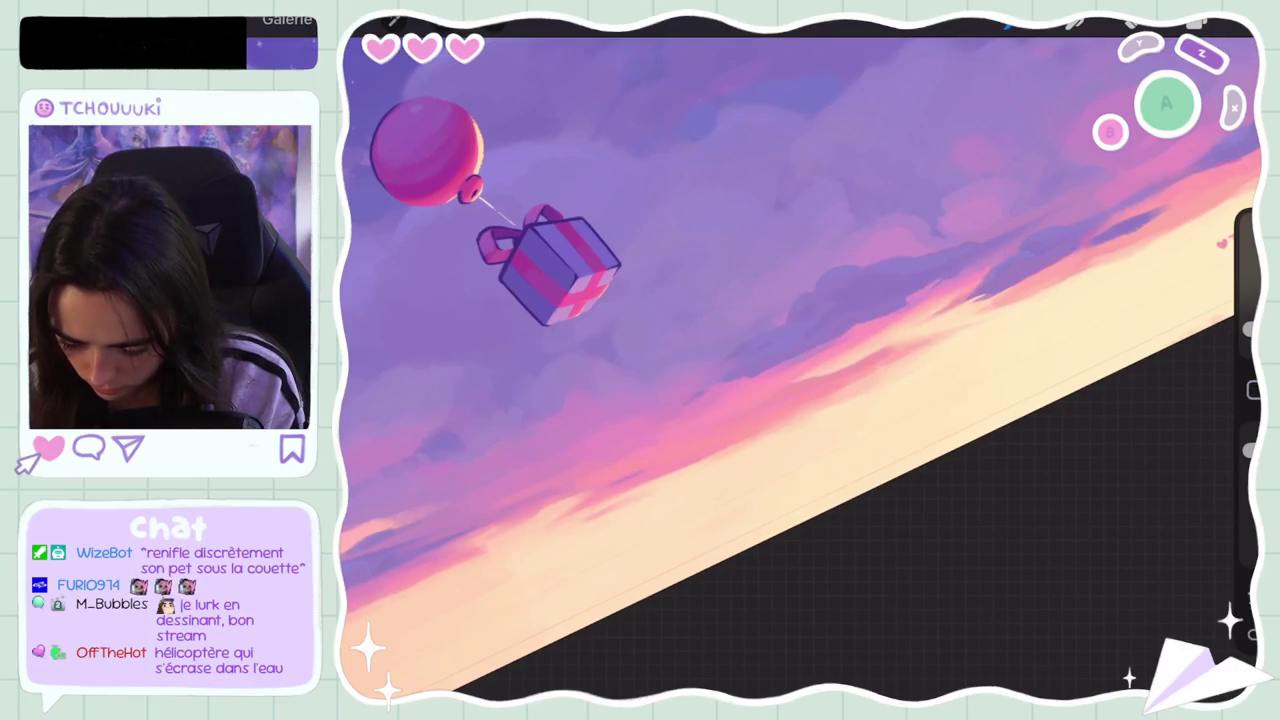
key(ctrl+z)
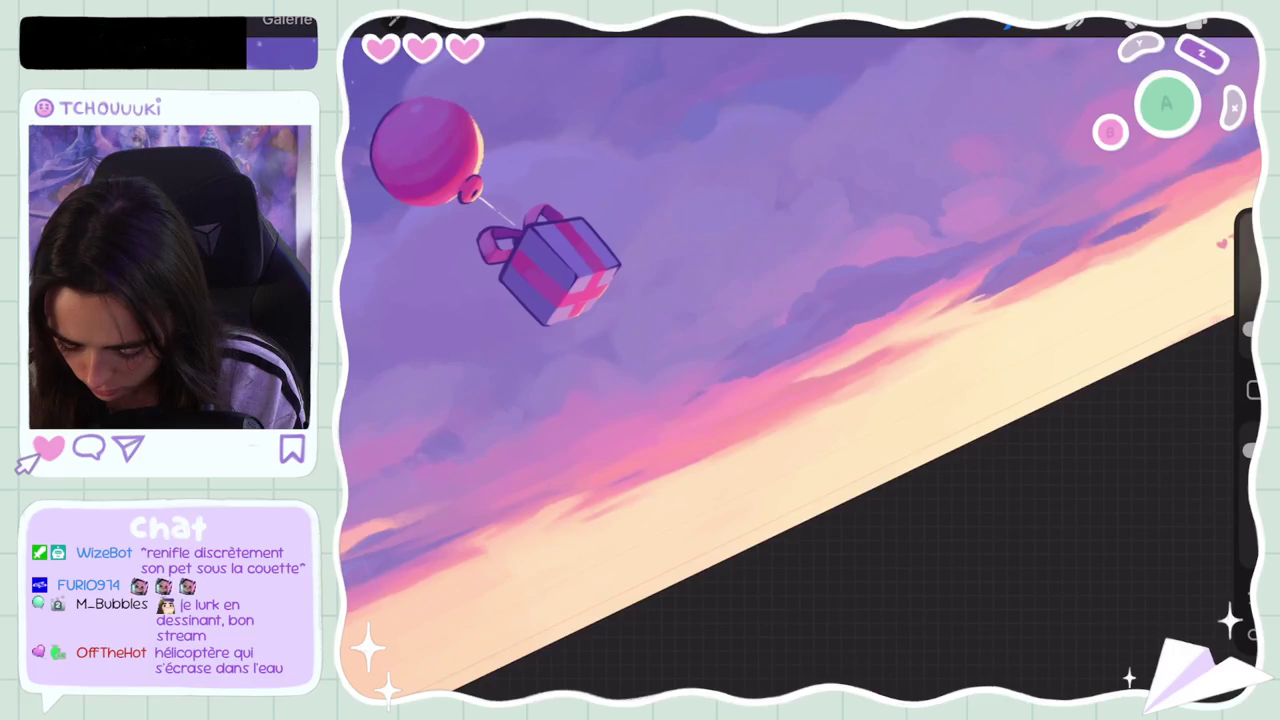
key(ctrl+z)
drag(853, 320, 984, 300)
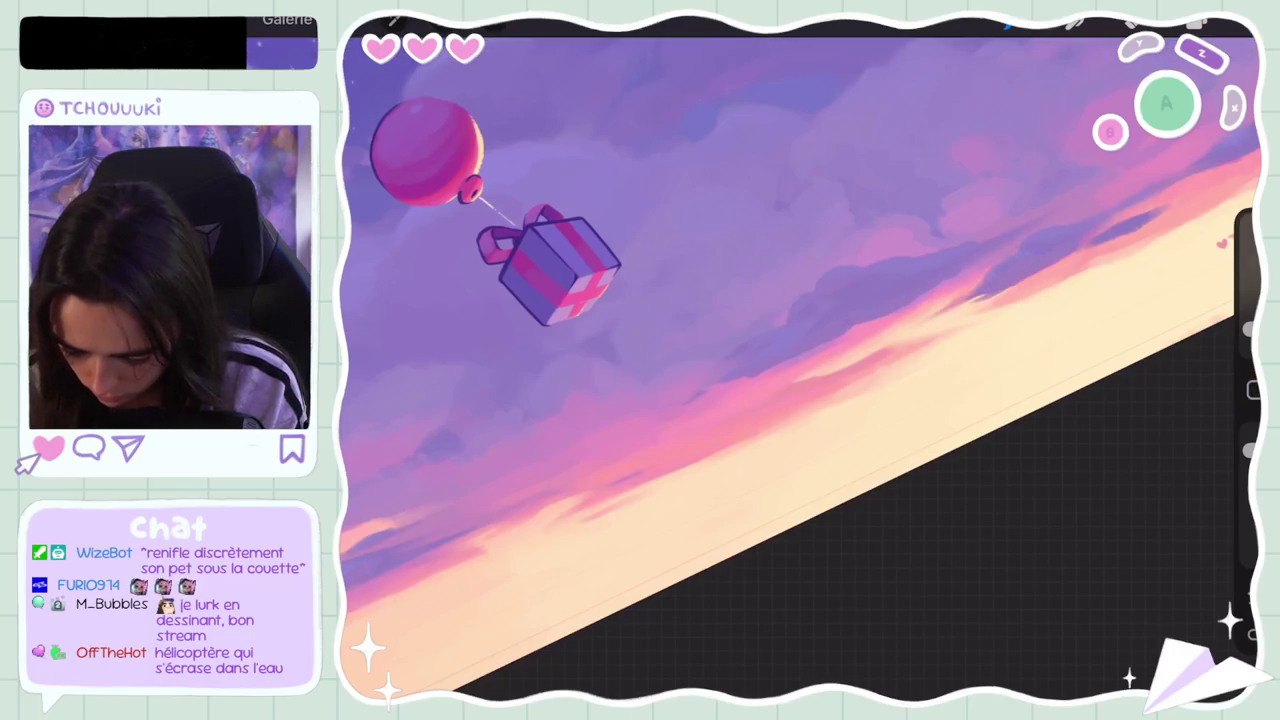
key(ctrl+z)
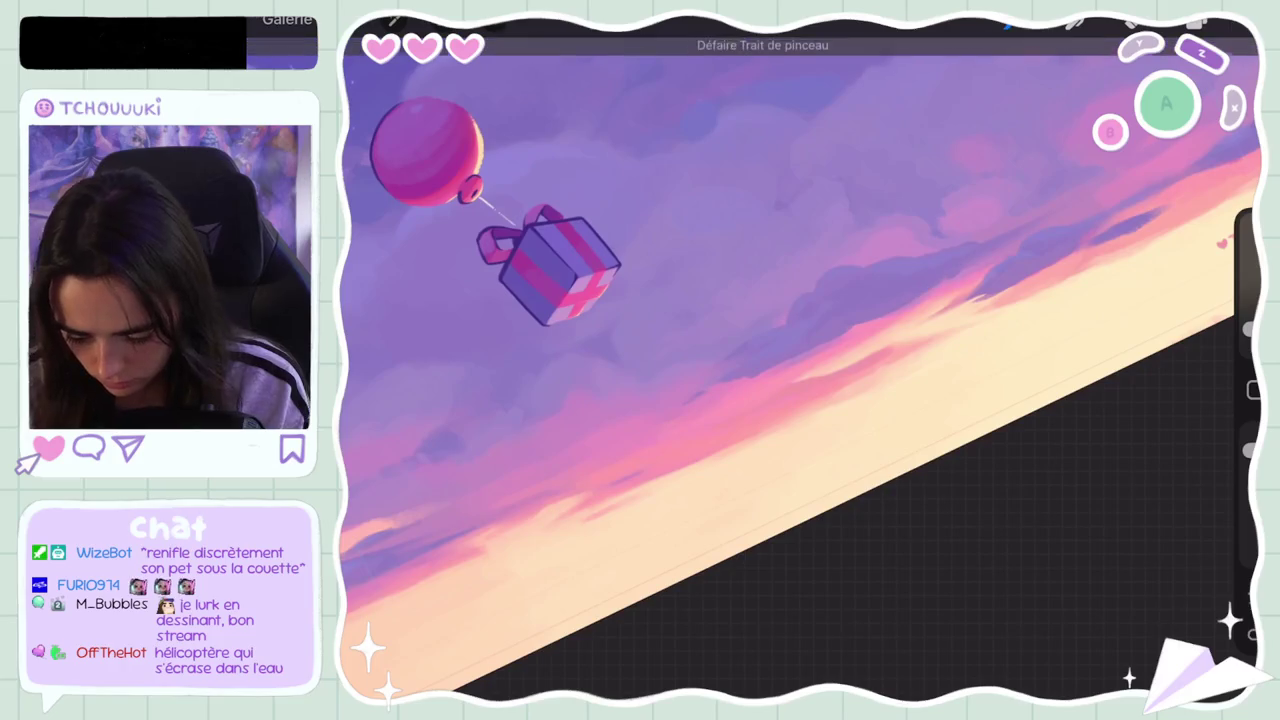
Step: Lighten the current colour to a paler pink and undo two more strokes
key(c)
drag(988, 160, 991, 130)
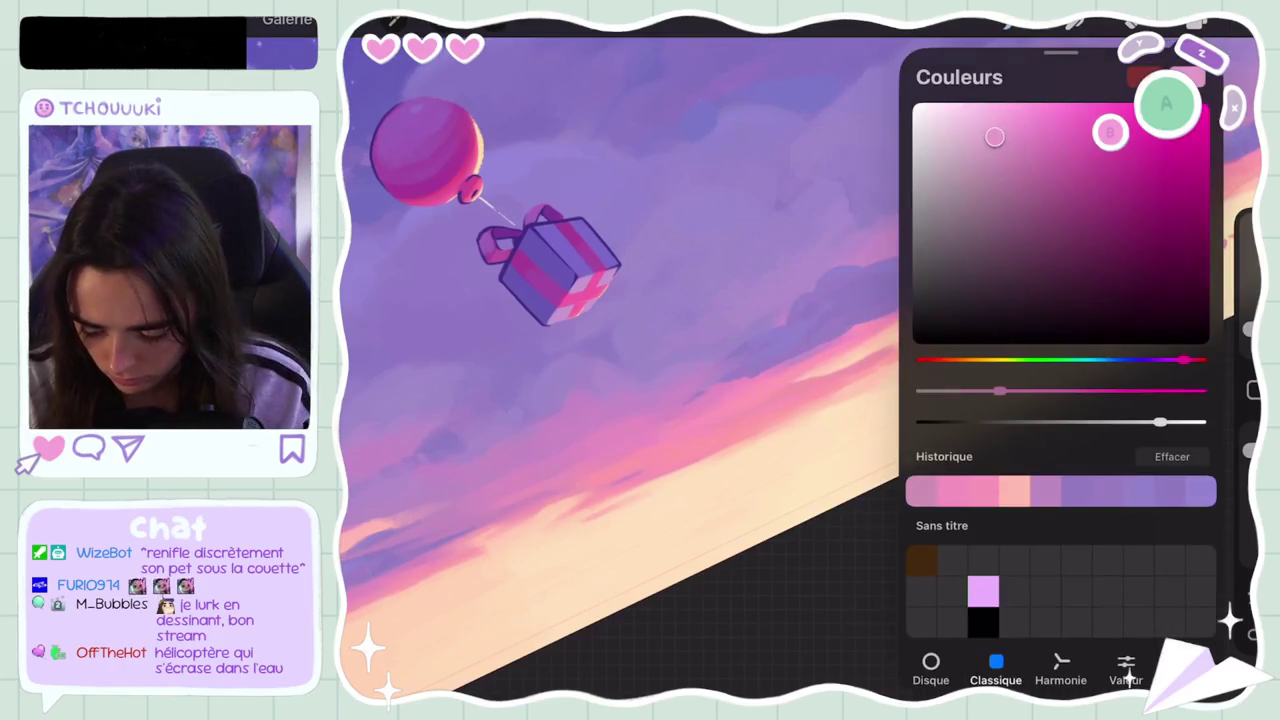
key(c)
key(ctrl+z)
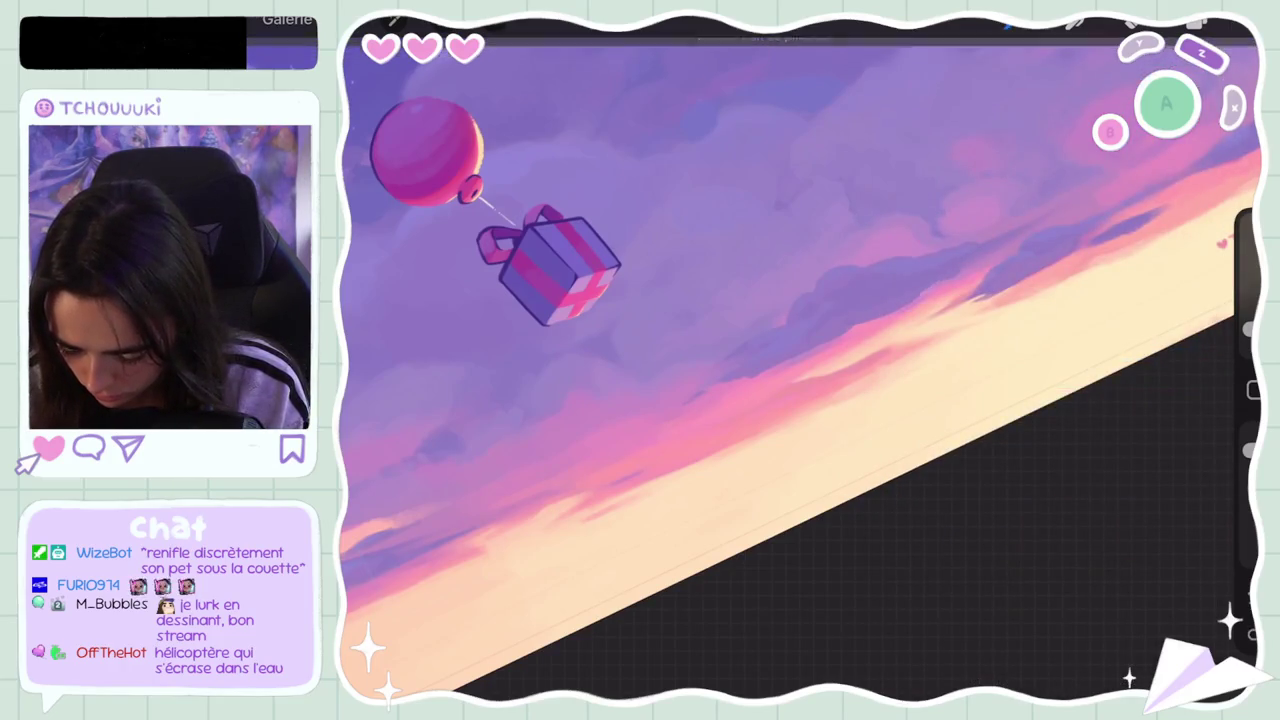
key(ctrl+z)
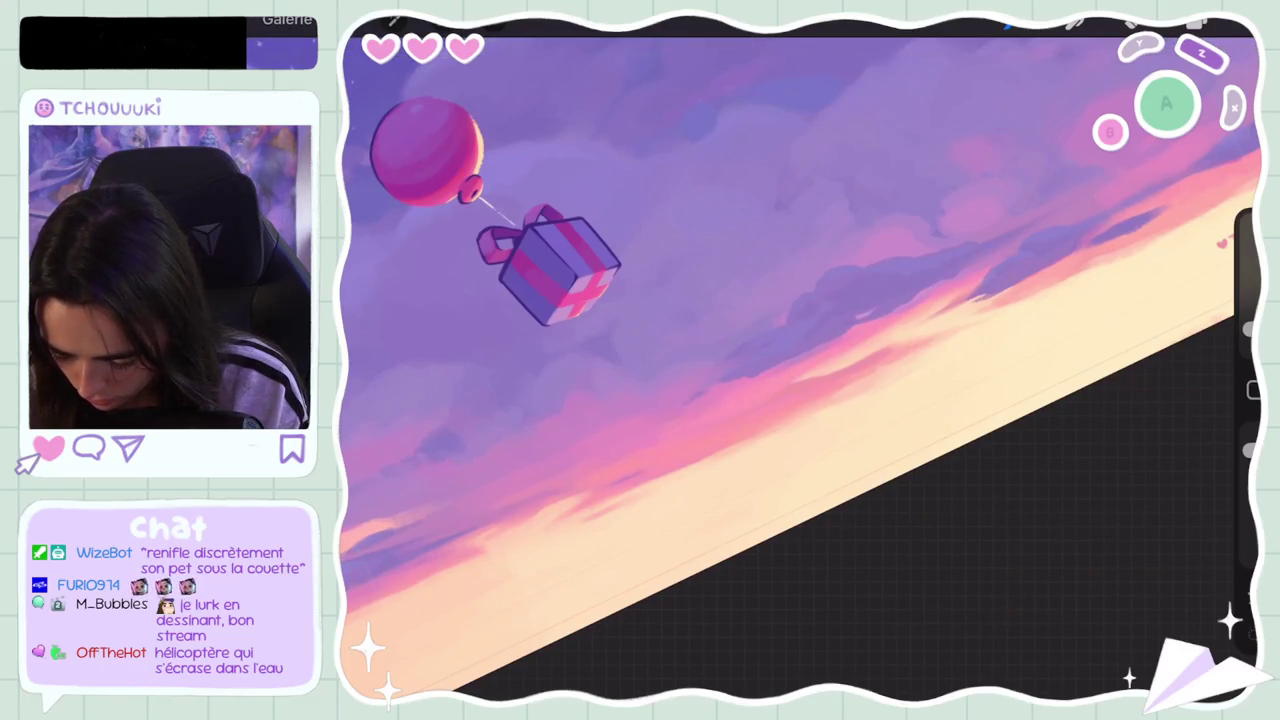
Step: Undo three more sky strokes and fit the upright painting to the screen
scroll(800, 360, down, 5)
scroll(800, 360, up, 3)
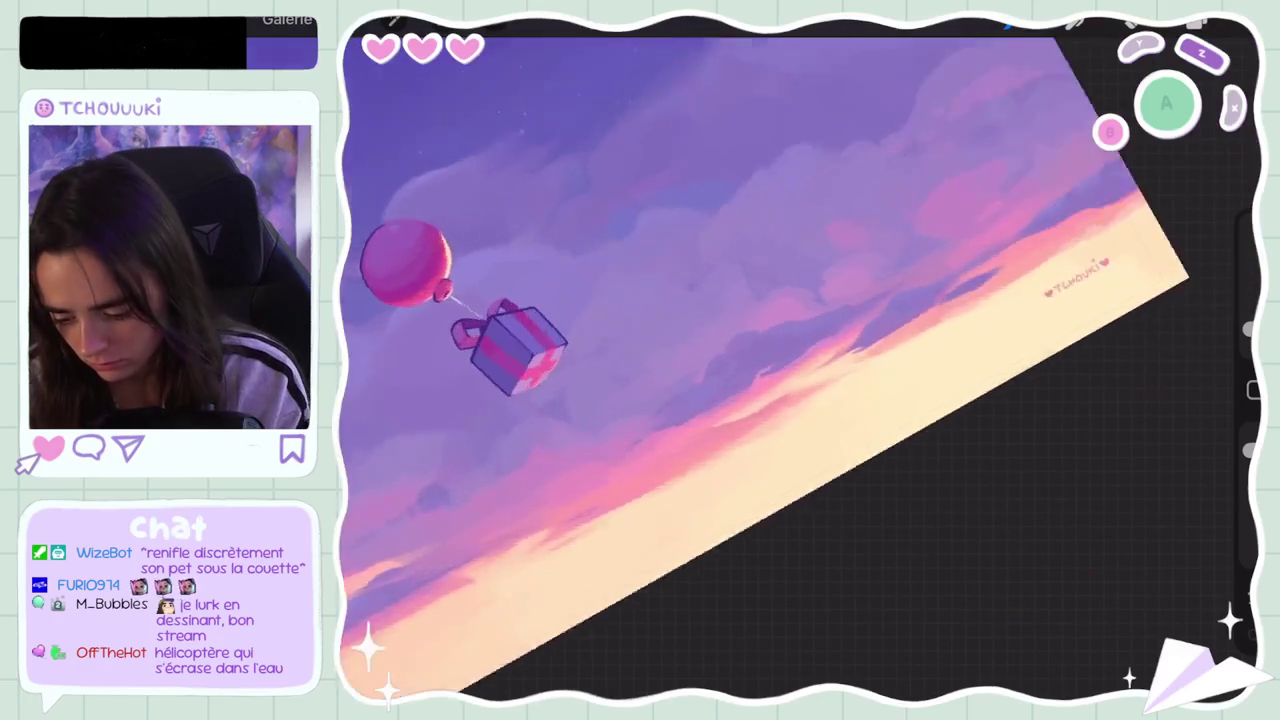
scroll(800, 360, up, 3)
key(ctrl+z)
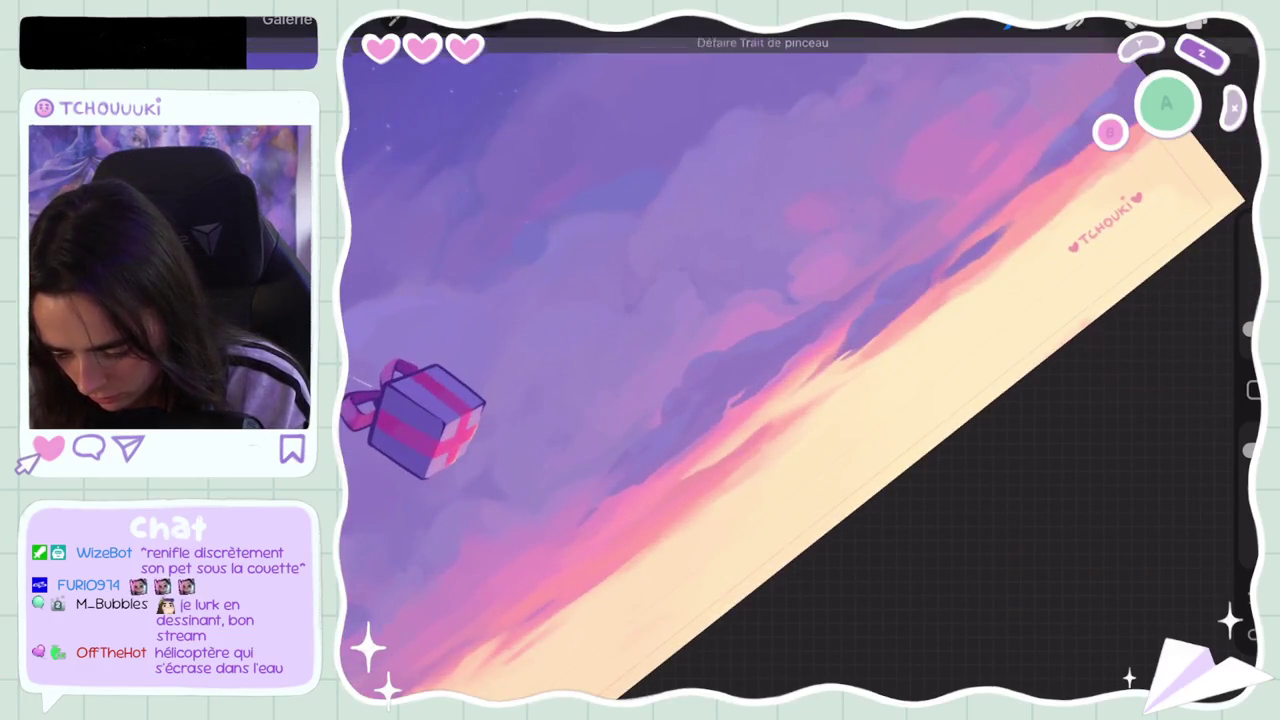
key(ctrl+z)
key(ctrl+z)
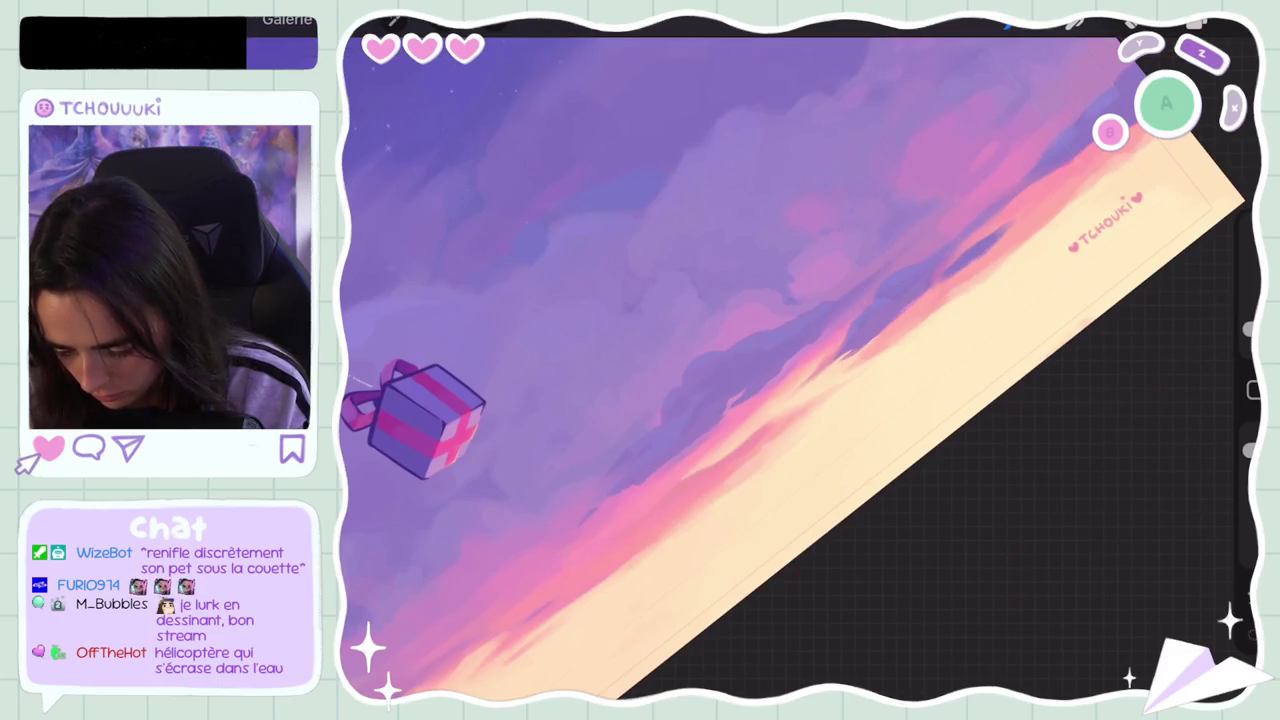
key(ctrl+z)
key(ctrl+z)
key(ctrl+z)
key(ctrl+z)
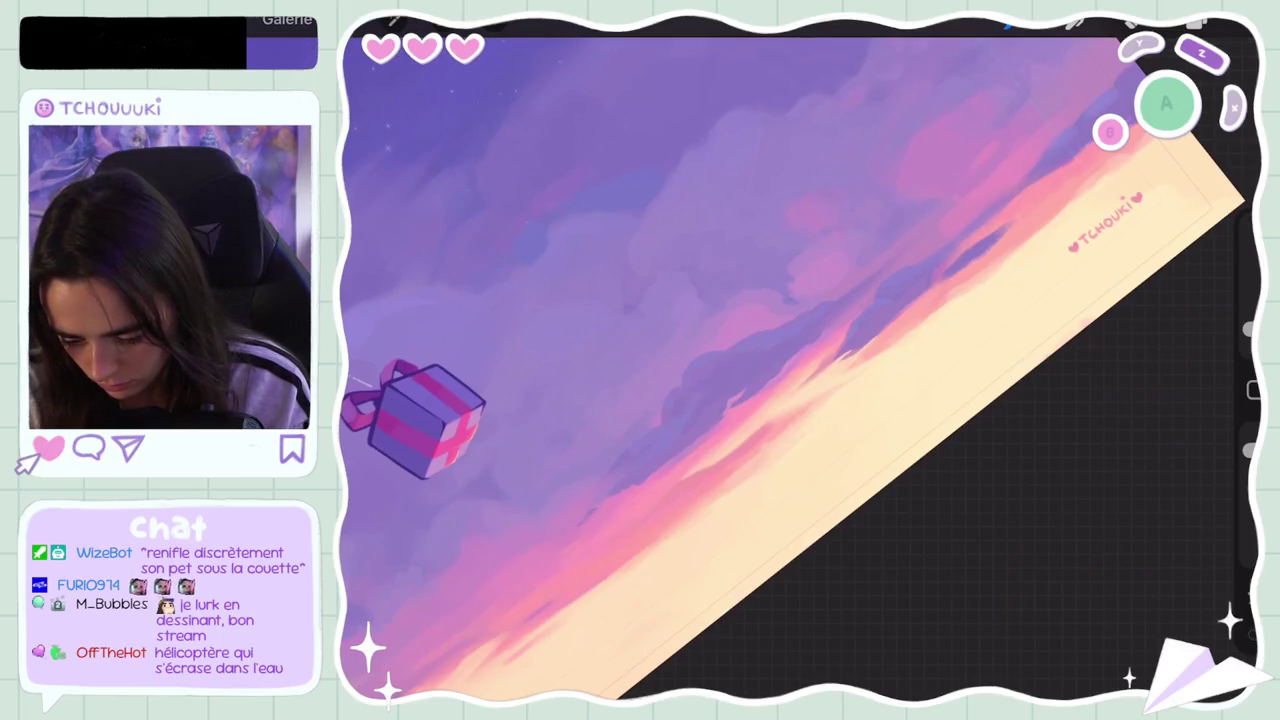
scroll(790, 360, down, 5)
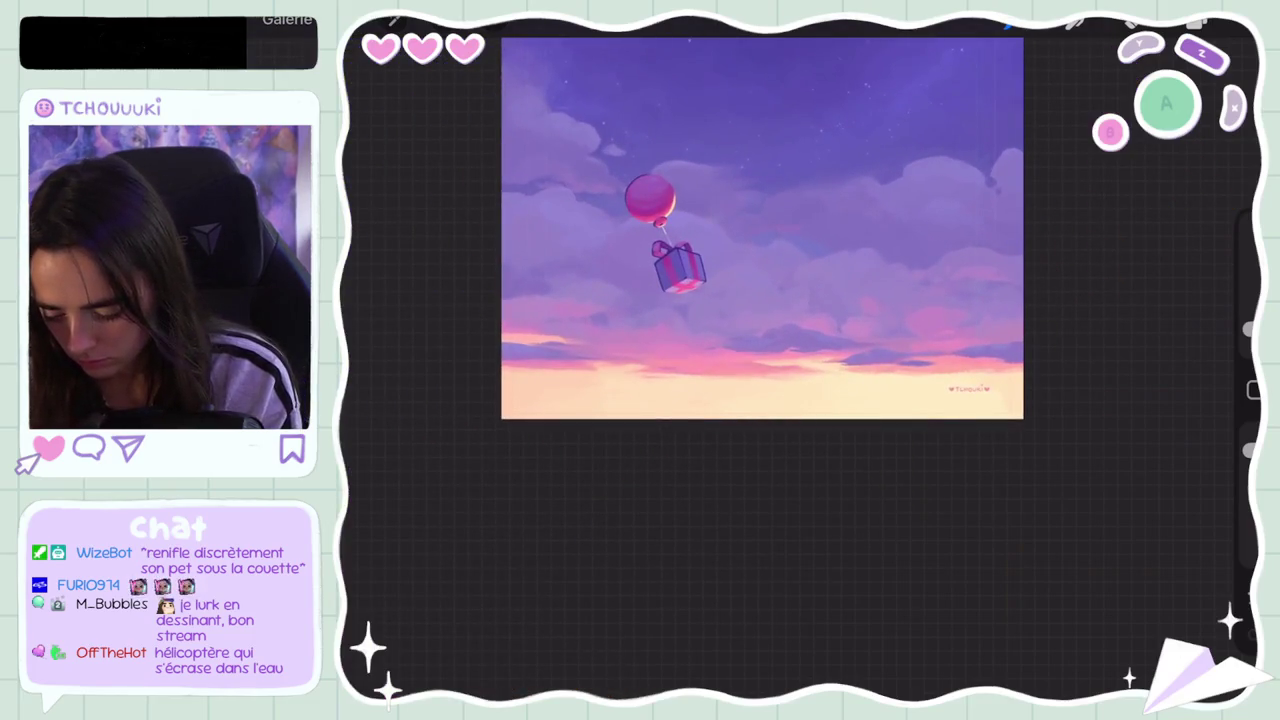
Step: Undo the last stroke and nudge the painting colour in the colour picker
scroll(762, 228, down, 3)
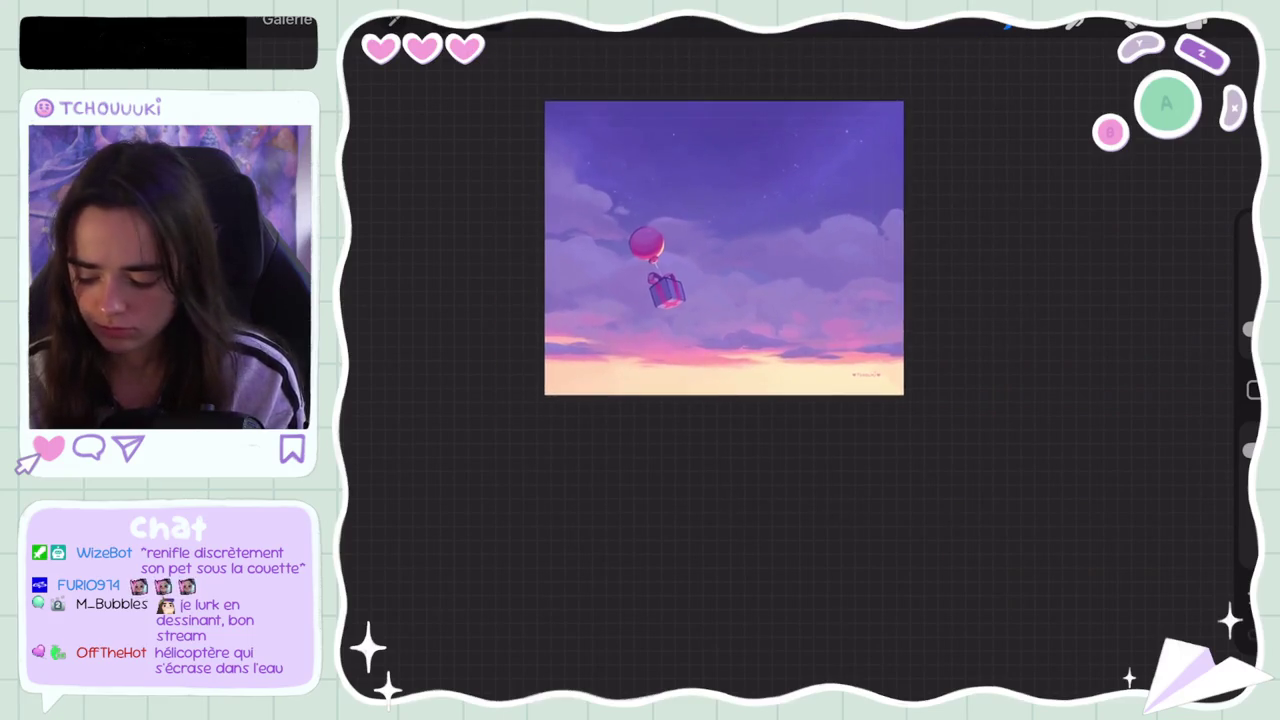
scroll(689, 250, up, 3)
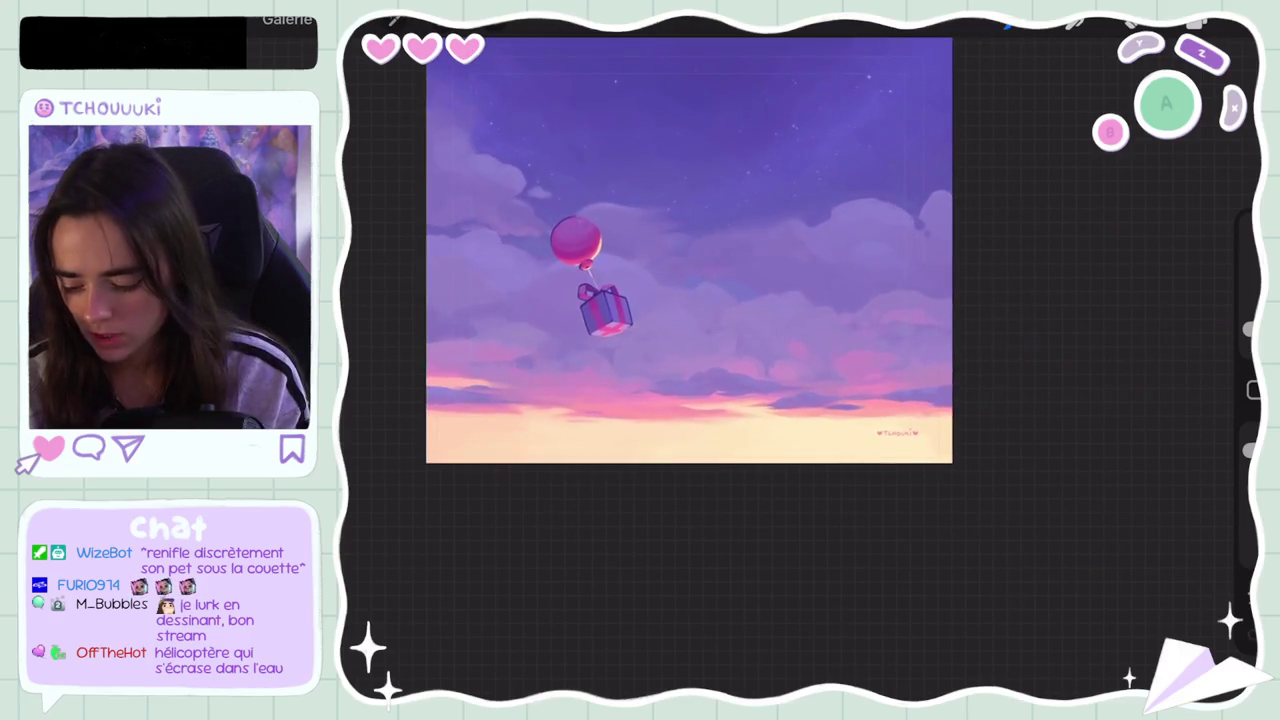
scroll(689, 250, up, 3)
scroll(727, 263, down, 3)
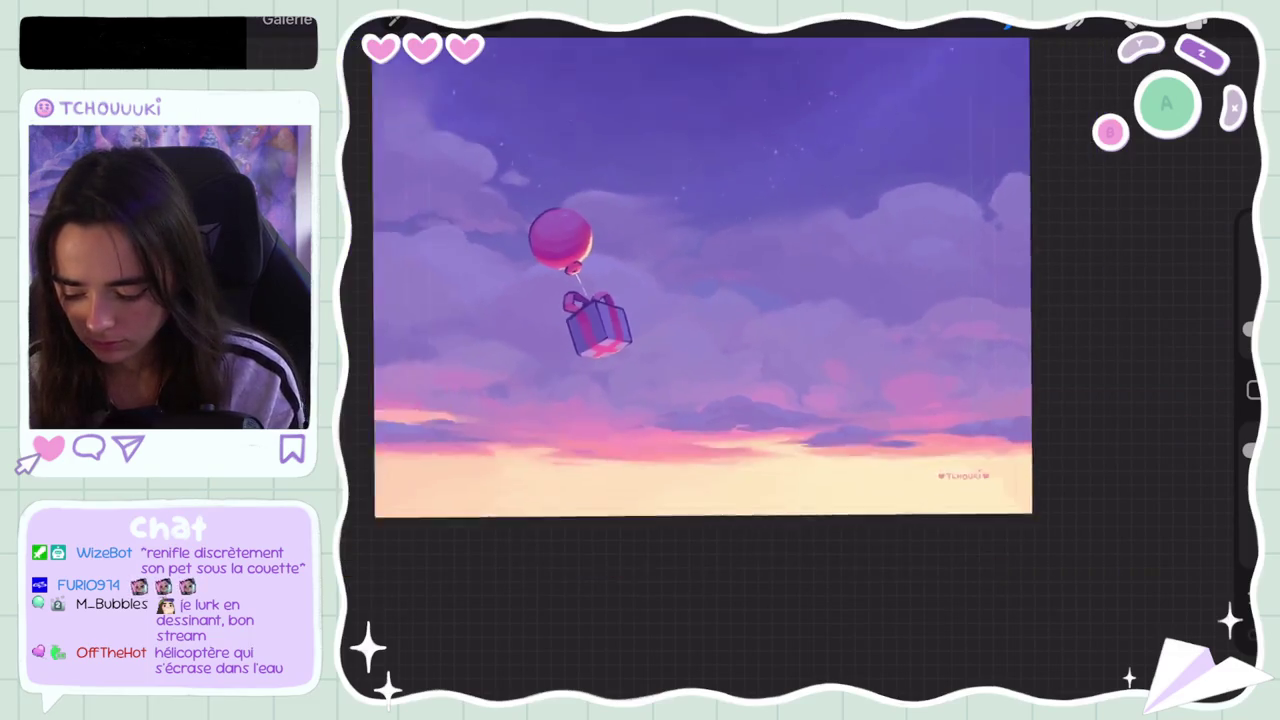
scroll(700, 300, up, 3)
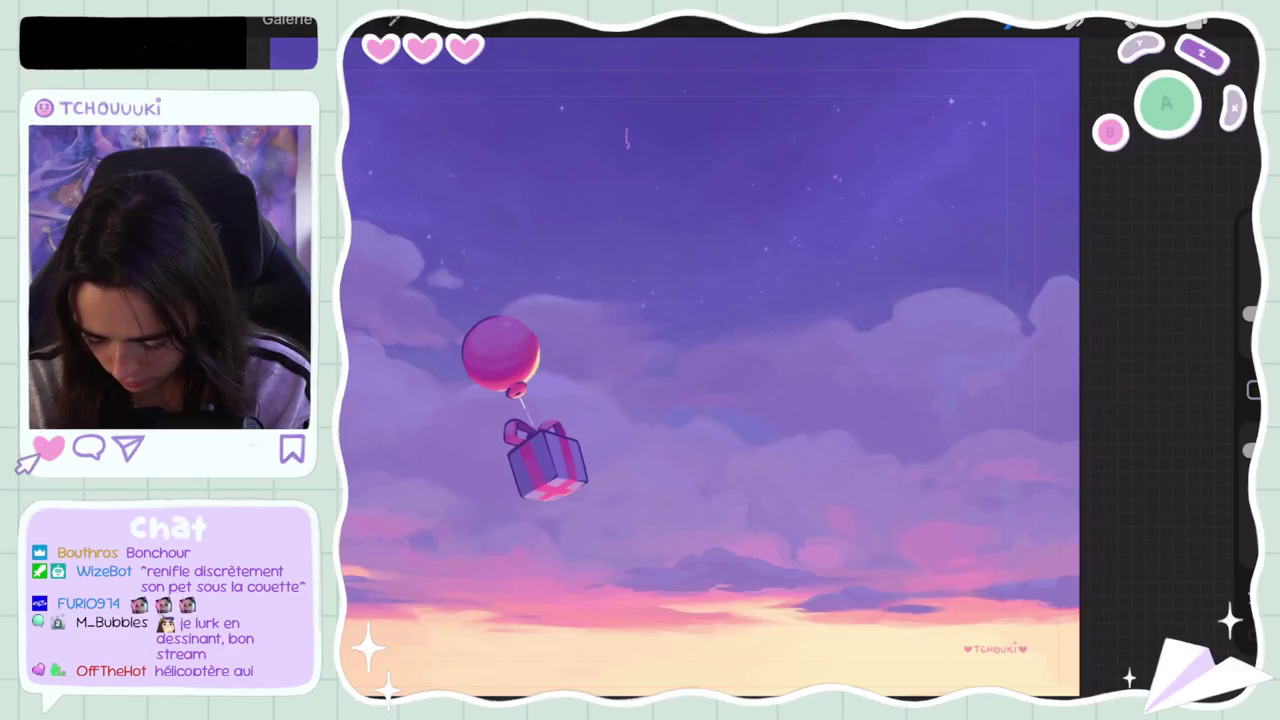
key(ctrl+z)
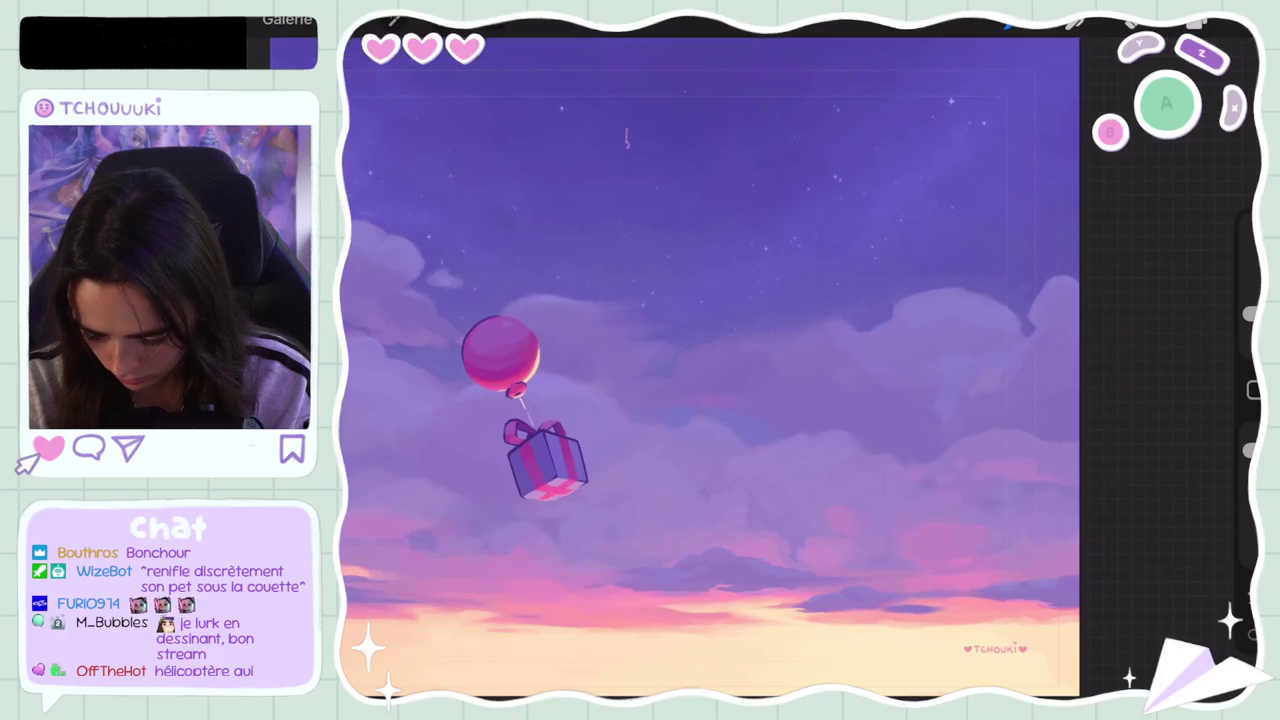
click(1197, 22)
click(1010, 166)
click(1197, 22)
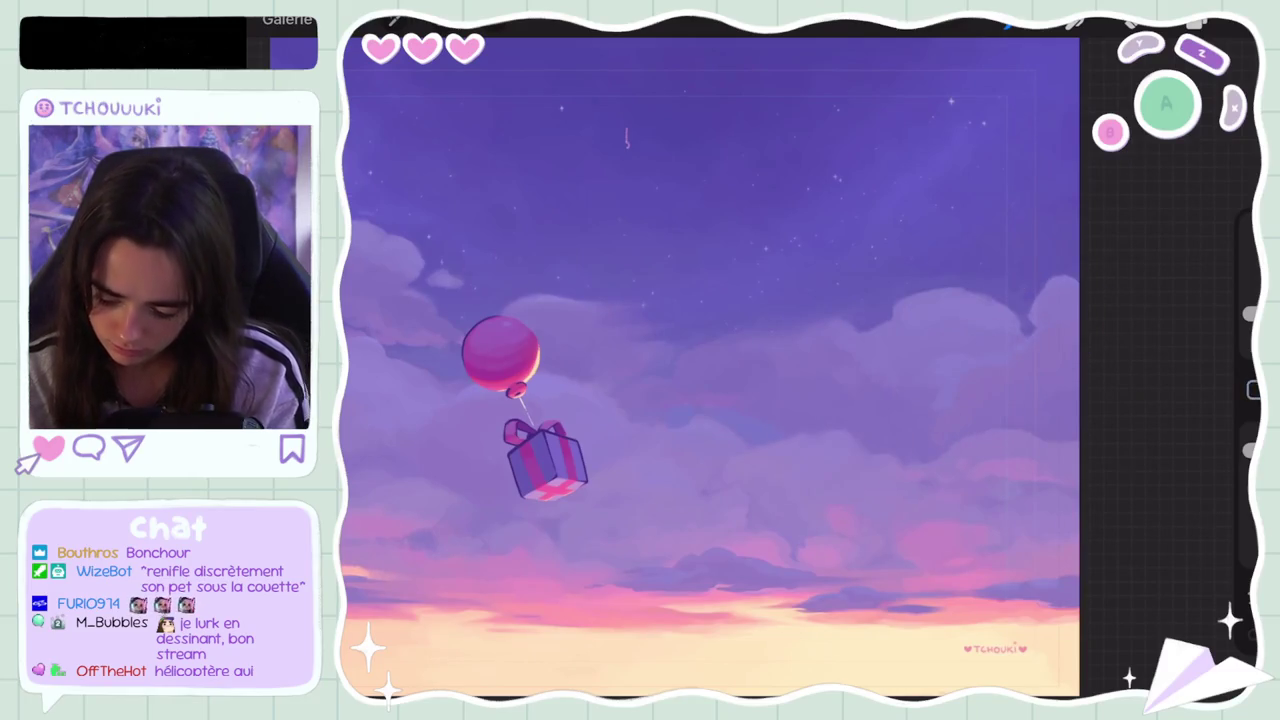
Step: Undo four more sky strokes and confirm the adjusted purple colour
key(ctrl+z)
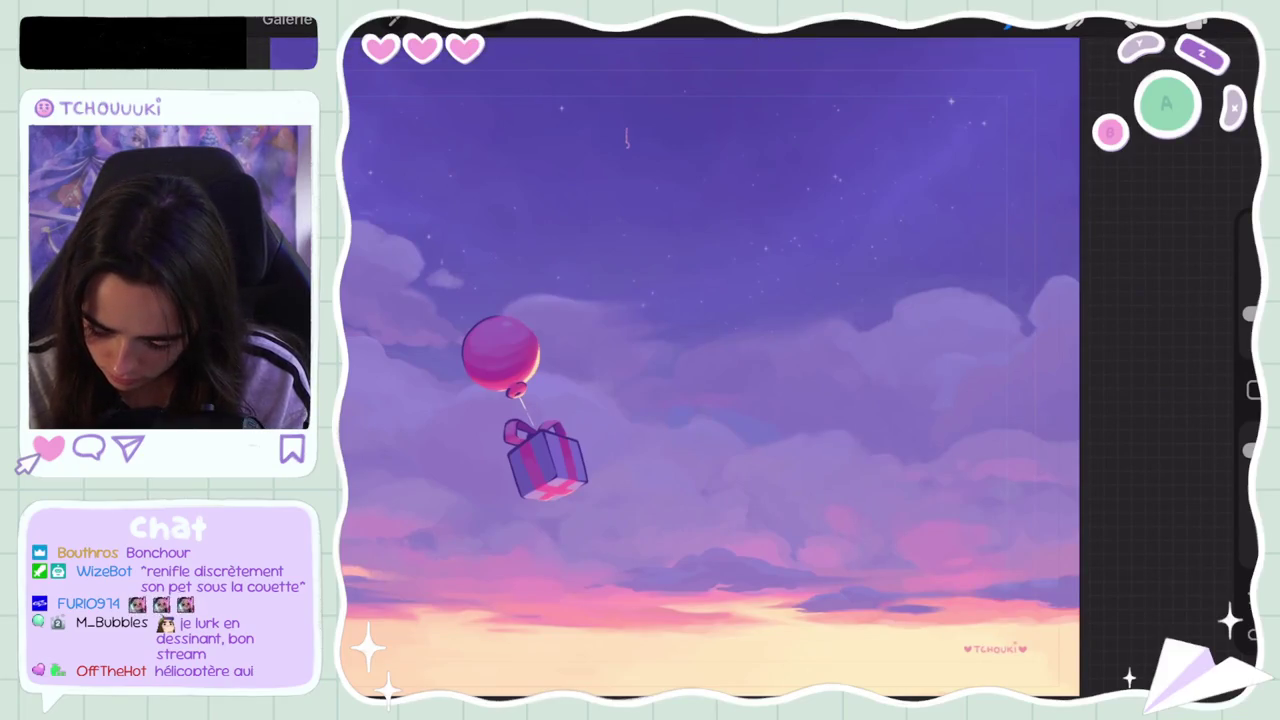
key(ctrl+z)
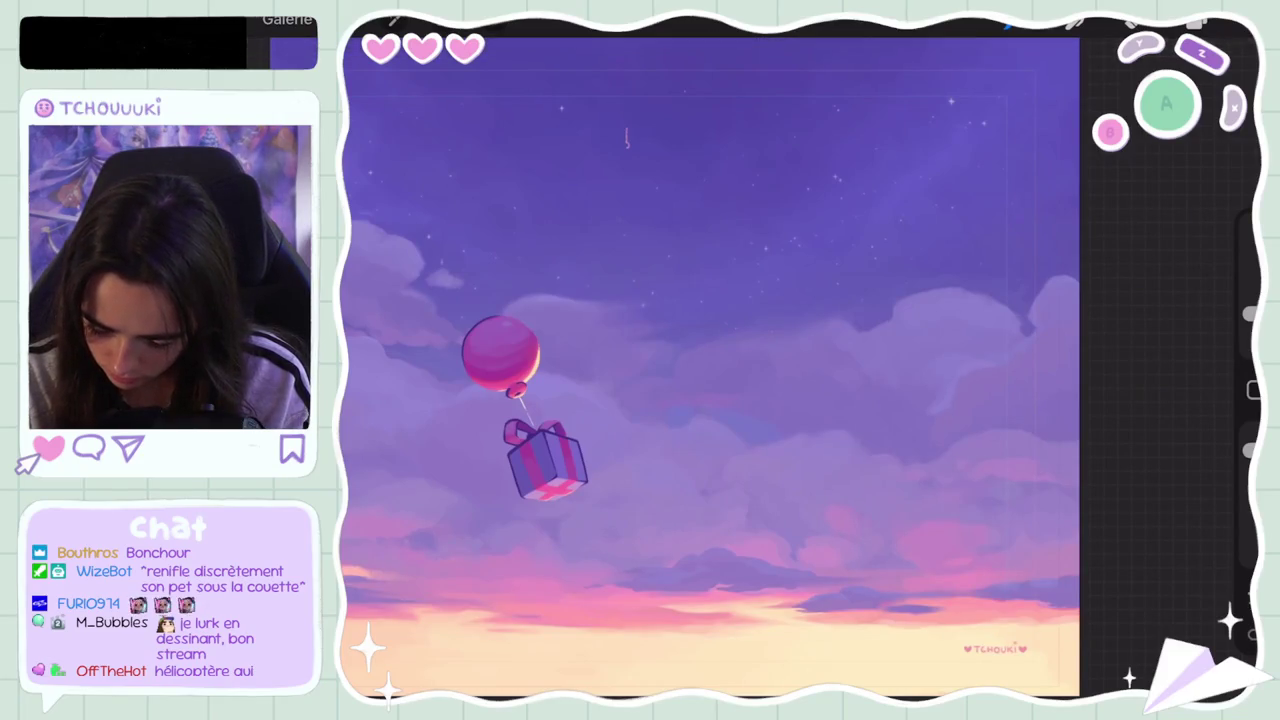
key(ctrl+z)
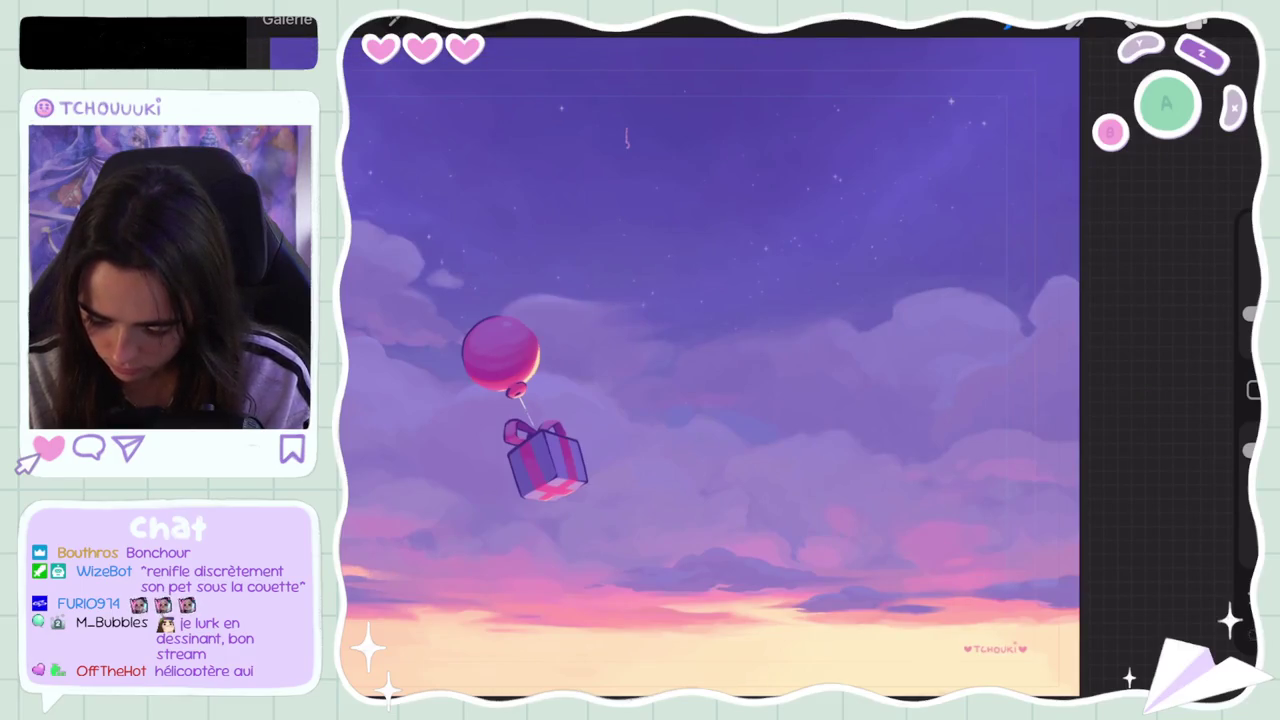
key(ctrl+z)
click(1200, 22)
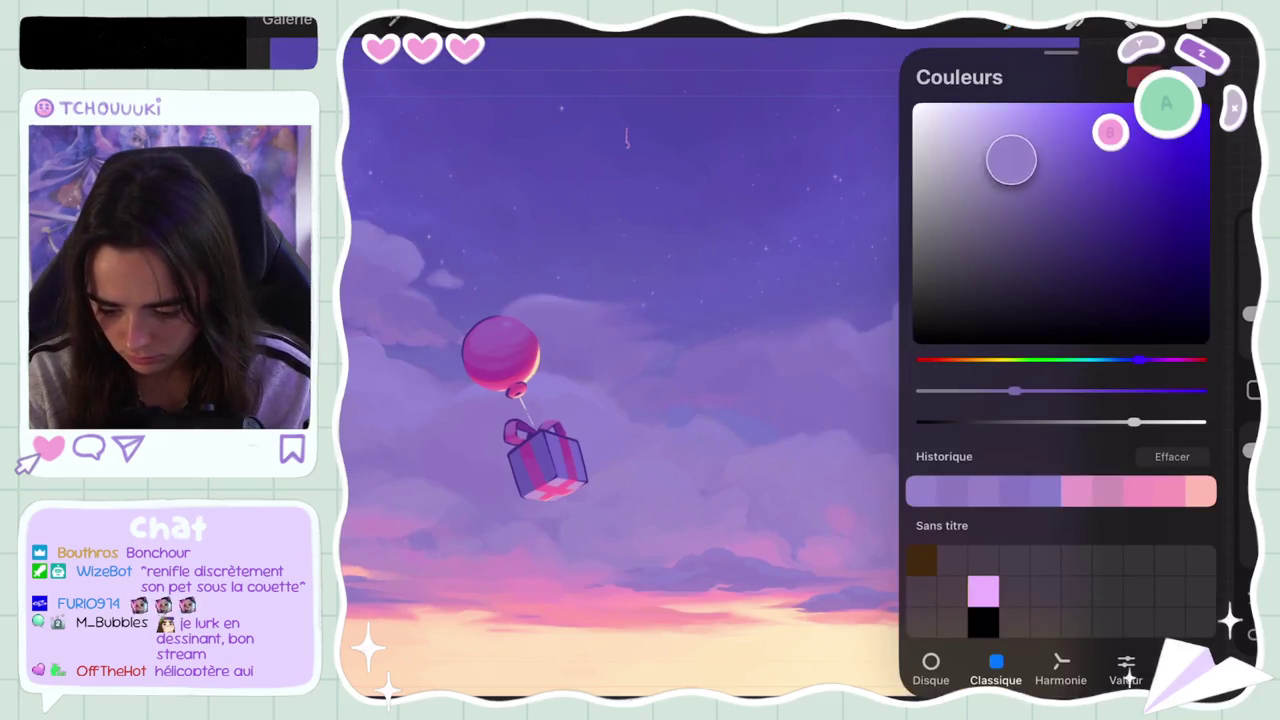
click(1166, 104)
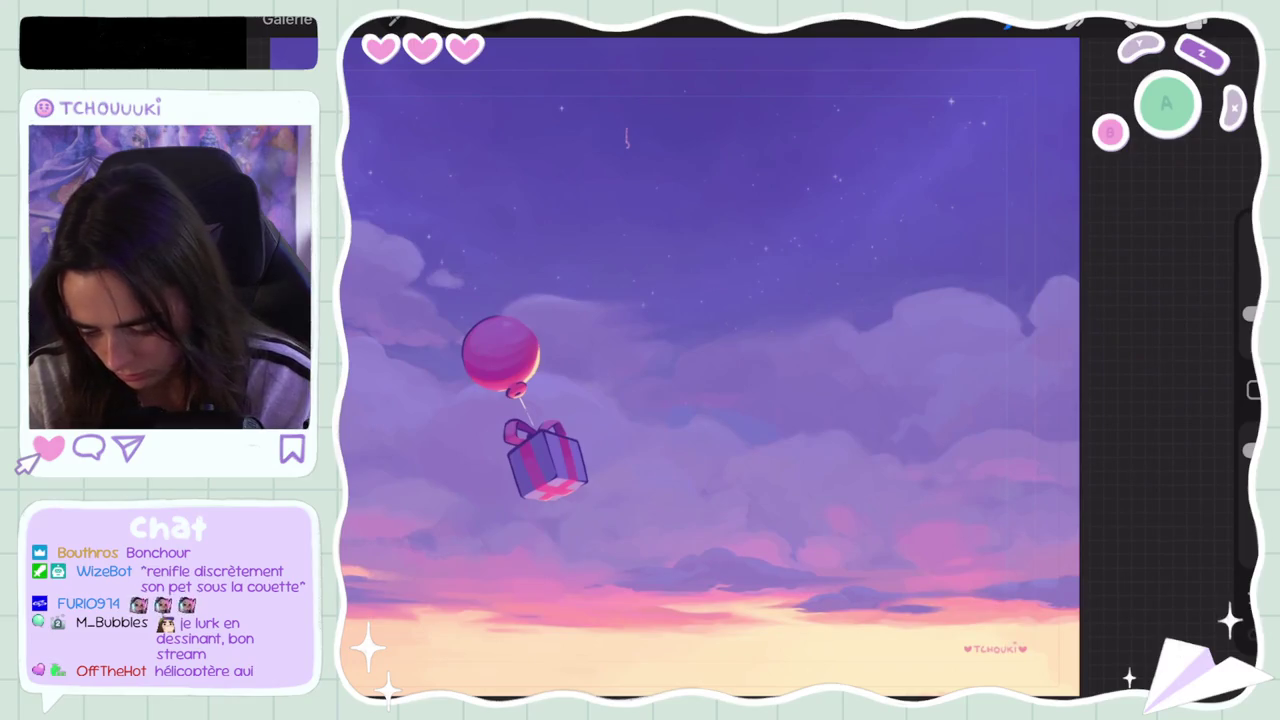
scroll(710, 368, down, 5)
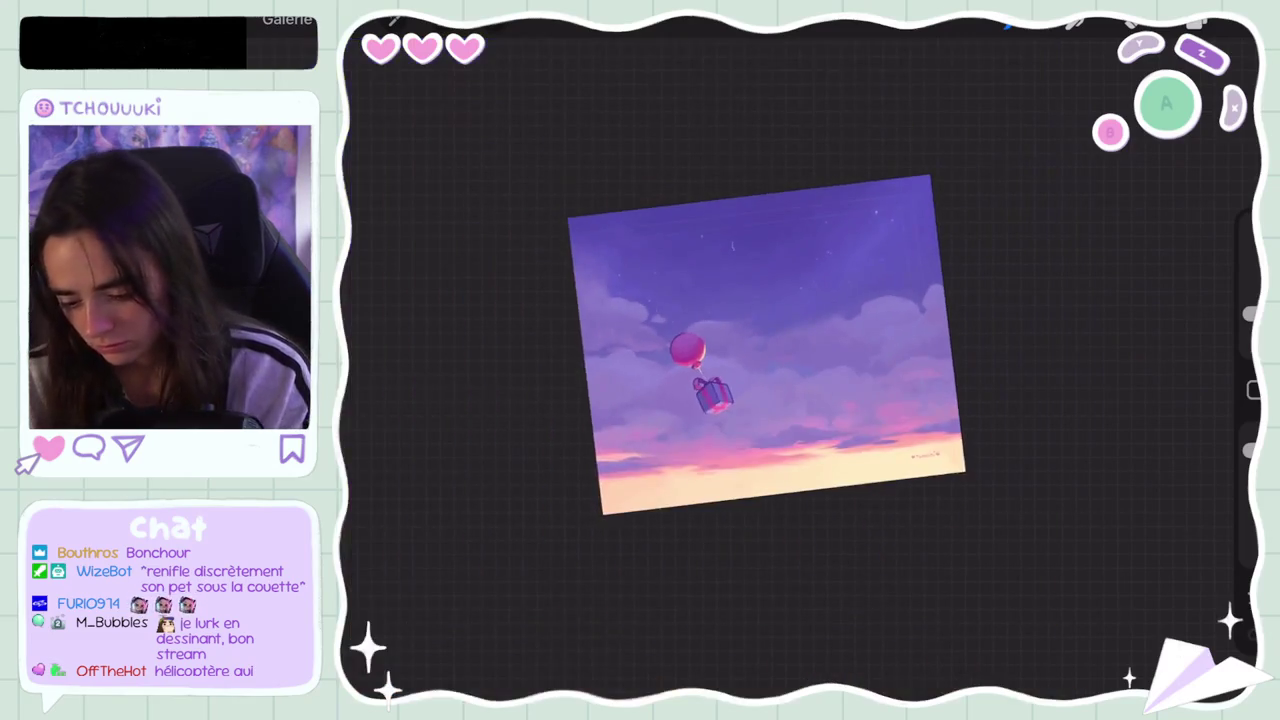
Step: Eyedrop the exact purple of the sky
scroll(710, 368, up, 8)
click(929, 345)
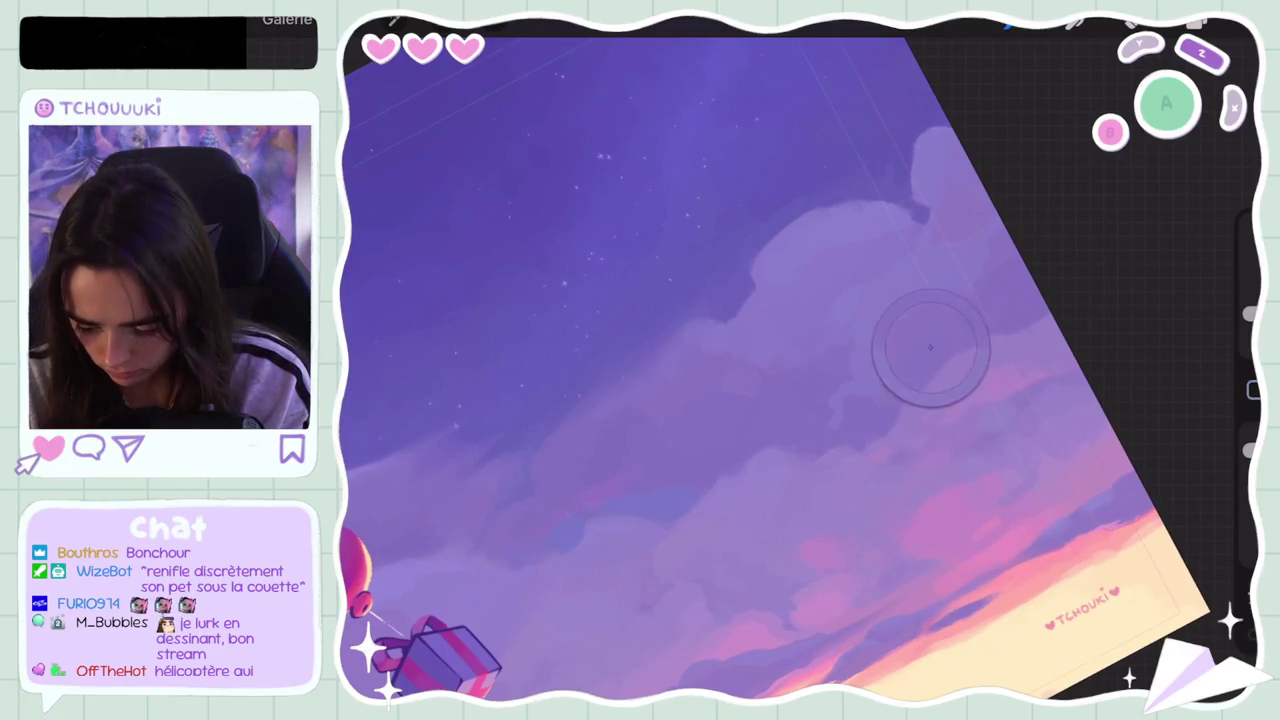
drag(843, 414, 1057, 400)
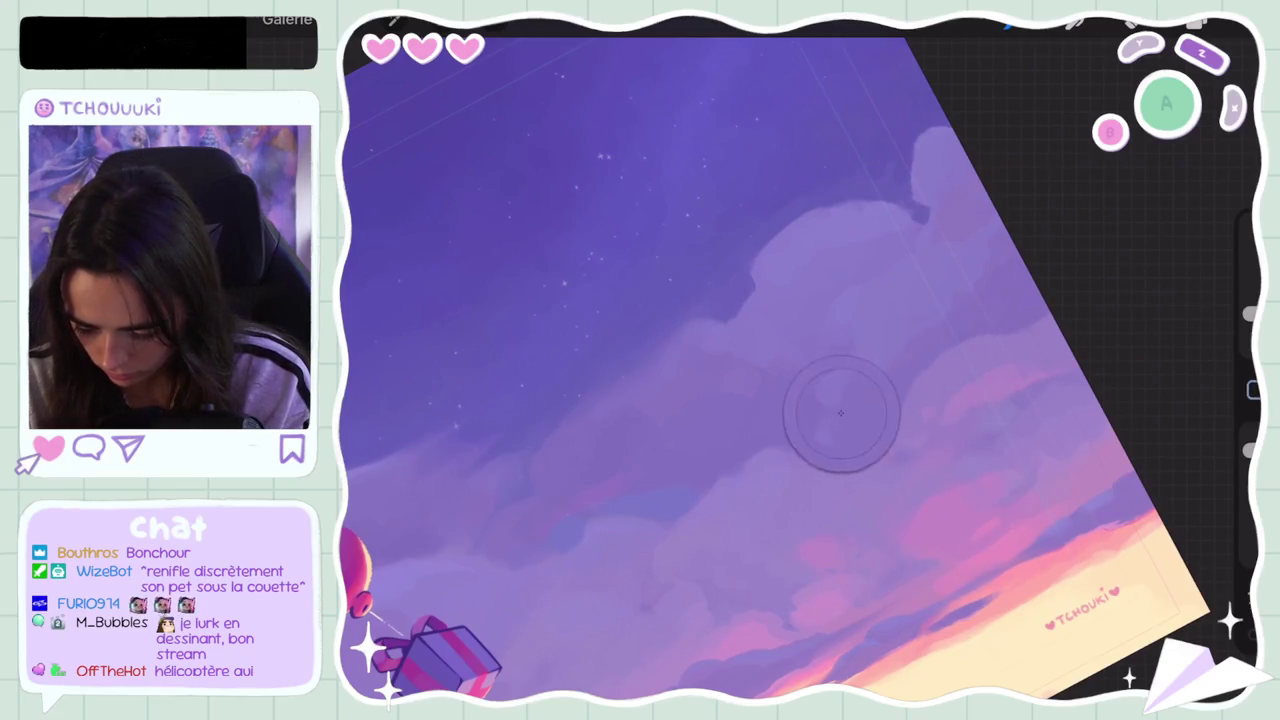
Step: Undo two sky strokes and erase part of the small white mark in the upper sky
key(ctrl+z)
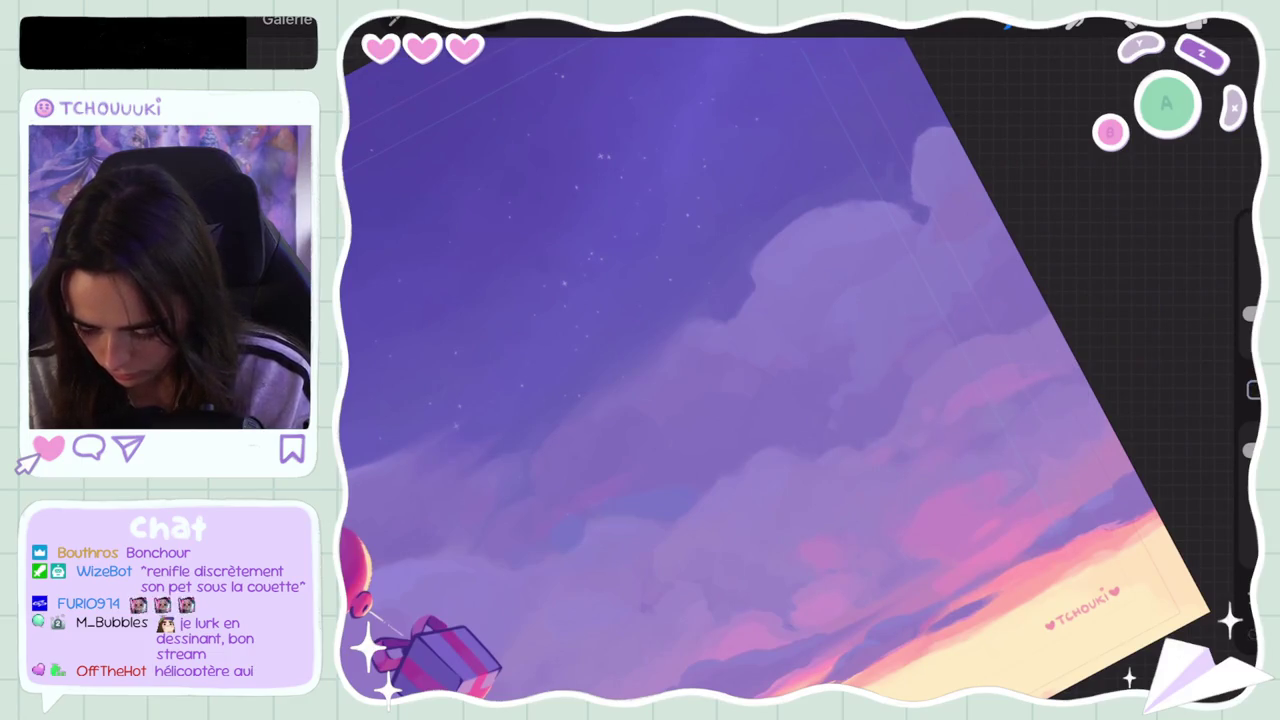
key(ctrl+z)
key(ctrl+z)
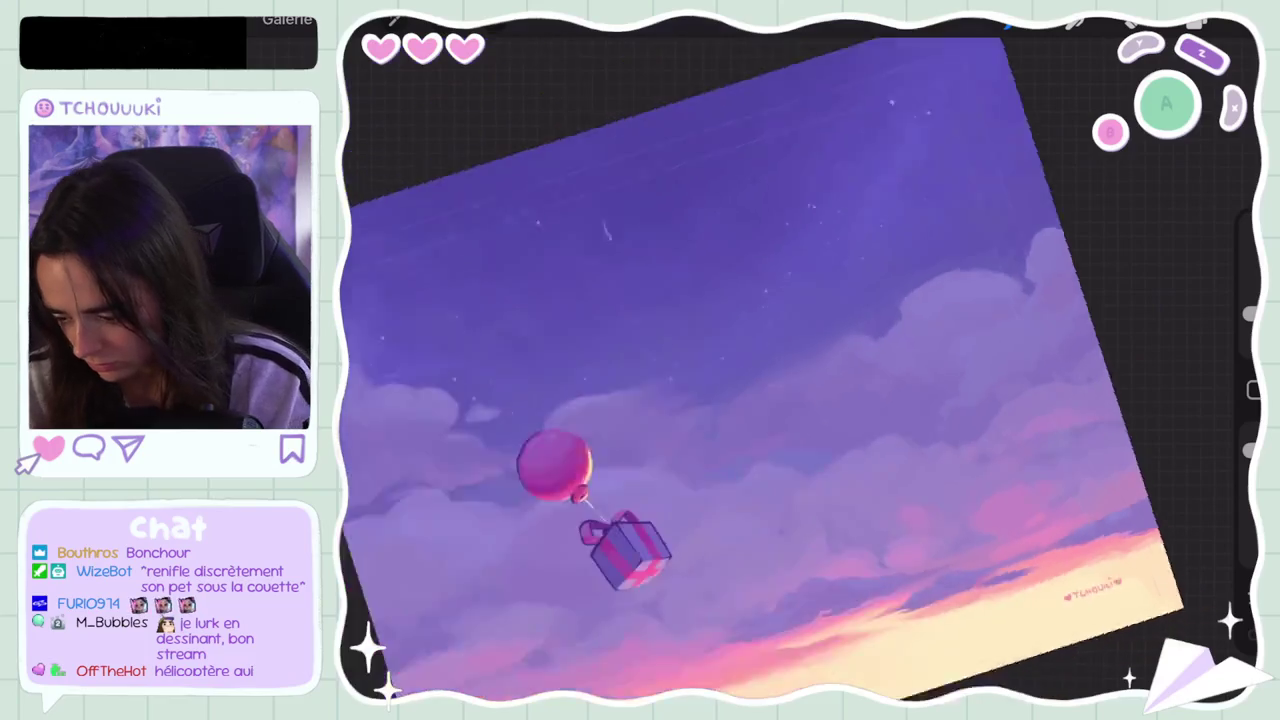
scroll(800, 370, up, 5)
drag(800, 285, 802, 320)
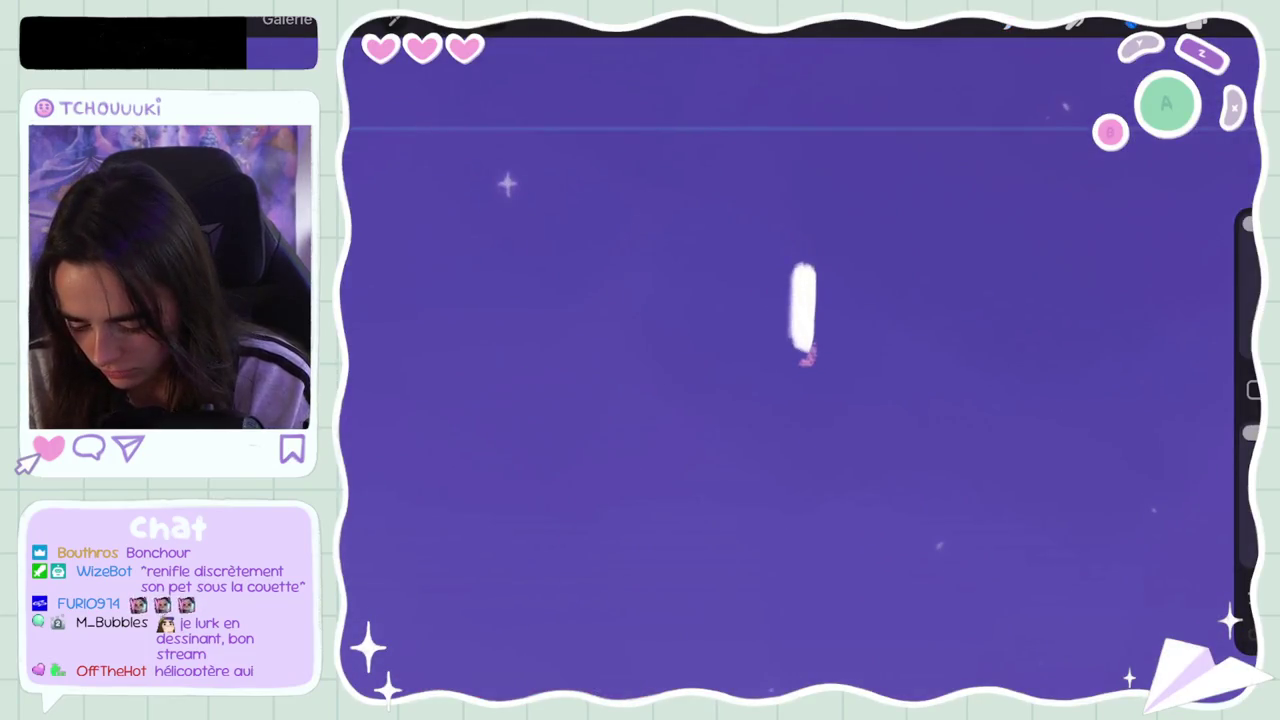
Step: Rub out the stray white mark in the starry upper sky, then zoom out
key(ctrl+z)
drag(804, 275, 806, 362)
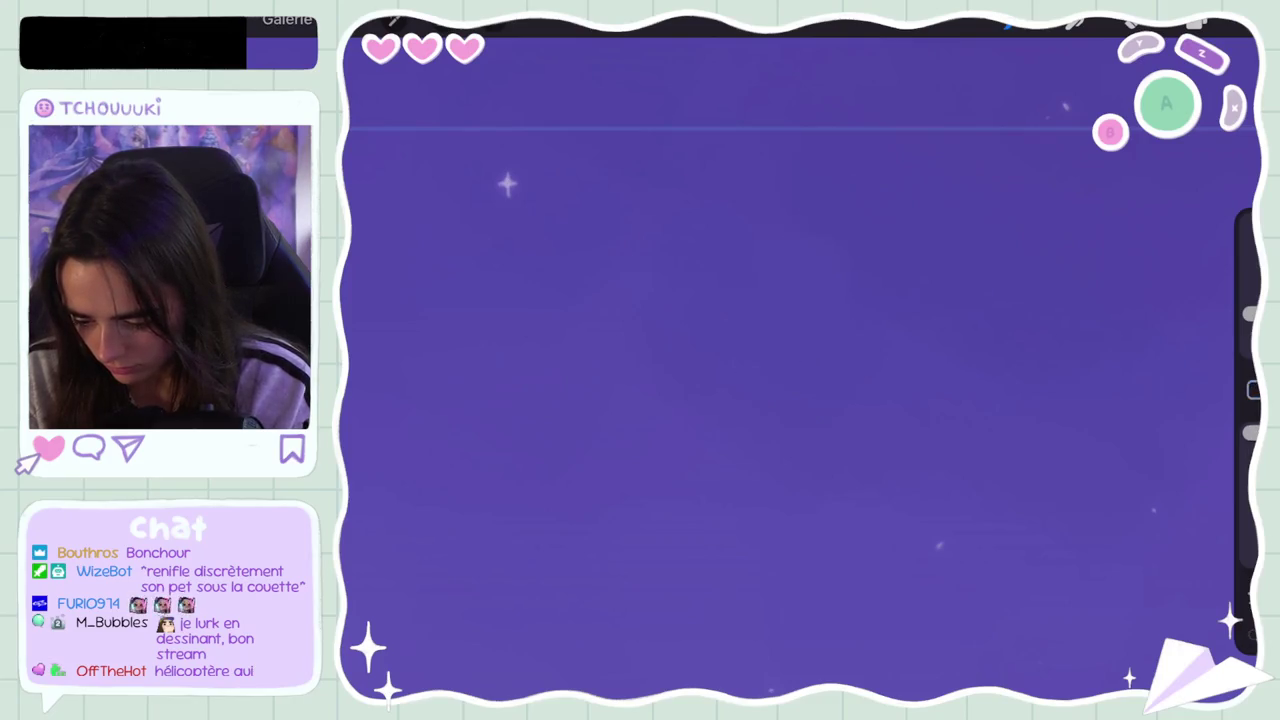
scroll(800, 370, down, 5)
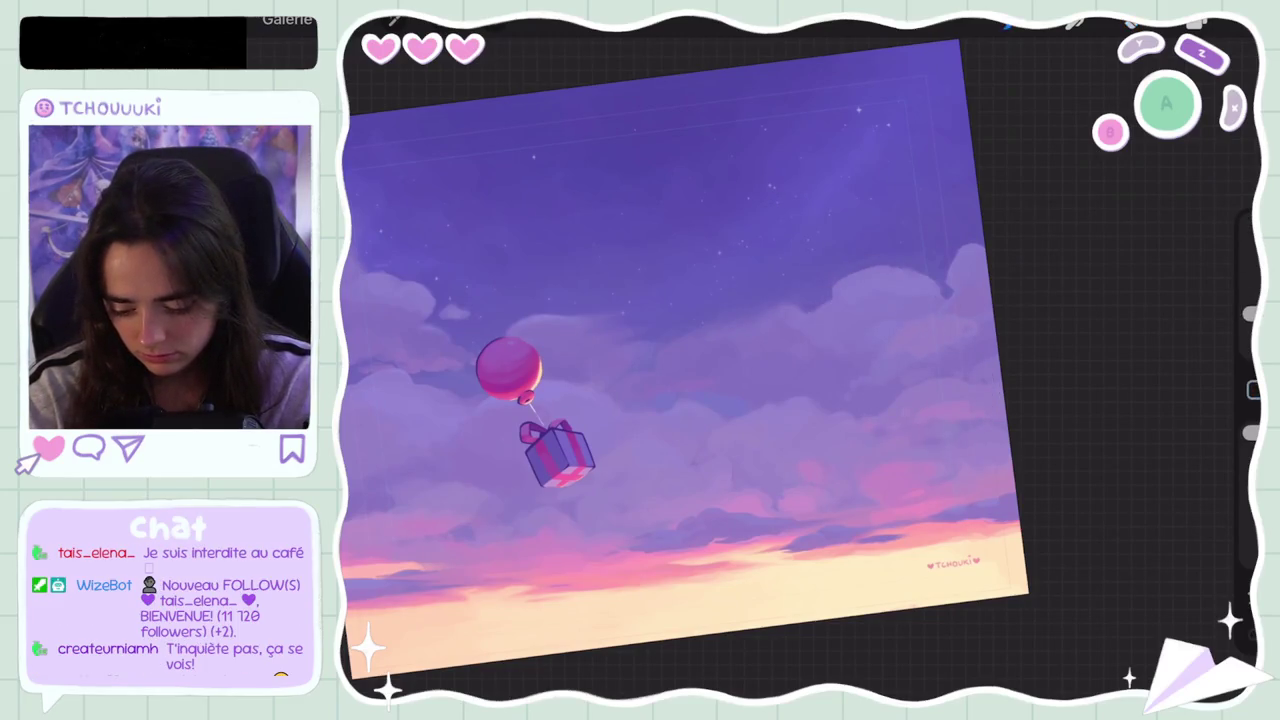
Step: Undo the last stroke, then zoom and pan to fit the whole painting large
key(ctrl+z)
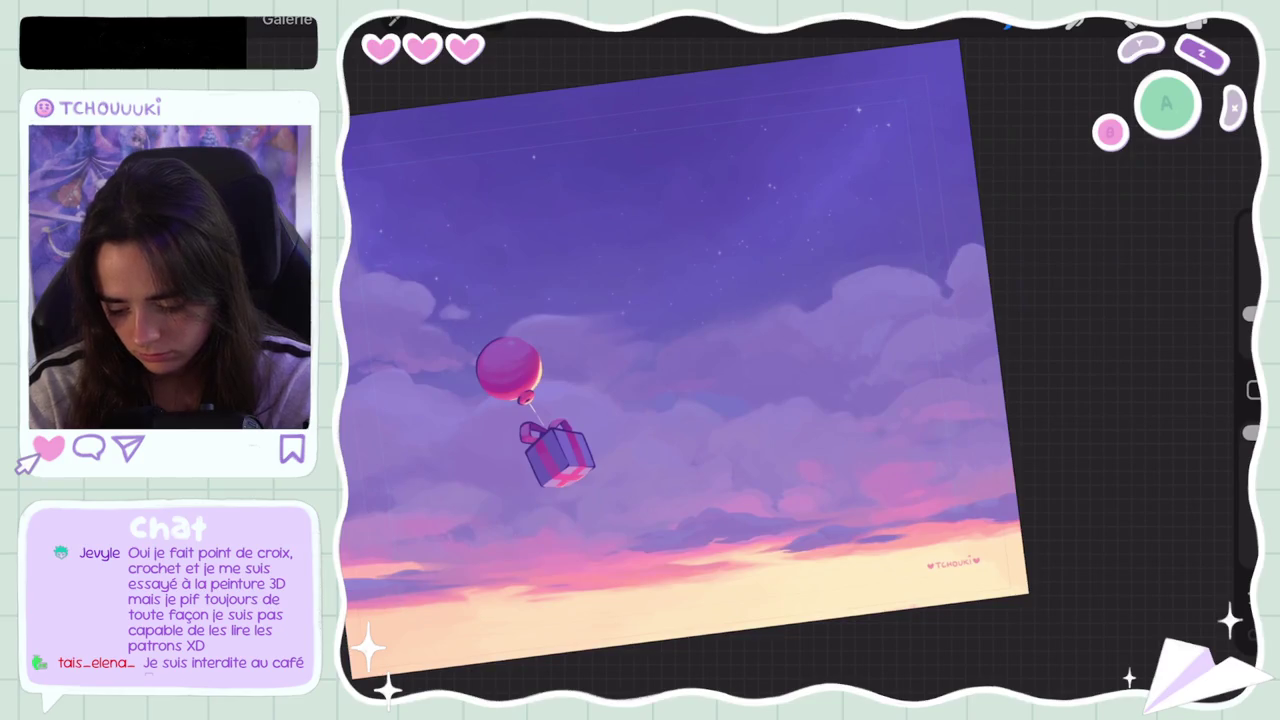
scroll(680, 350, down, 2)
scroll(680, 350, down, 5)
scroll(798, 410, up, 5)
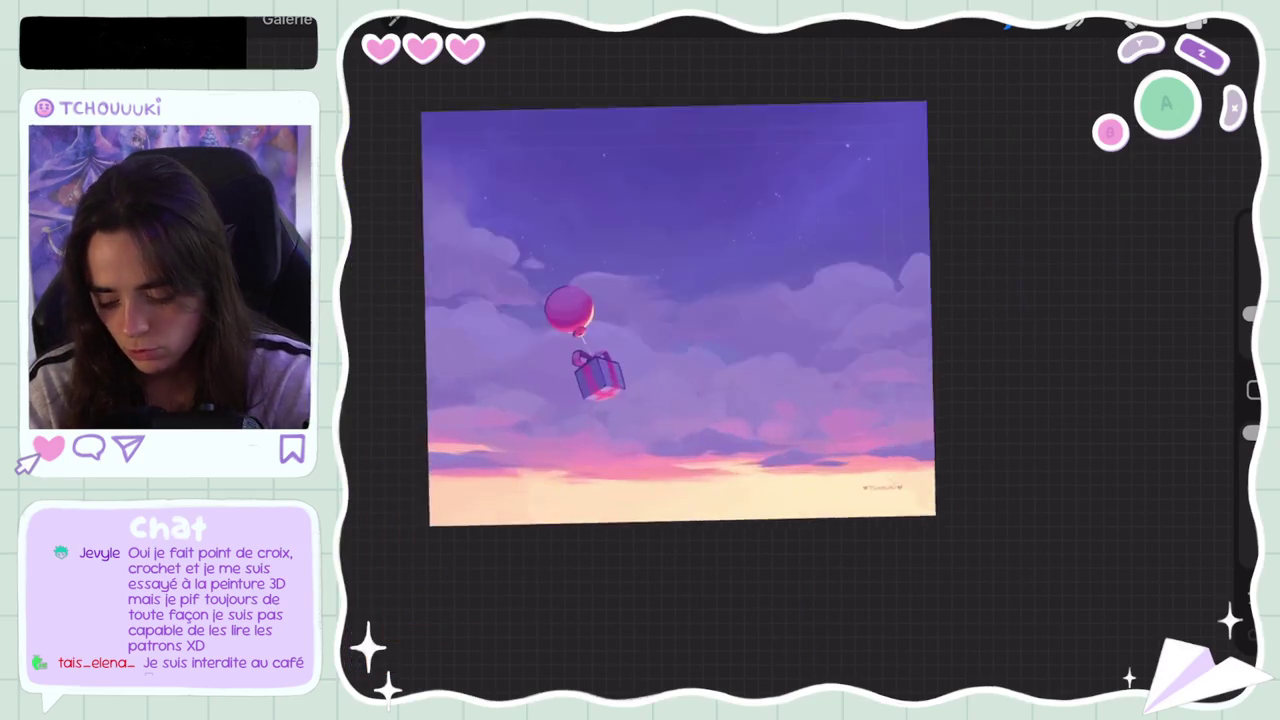
scroll(680, 330, up, 3)
drag(680, 350, 750, 350)
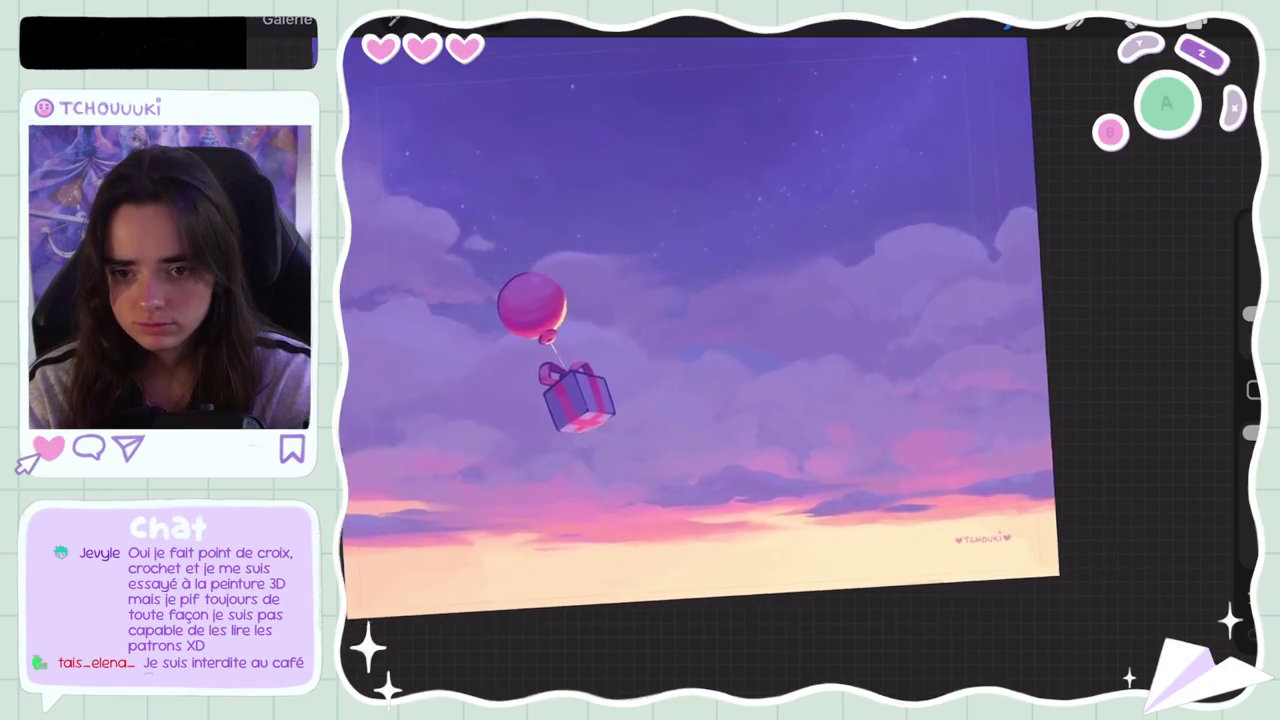
scroll(700, 320, up, 1)
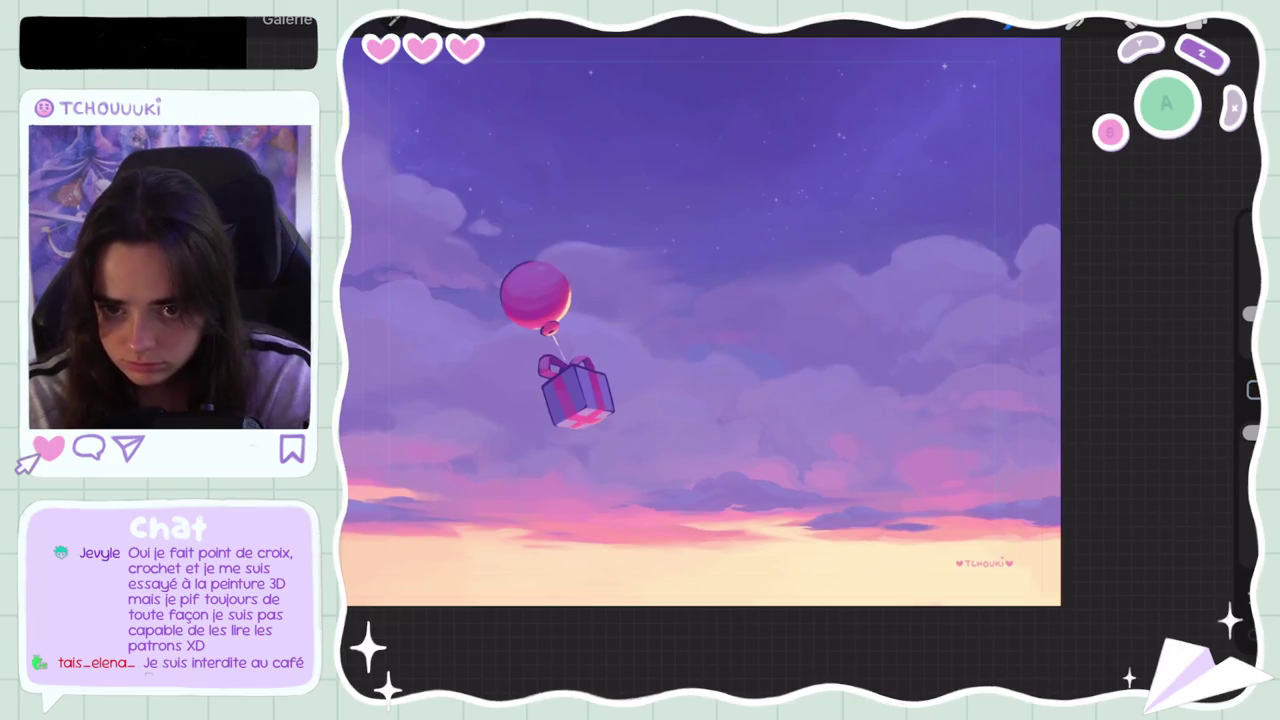
Step: Open and close the colour picker, then zoom in on the pink balloon and gift box
click(1200, 22)
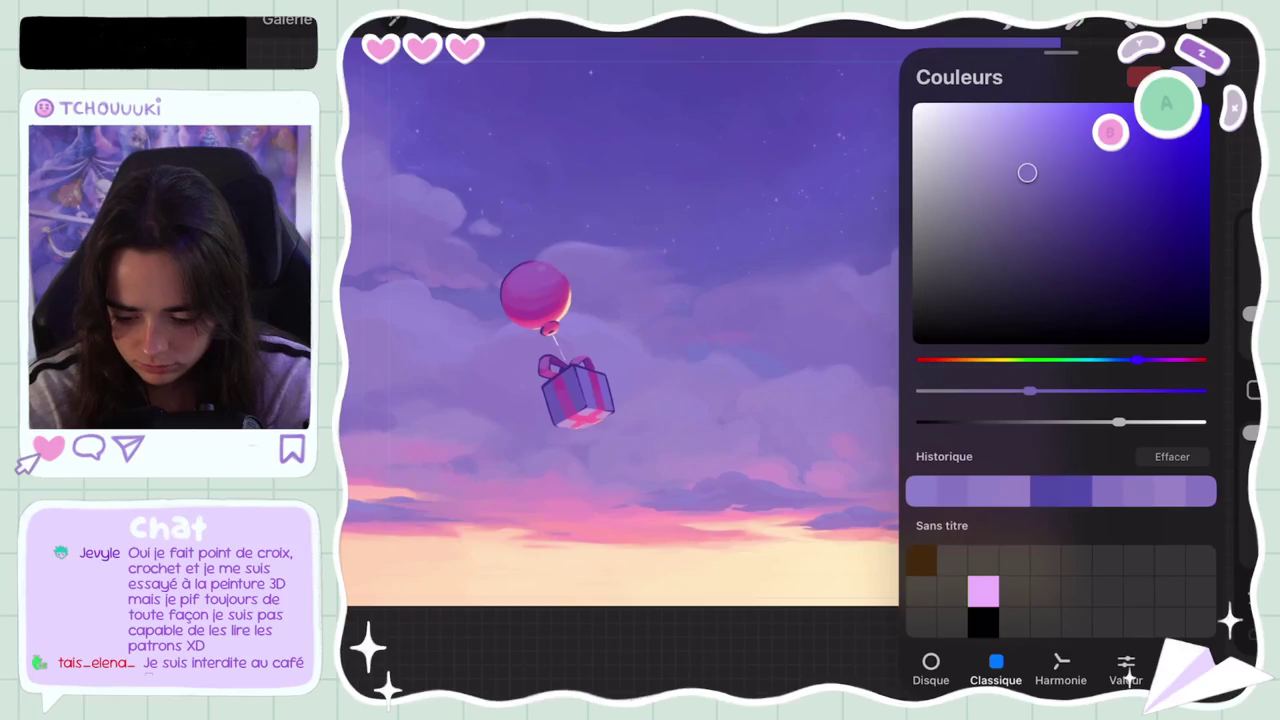
click(1200, 22)
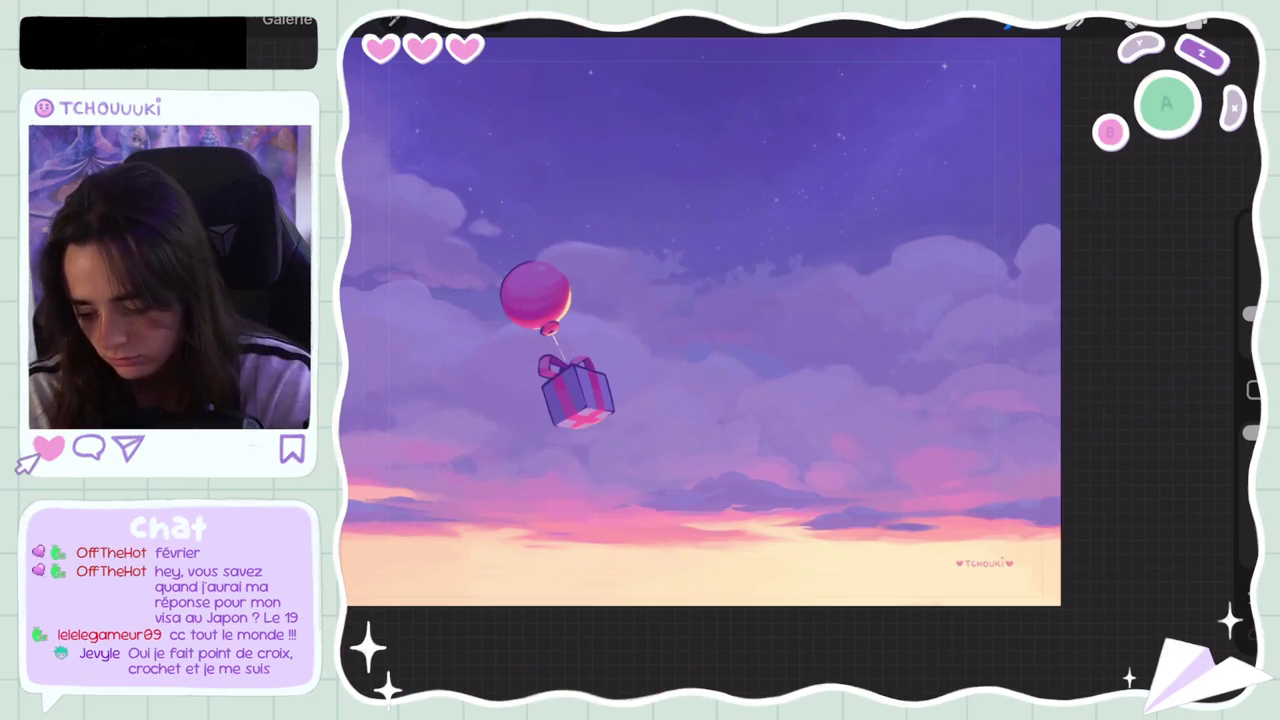
scroll(699, 322, down, 5)
scroll(724, 326, up, 5)
scroll(724, 326, up, 3)
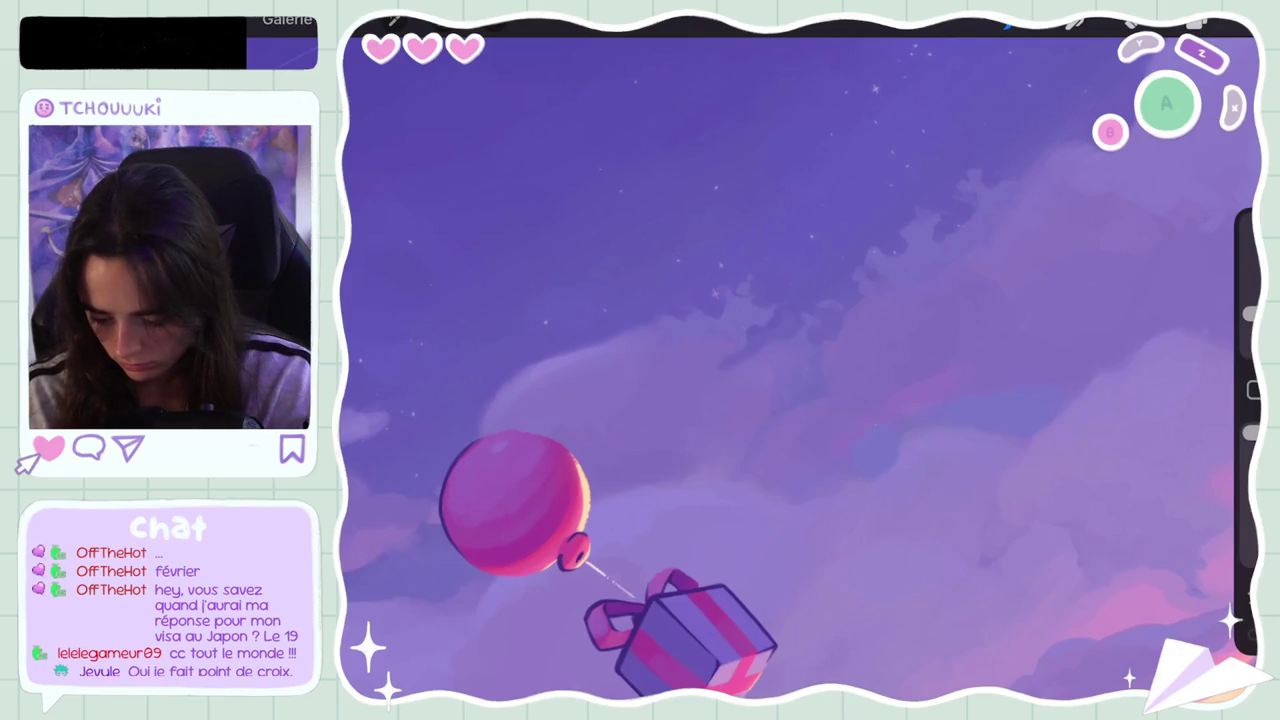
Step: Undo the last stroke and nudge the painting colour slightly in the colour picker
key(ctrl+z)
click(1197, 22)
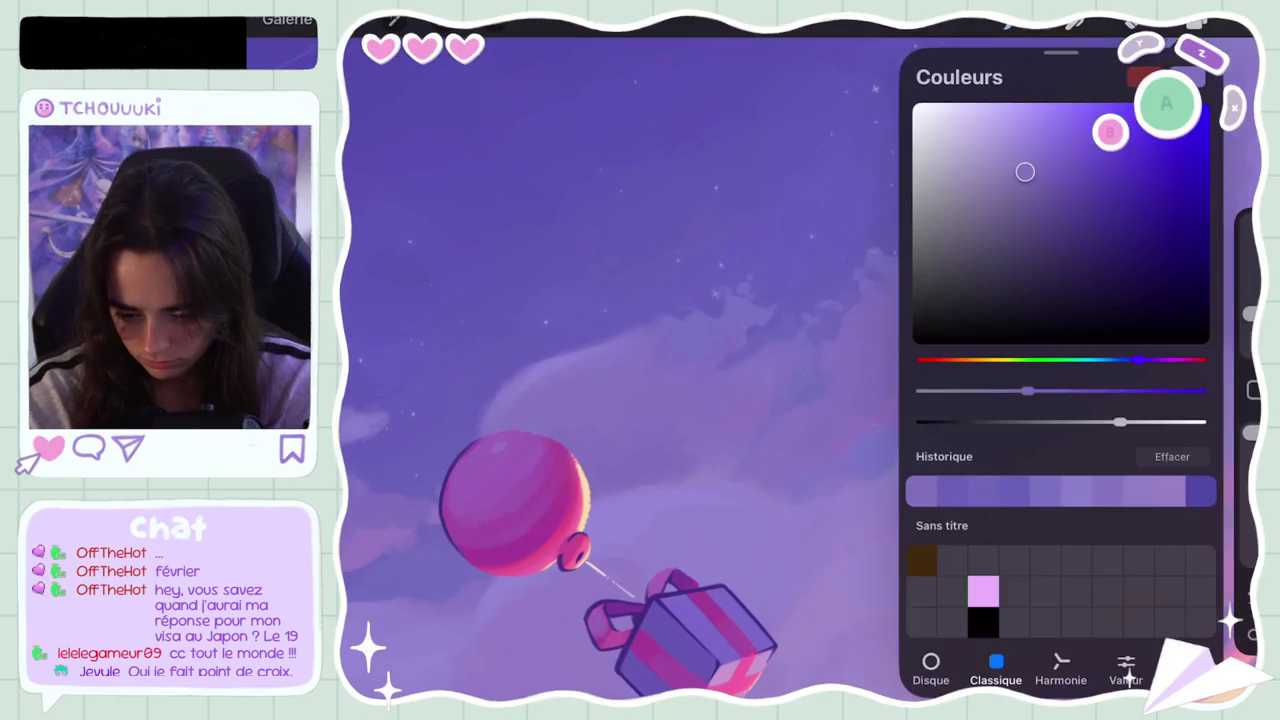
click(1197, 22)
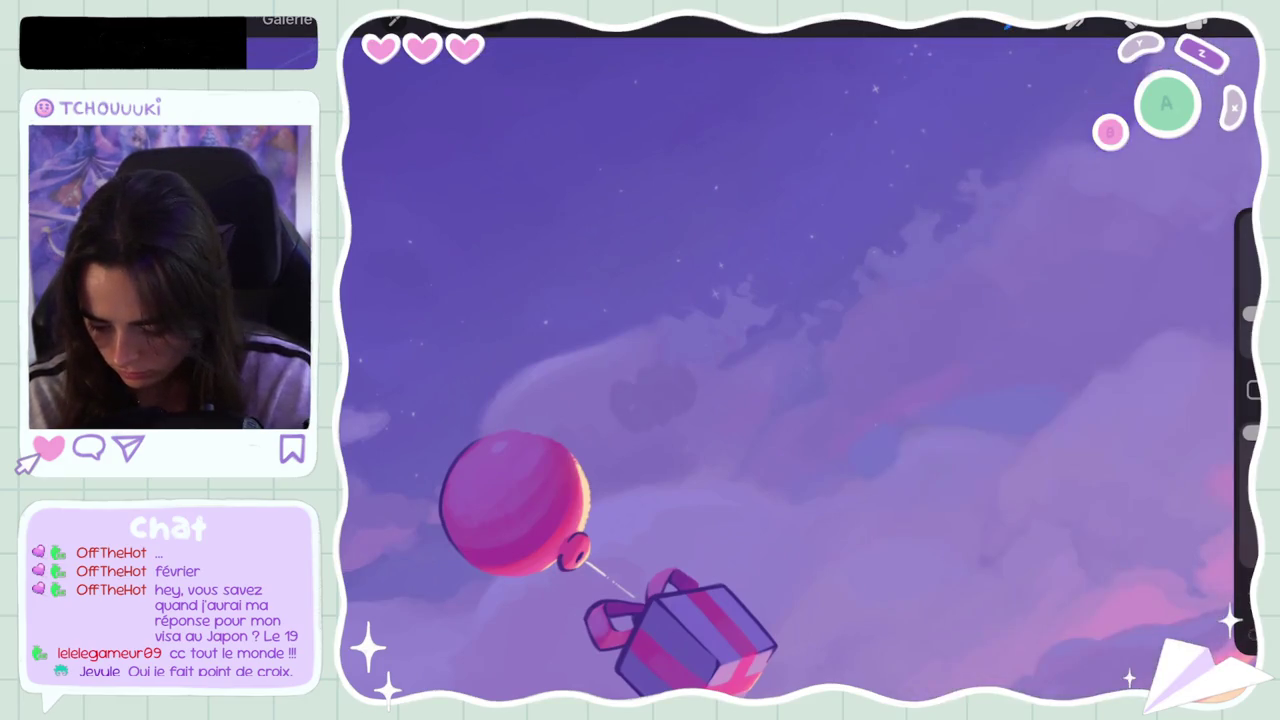
click(1197, 22)
drag(1028, 180, 1028, 171)
click(1197, 22)
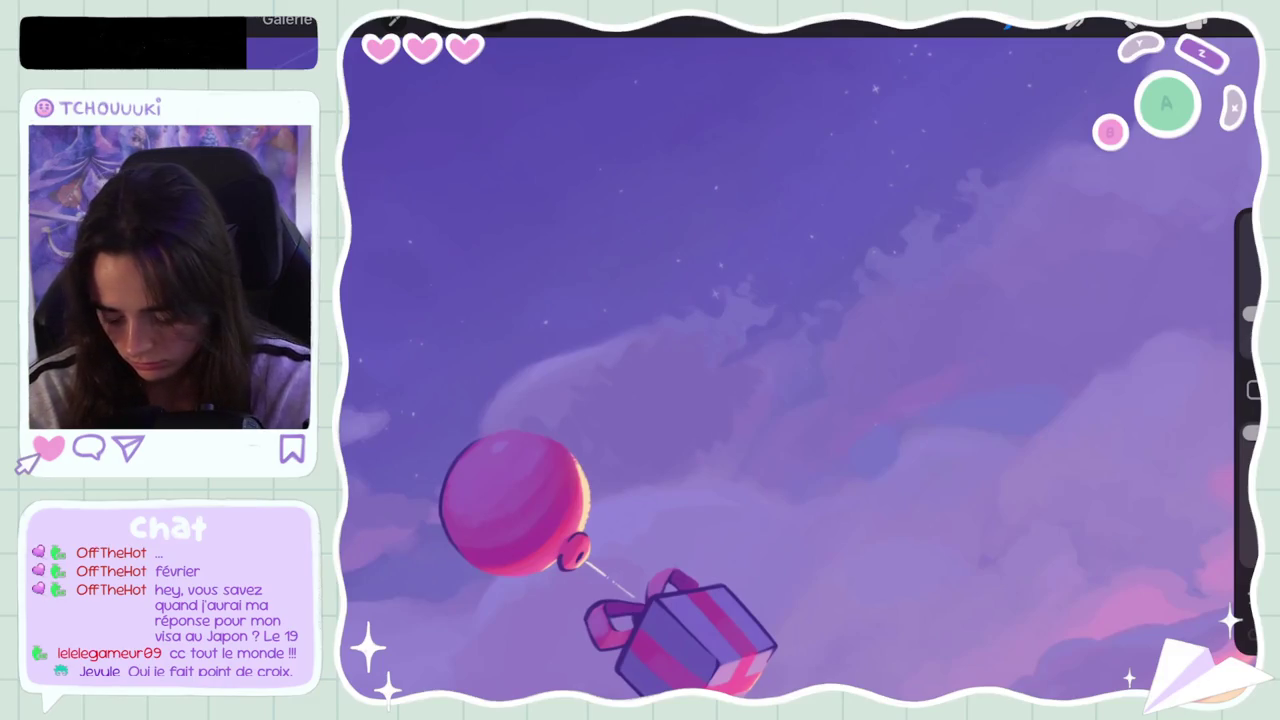
Step: Undo one more stroke and zoom in on the balloon and gift box
scroll(800, 400, down, 5)
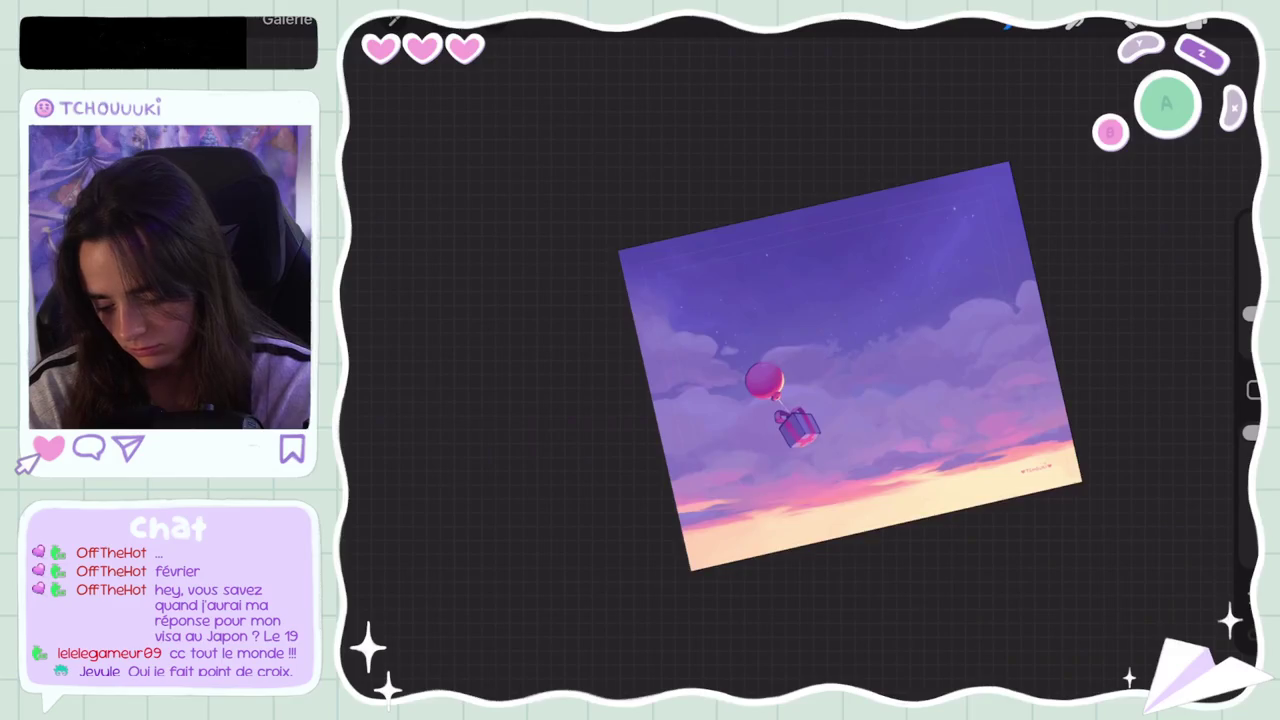
scroll(815, 420, down, 3)
scroll(815, 420, up, 5)
key(ctrl+z)
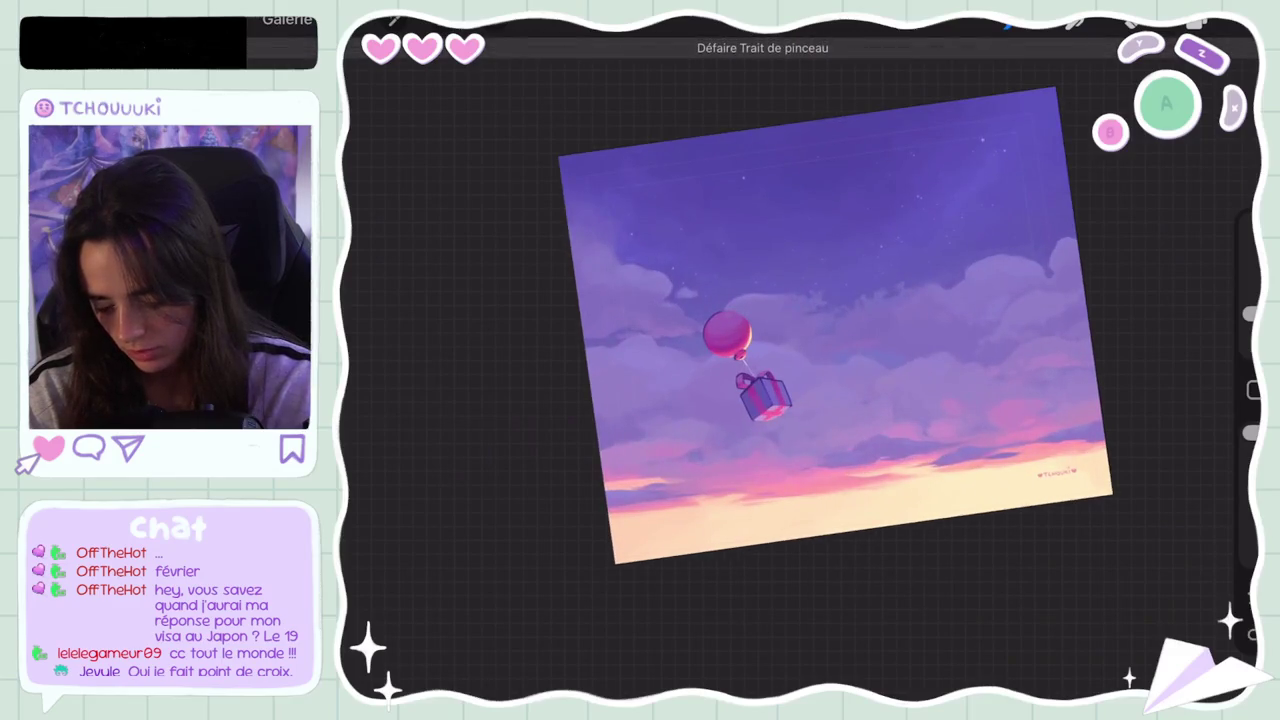
scroll(800, 400, up, 5)
scroll(760, 400, up, 2)
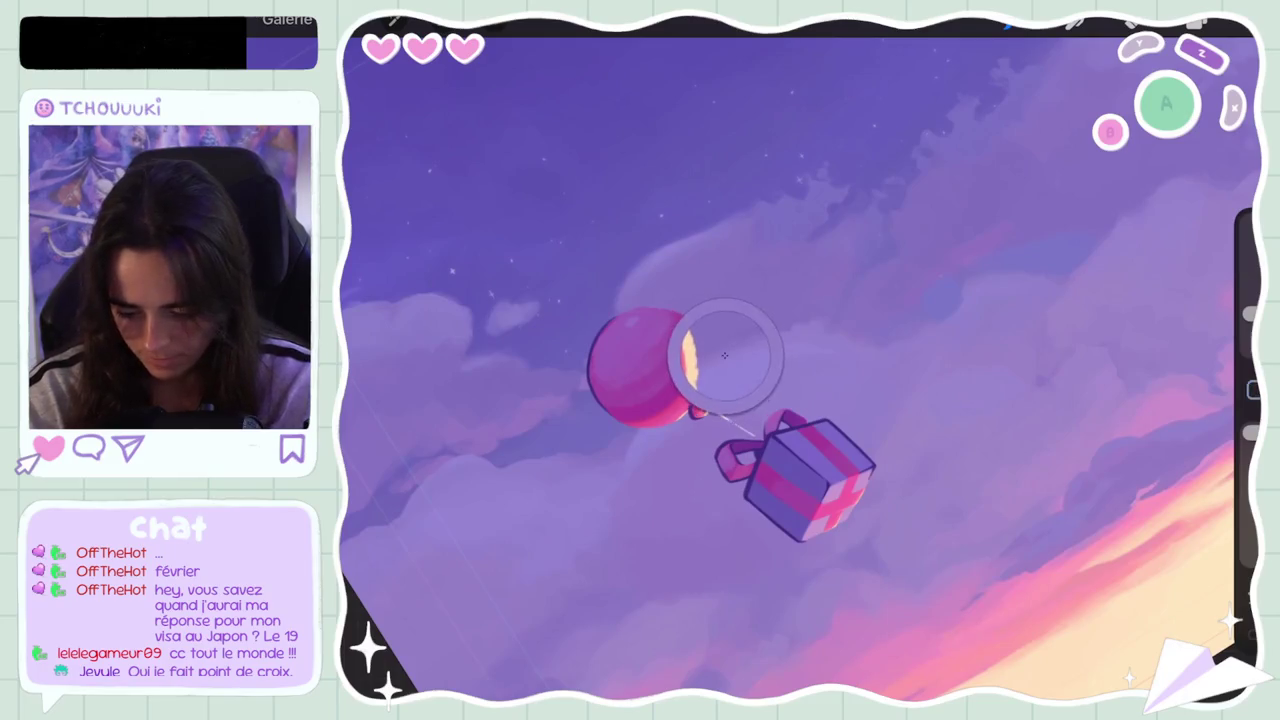
Step: Pick a pale warm tone from the cloud right of the balloon, undoing two stray strokes
click(1198, 22)
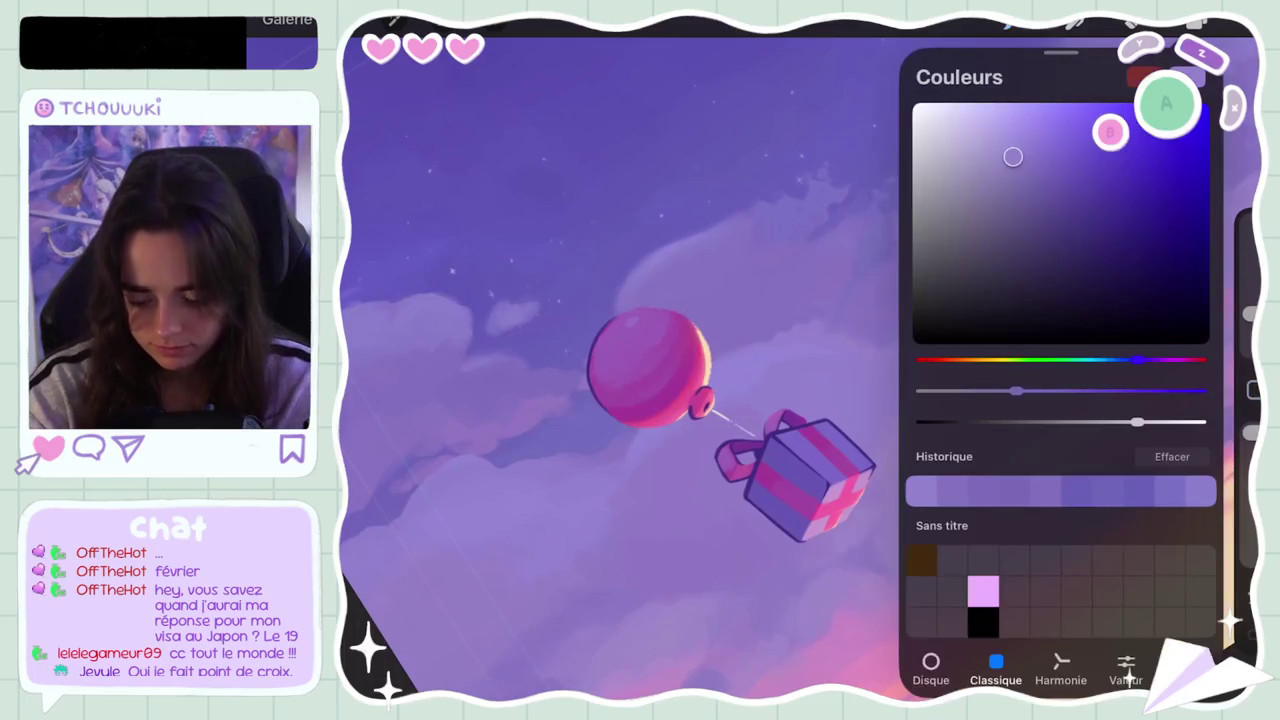
click(1198, 22)
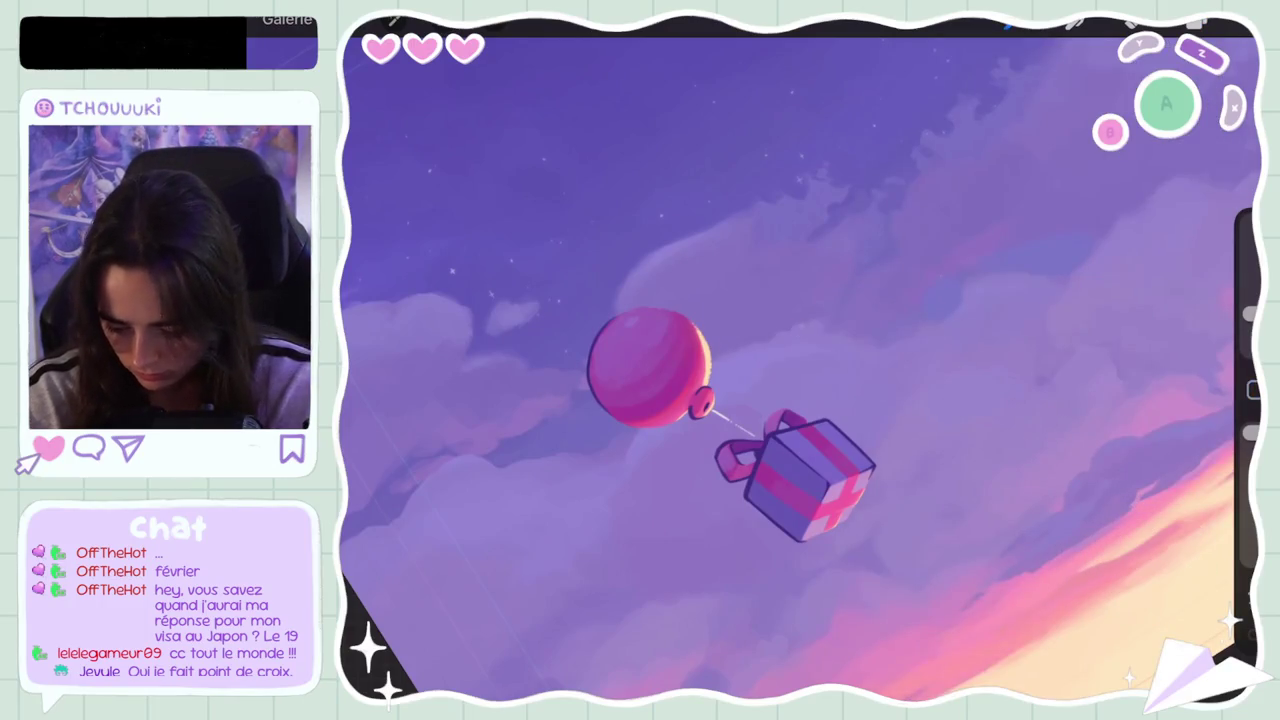
drag(760, 346, 797, 331)
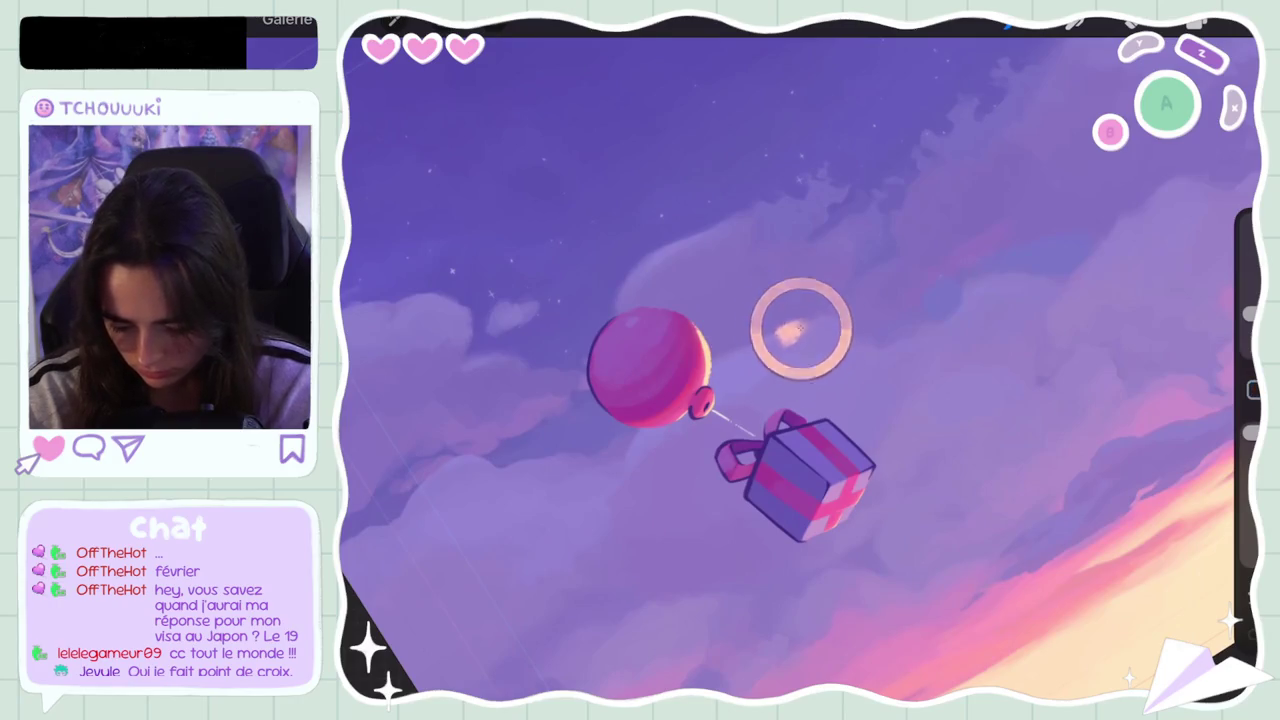
key(ctrl+z)
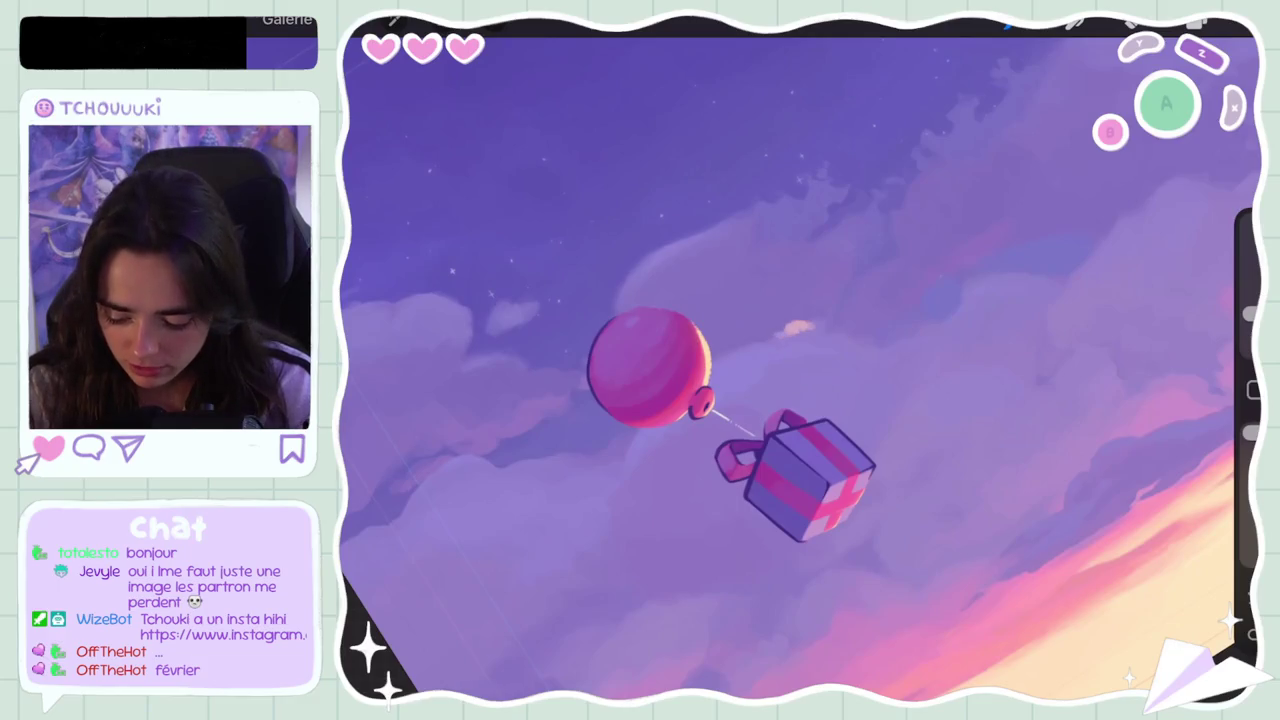
key(ctrl+z)
Step: Shrink the brush and try a short pale stroke on the cloud edge, undoing it
drag(1249, 313, 1249, 330)
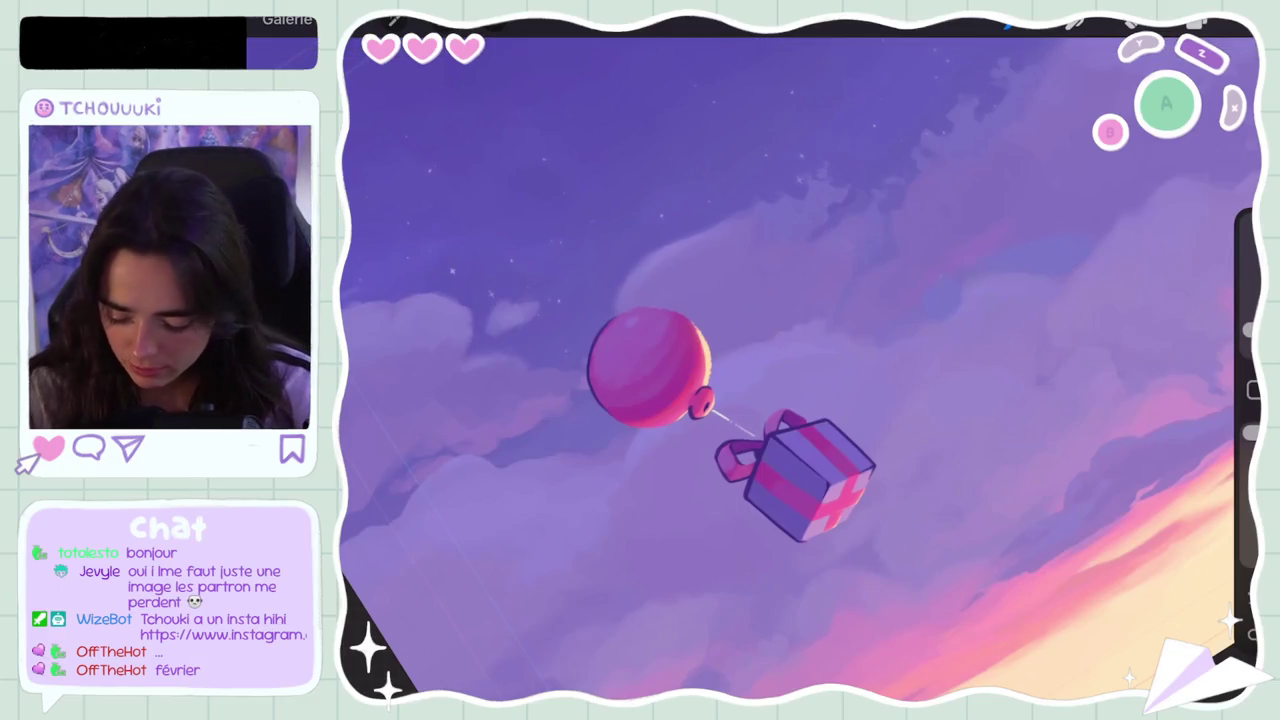
drag(739, 348, 764, 342)
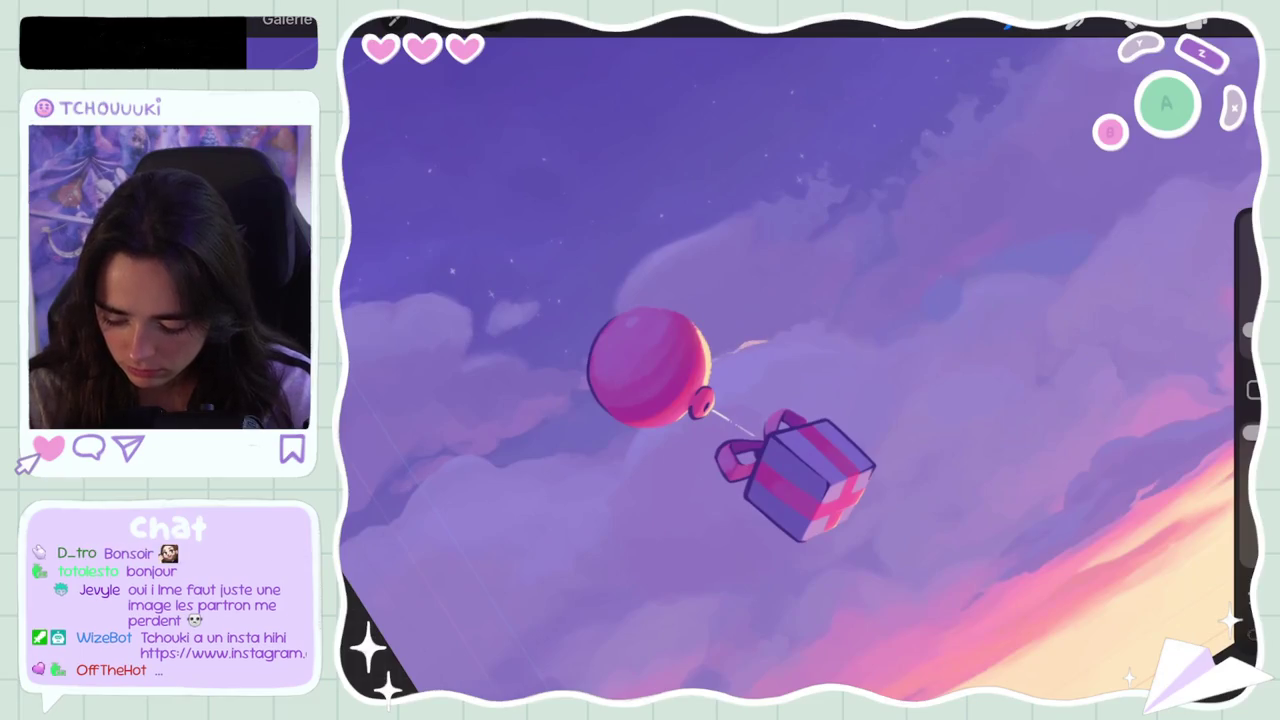
scroll(800, 360, down, 5)
key(ctrl+z)
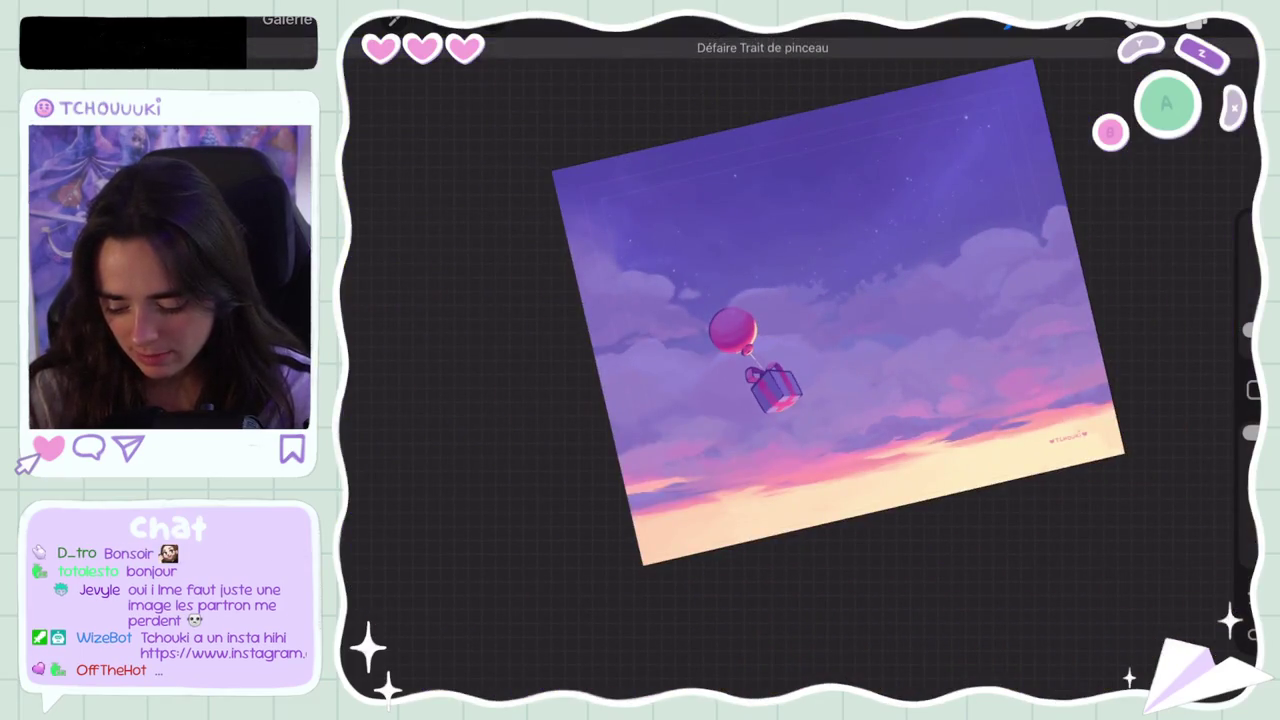
scroll(800, 360, up, 5)
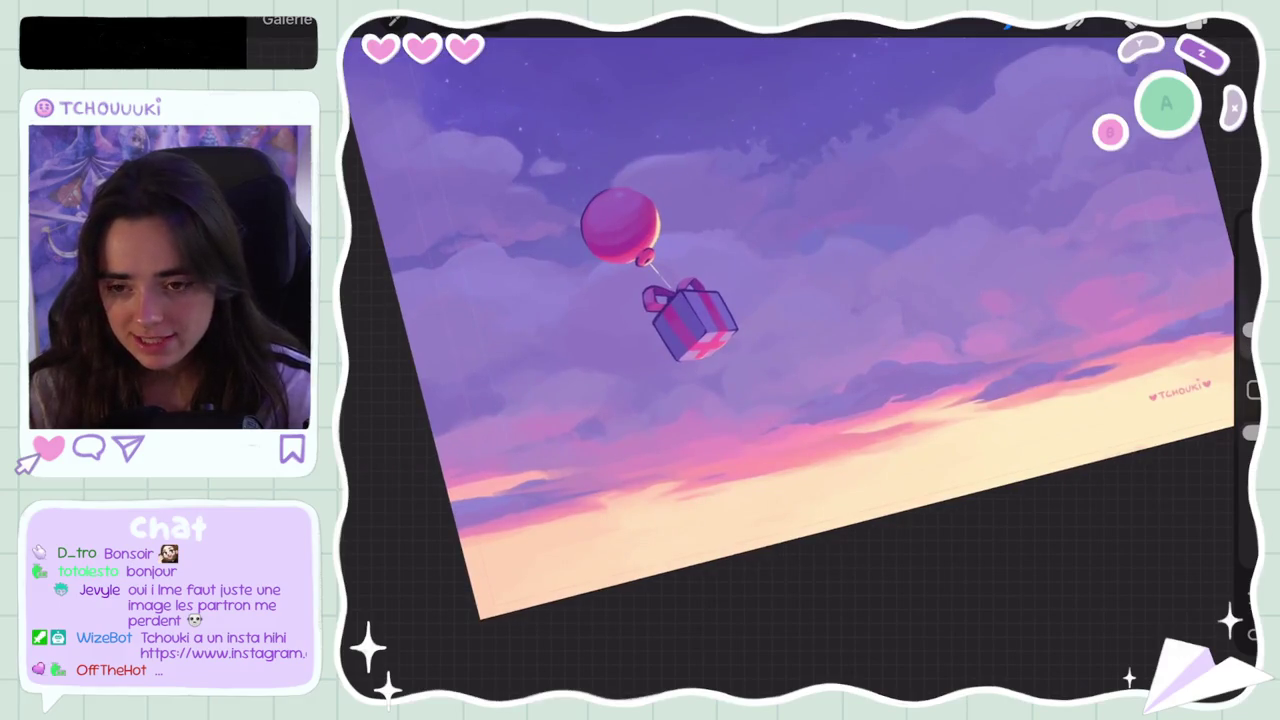
scroll(800, 360, up, 2)
scroll(800, 360, up, 2)
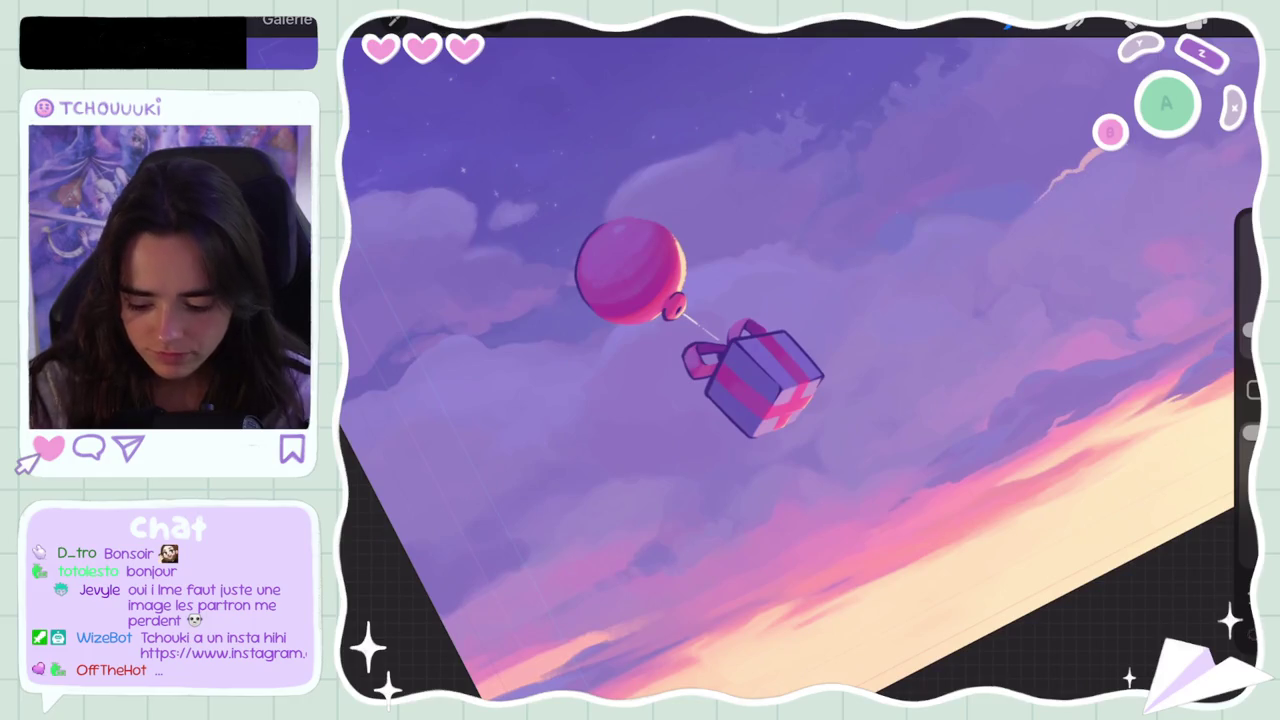
Step: Zoom around the clouds and undo four more pale cloud strokes
scroll(800, 360, down, 5)
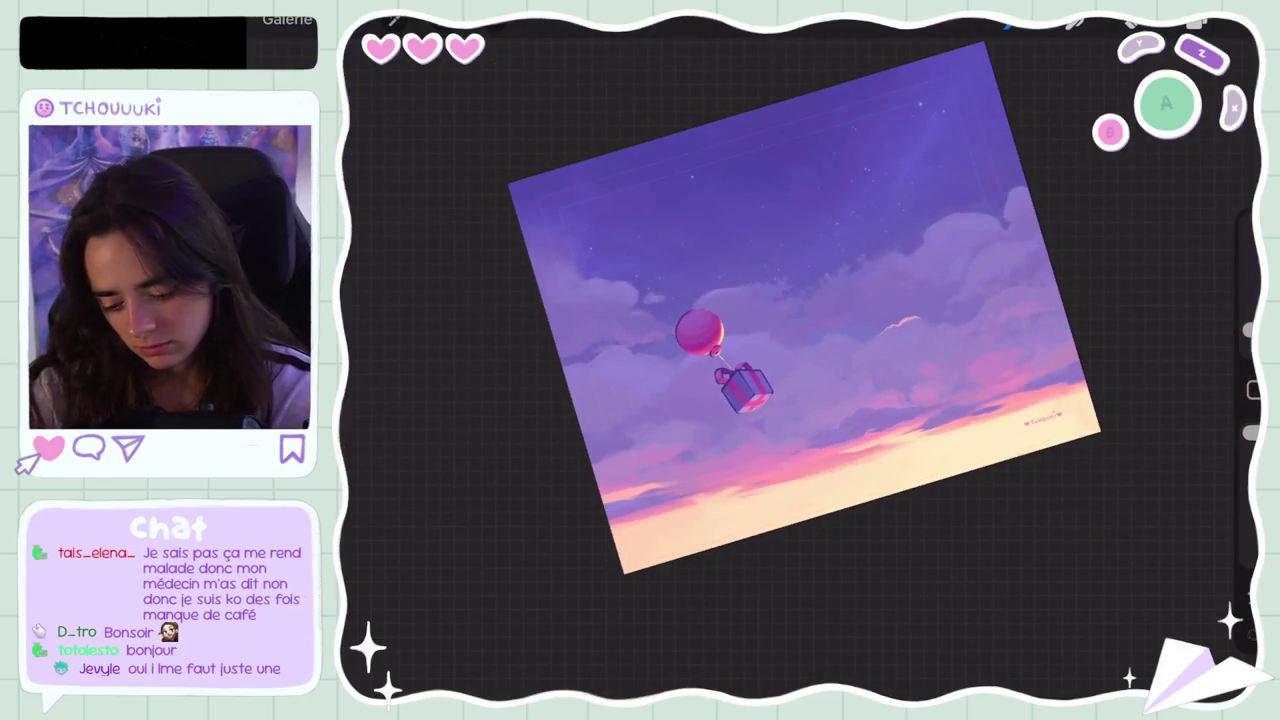
scroll(800, 360, up, 3)
scroll(800, 360, up, 3)
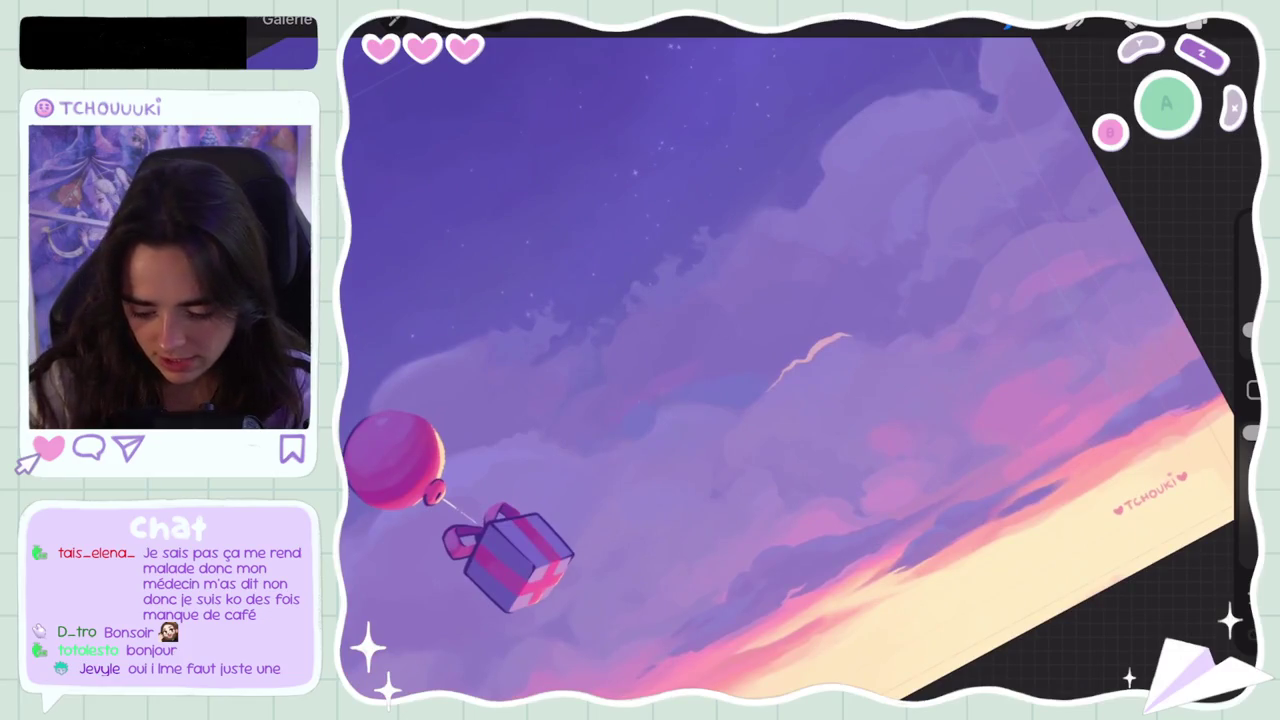
key(ctrl+z)
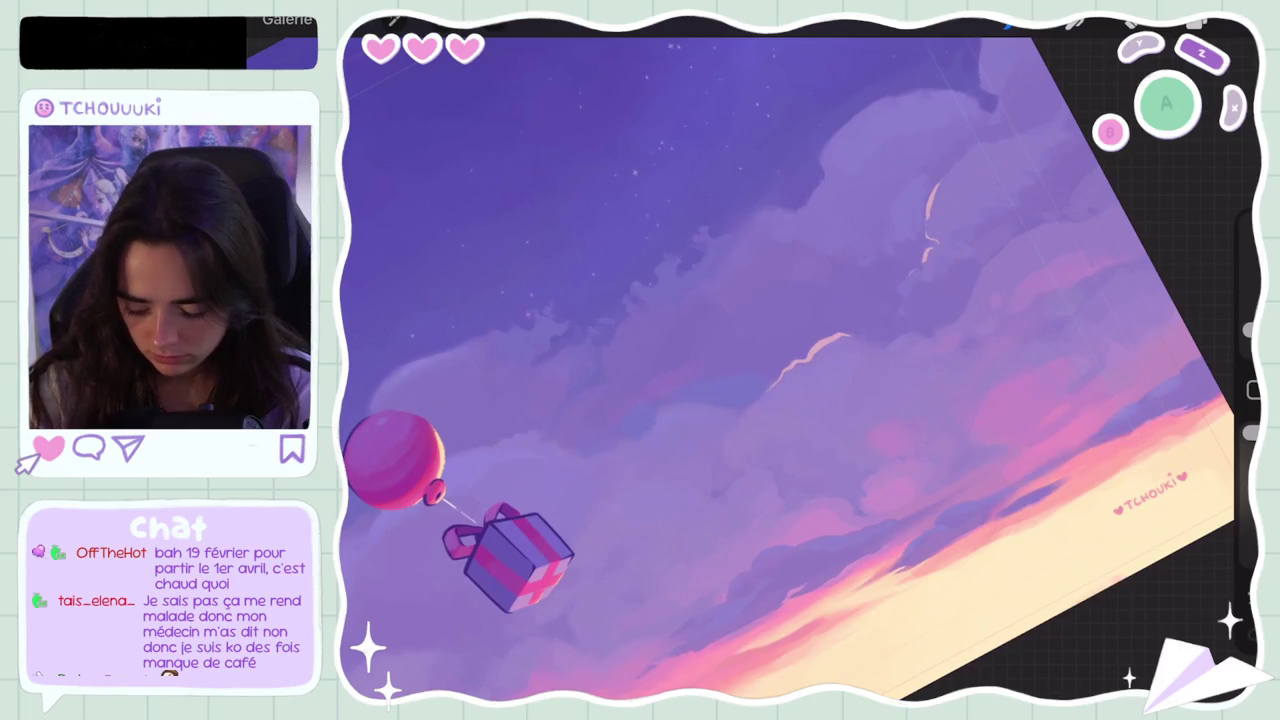
key(ctrl+z)
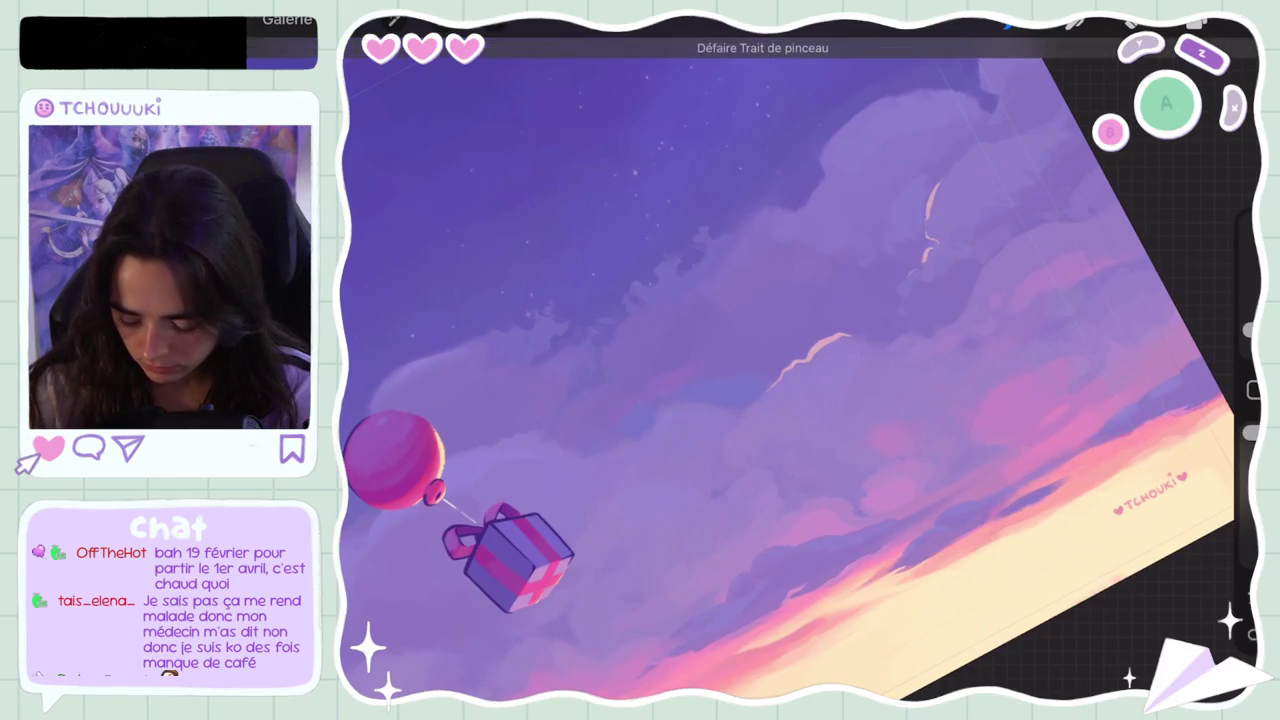
key(ctrl+z)
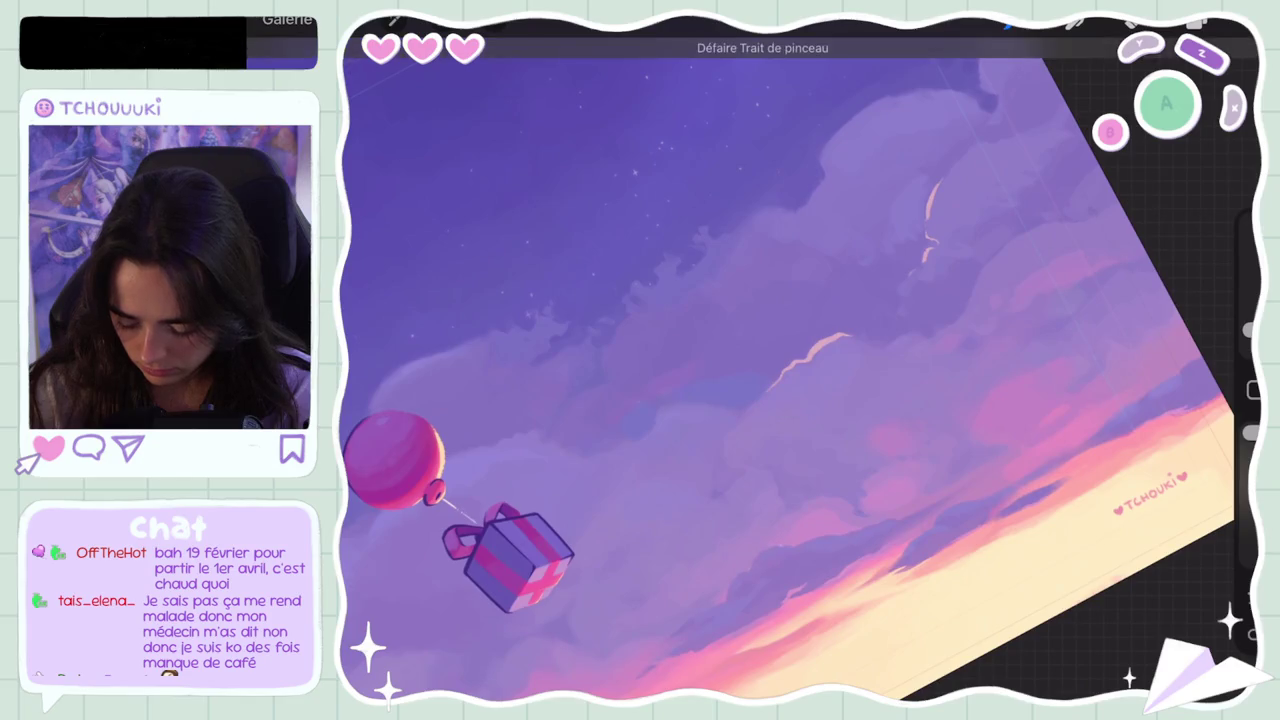
key(ctrl+z)
Step: Lighten the painting colour slightly and undo two more strokes
click(1236, 24)
drag(966, 142, 965, 133)
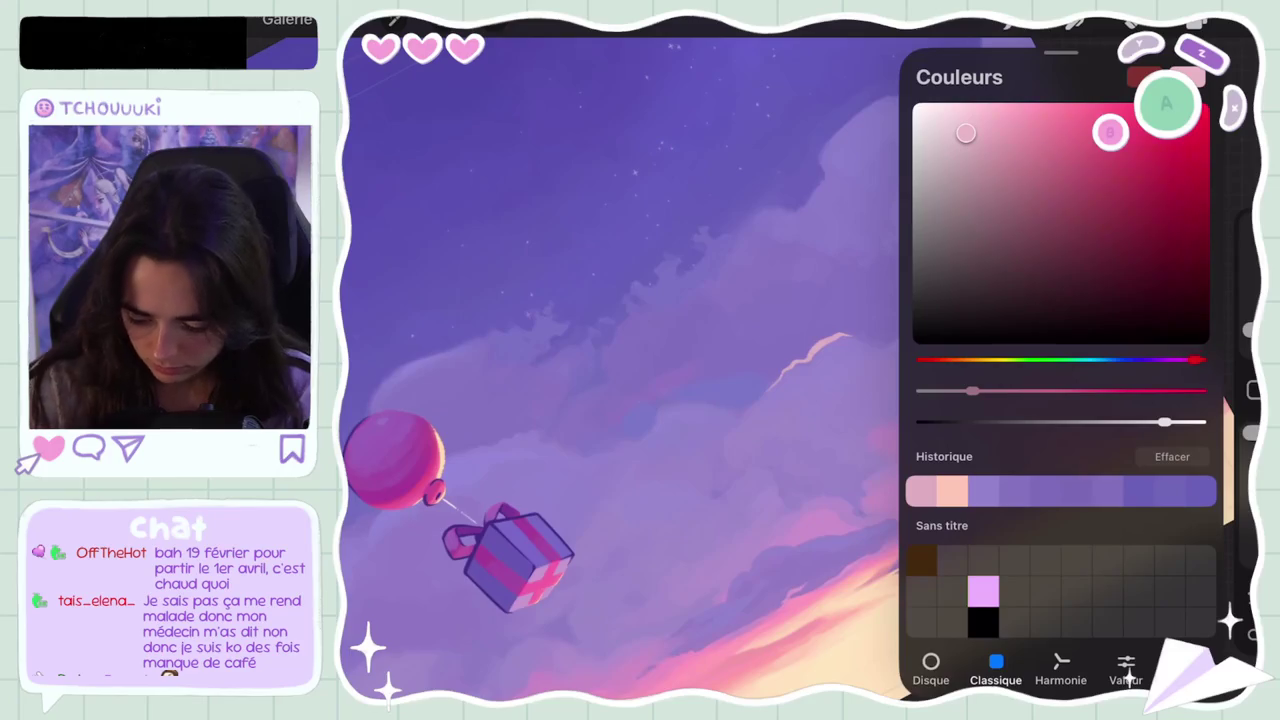
click(1236, 24)
key(ctrl+z)
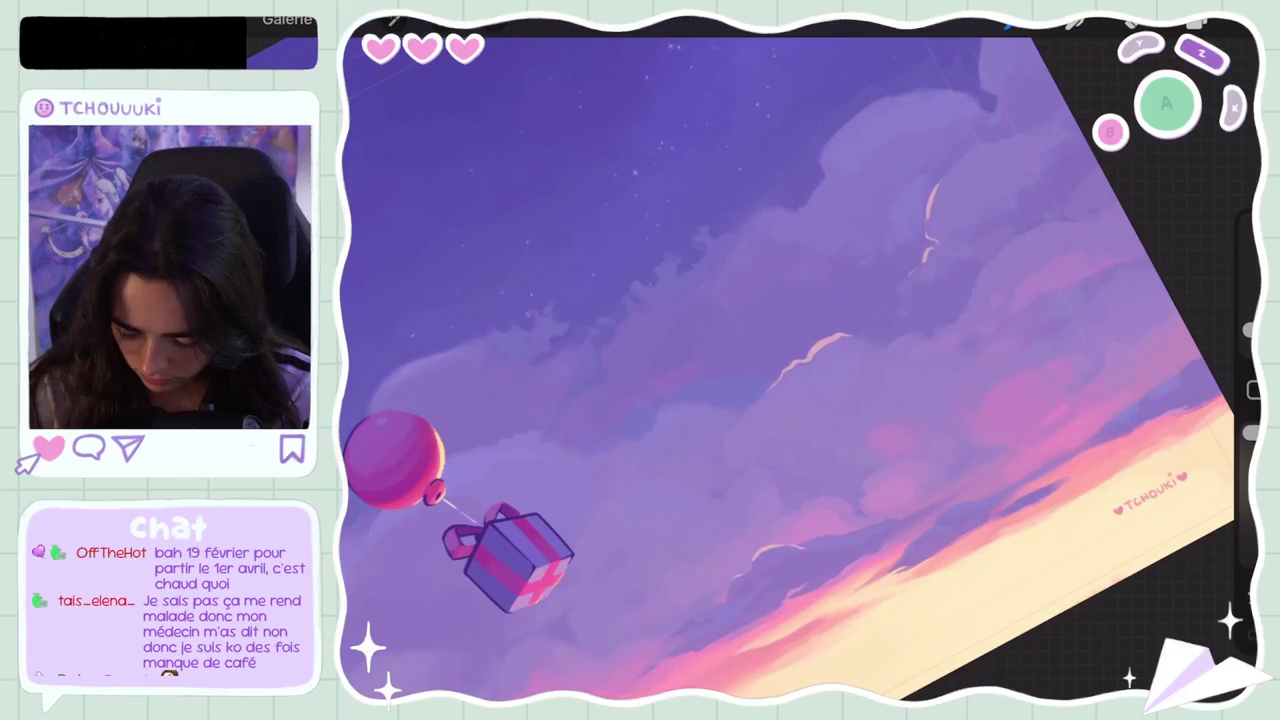
key(ctrl+z)
Step: Zoom in on the sky and undo four small brush strokes
scroll(796, 400, down, 5)
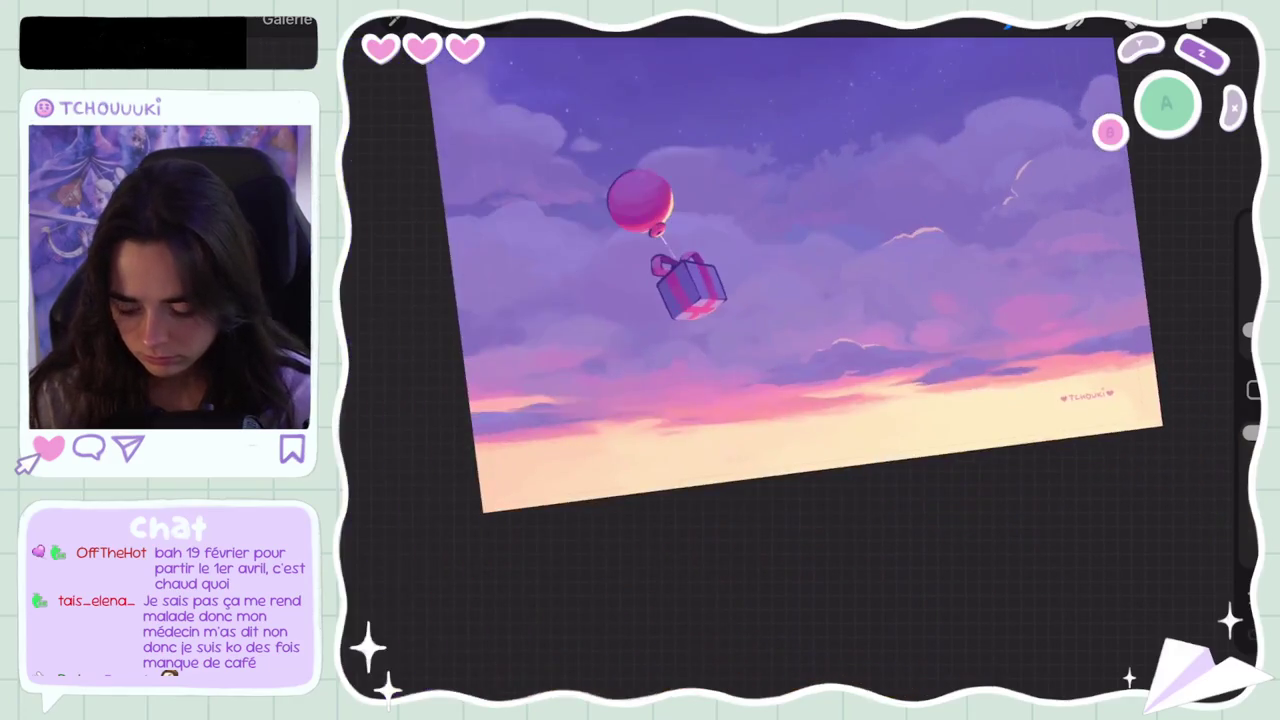
scroll(800, 370, up, 2)
scroll(800, 370, up, 3)
scroll(800, 370, up, 3)
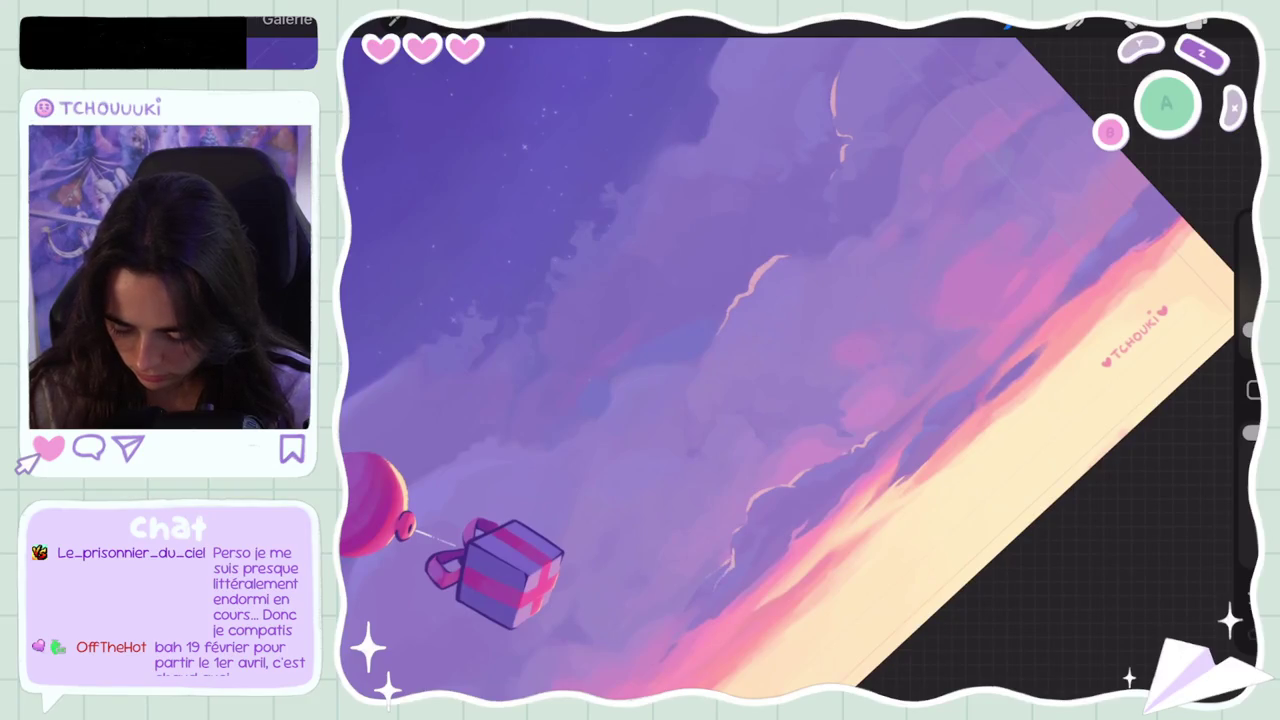
key(ctrl+z)
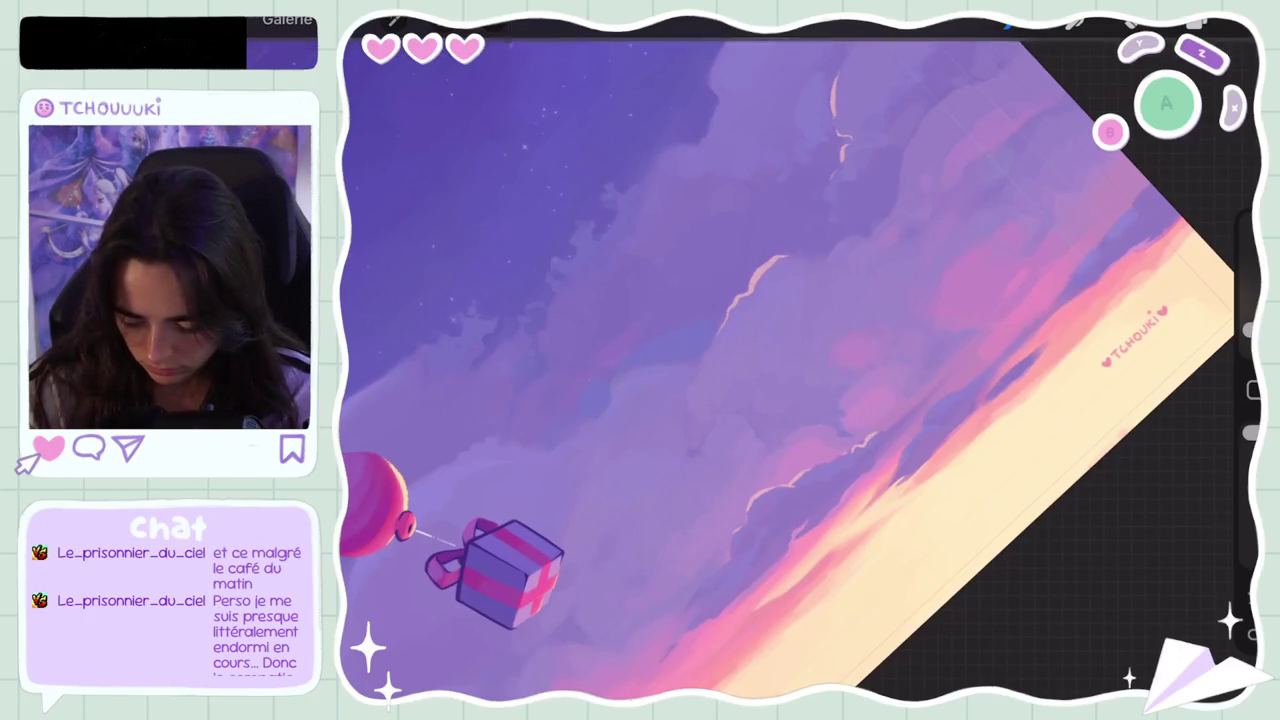
key(ctrl+z)
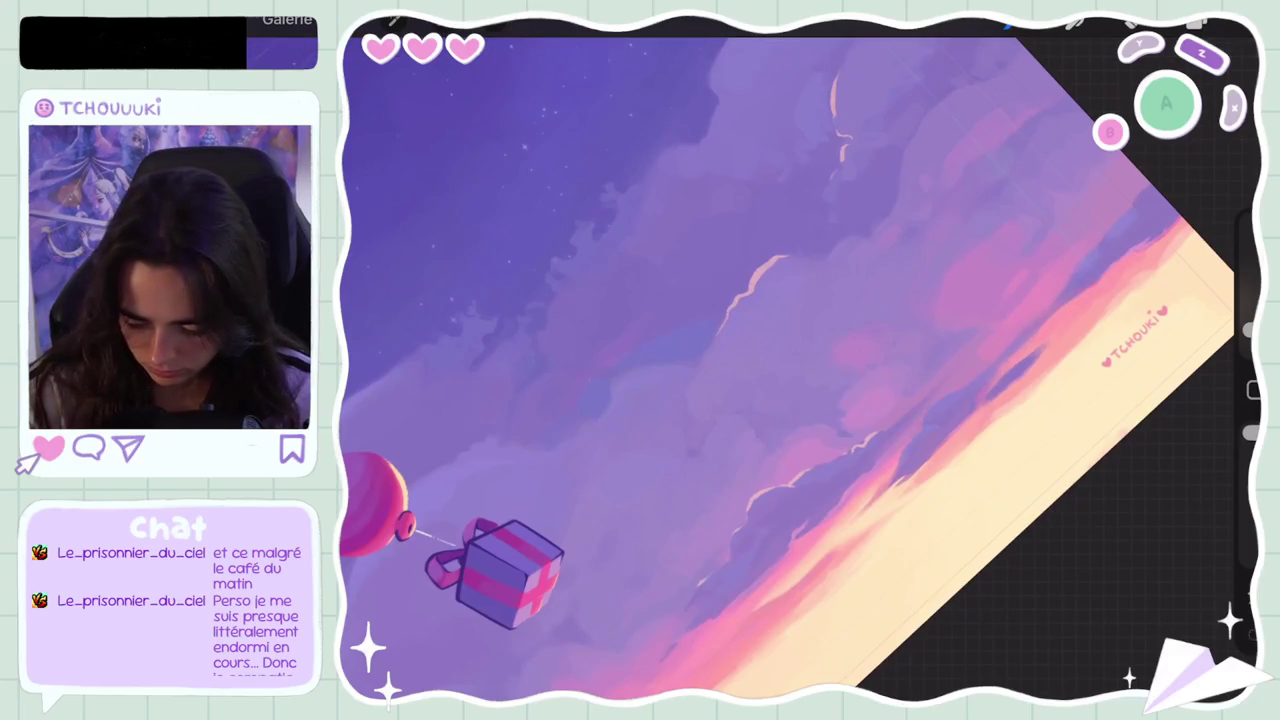
key(ctrl+z)
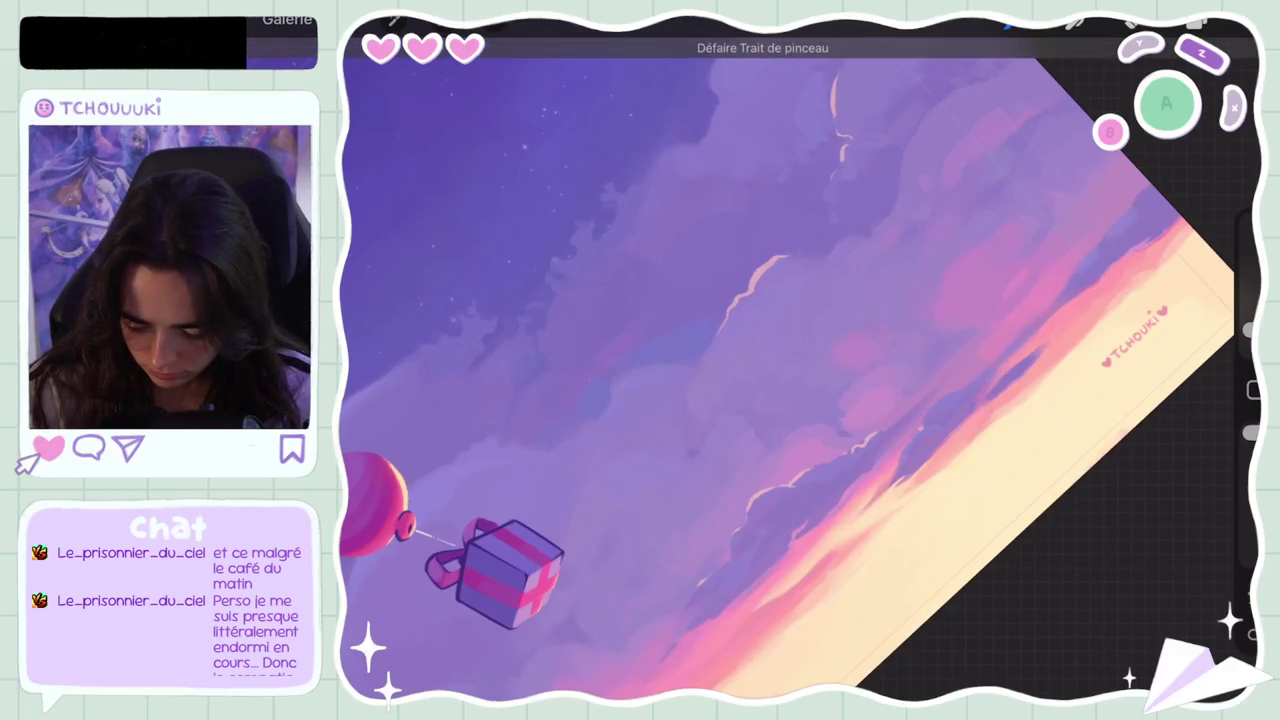
key(ctrl+z)
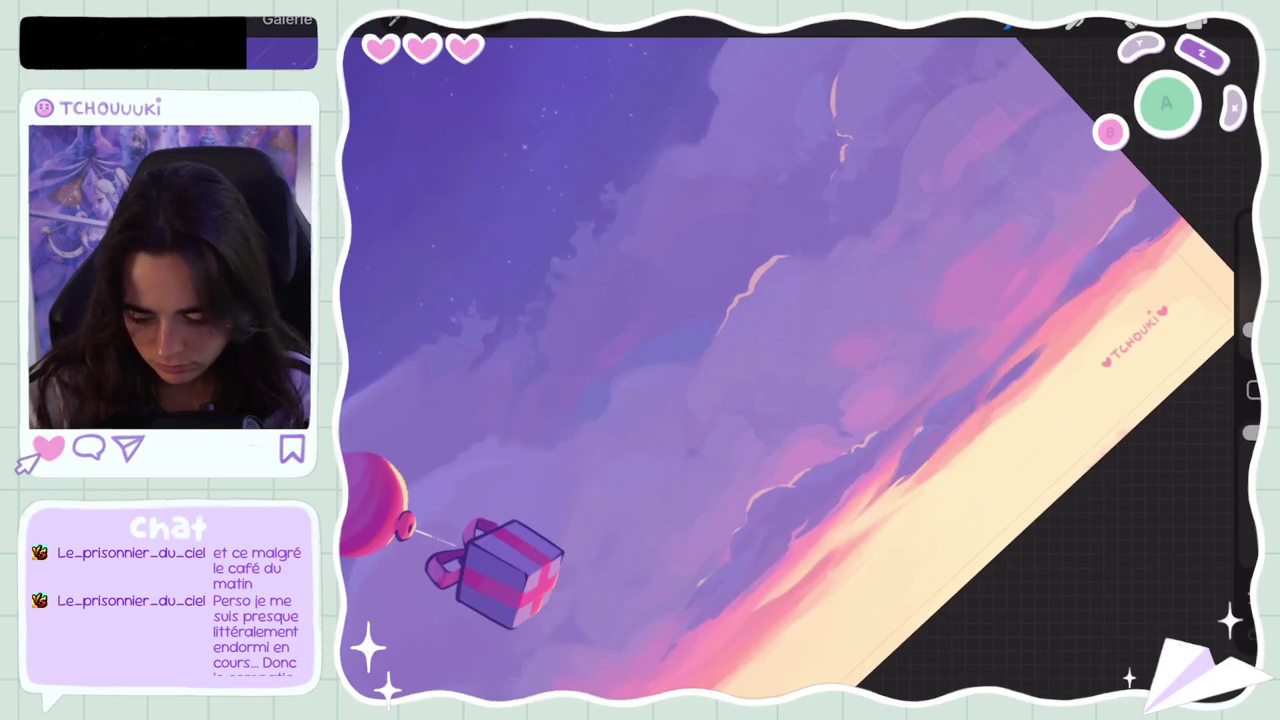
Step: Zoom out to view the full balloon-and-gift painting
scroll(790, 360, down, 5)
scroll(845, 295, up, 2)
scroll(790, 360, up, 5)
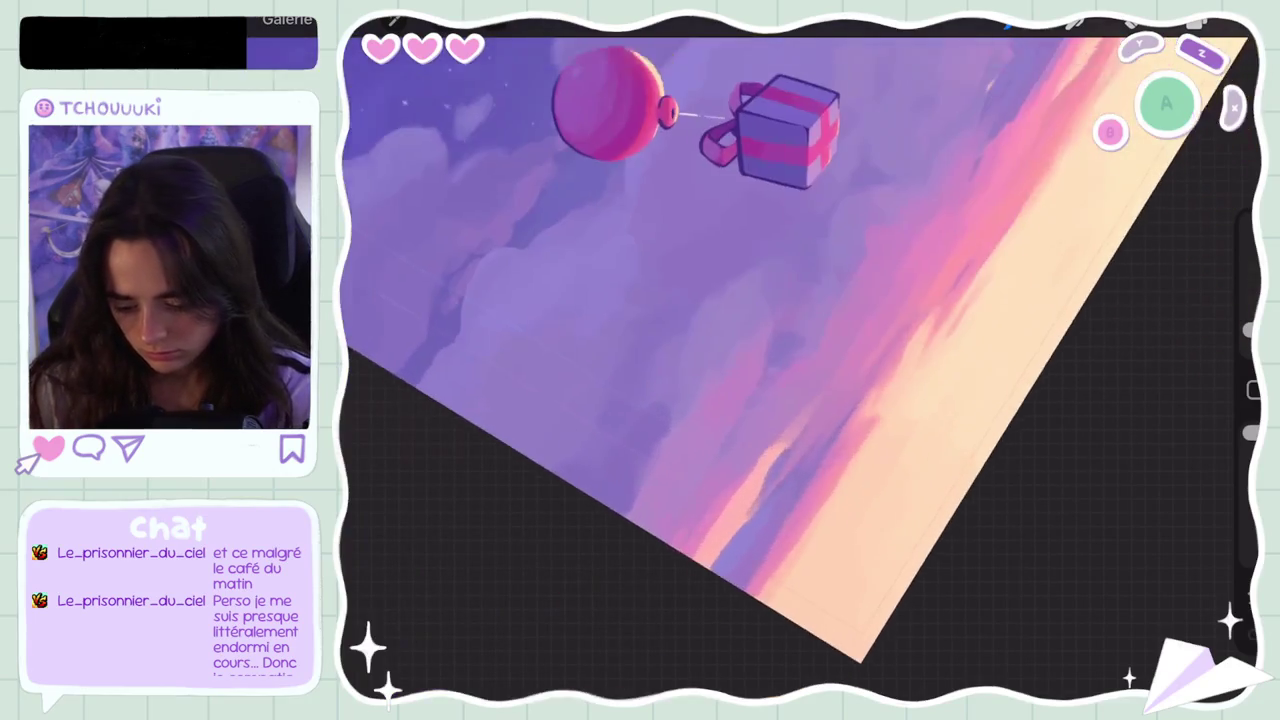
scroll(880, 320, down, 8)
scroll(880, 320, up, 2)
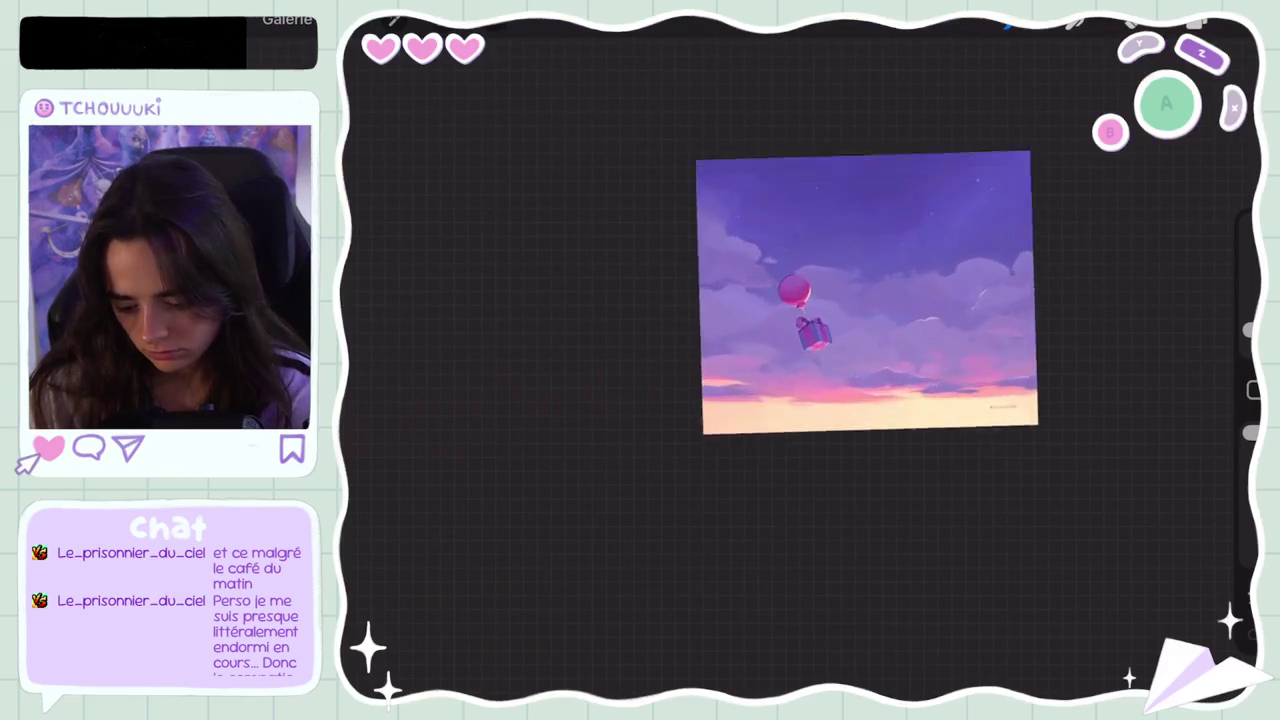
scroll(800, 320, up, 2)
scroll(750, 320, up, 3)
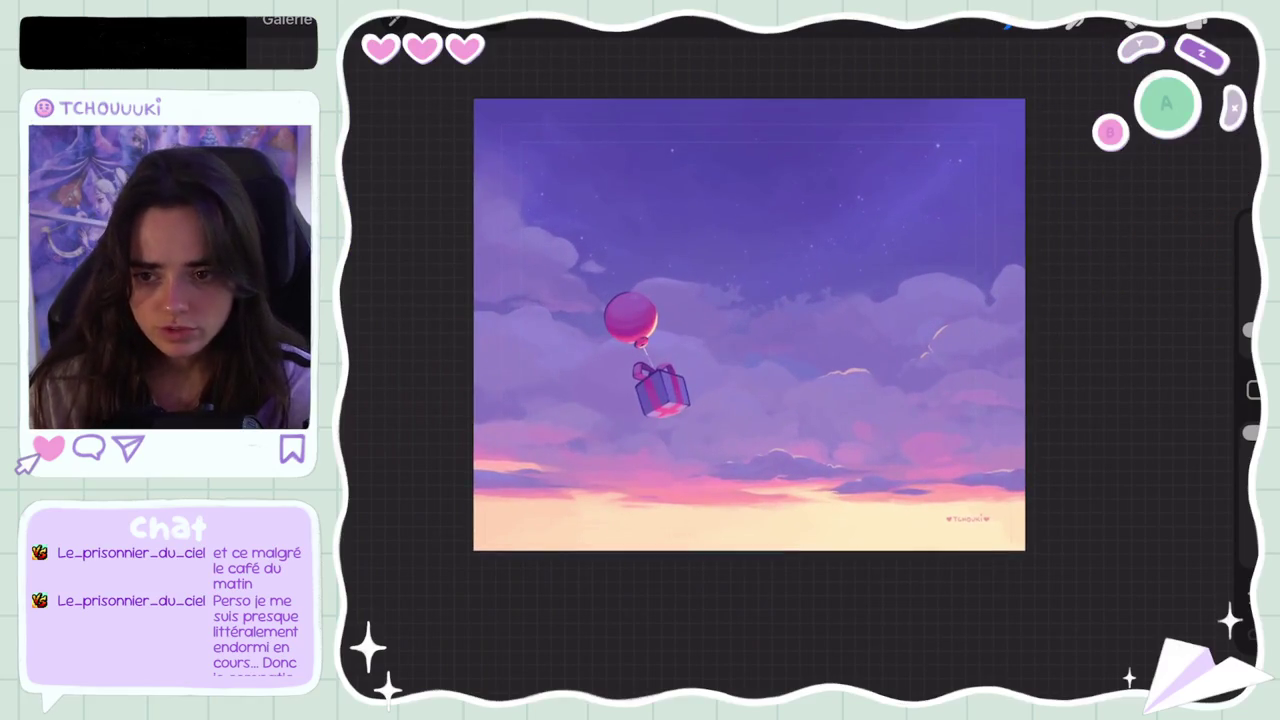
Step: Undo the last two sky strokes, leaving the brush at 4% size
scroll(900, 380, up, 3)
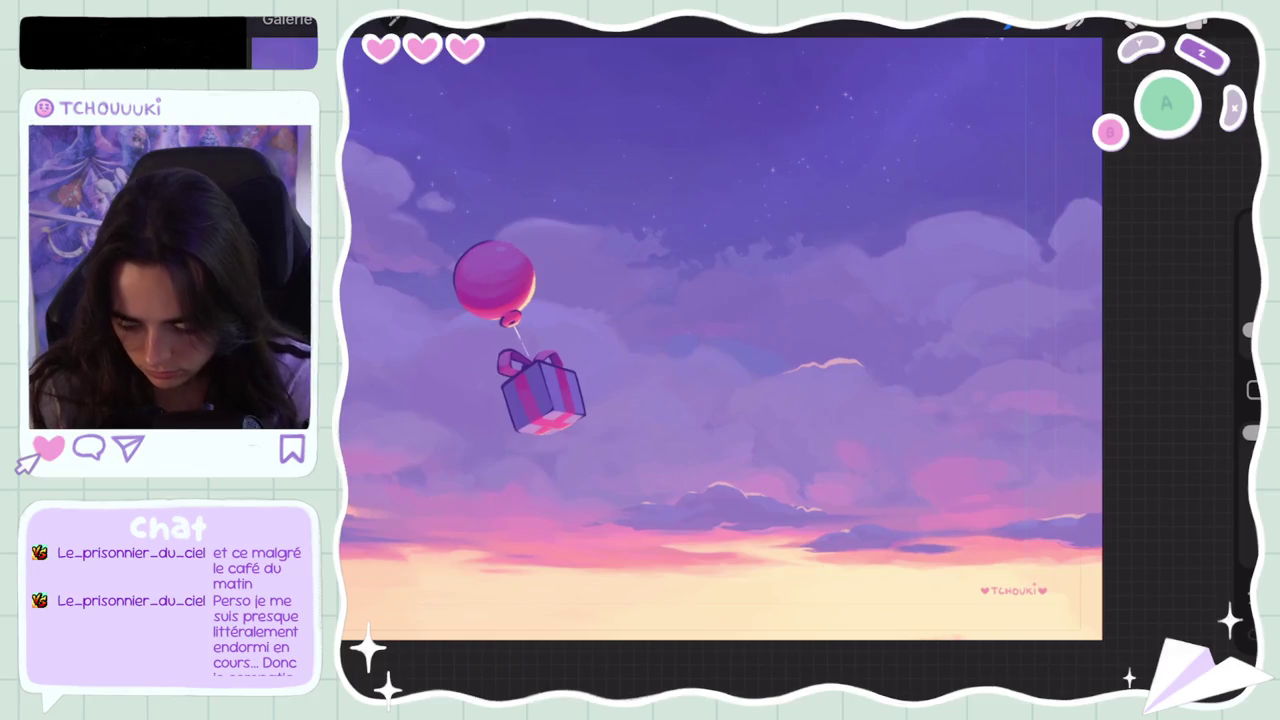
scroll(833, 418, up, 3)
scroll(800, 368, down, 3)
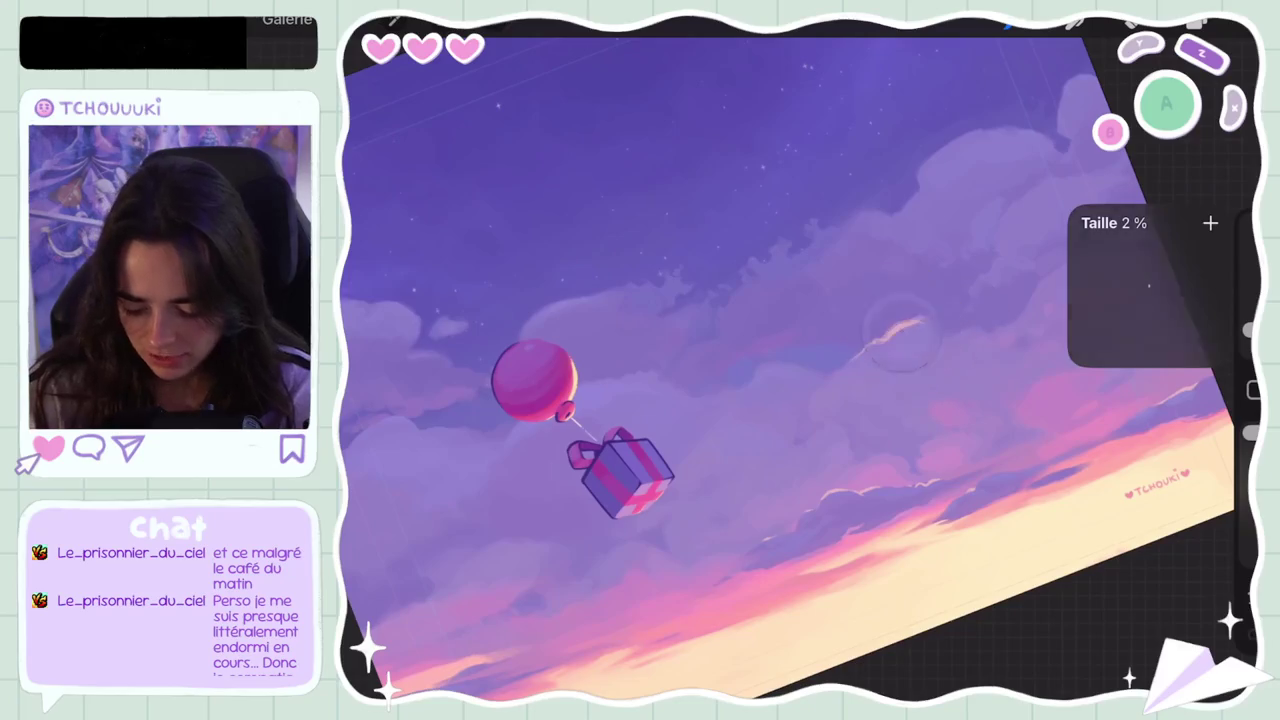
key(ctrl+z)
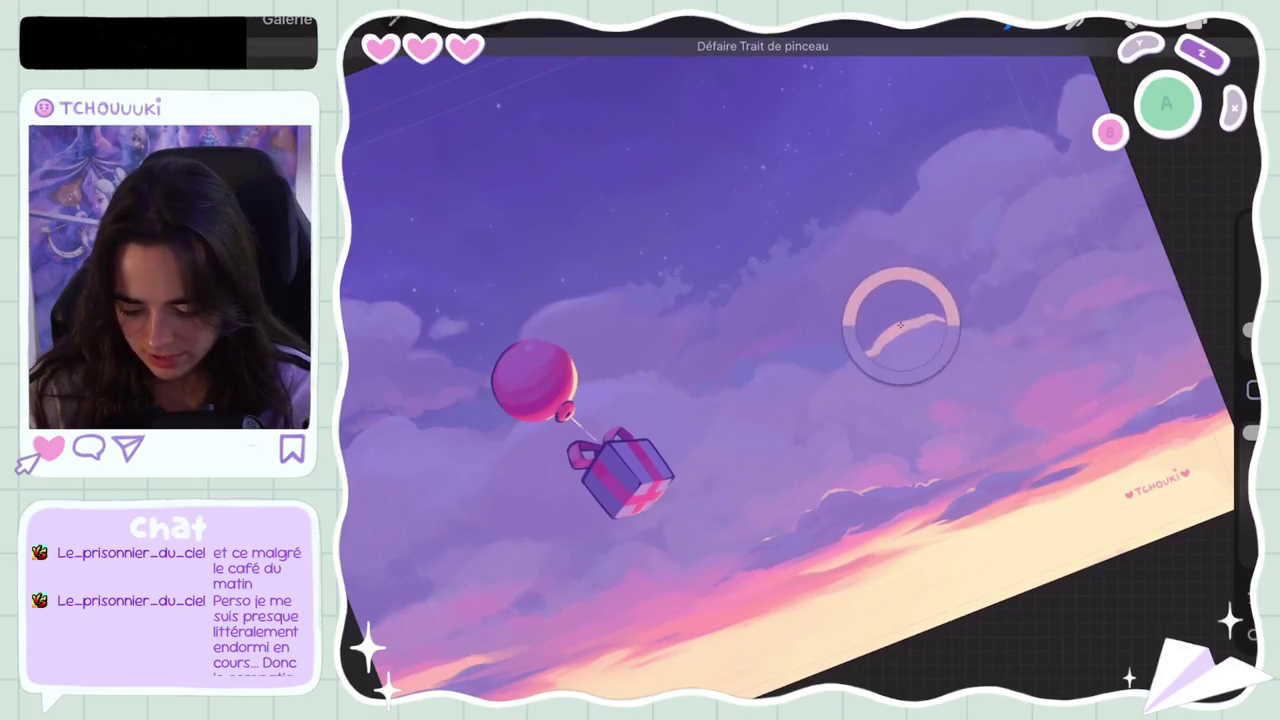
key(bracketright)
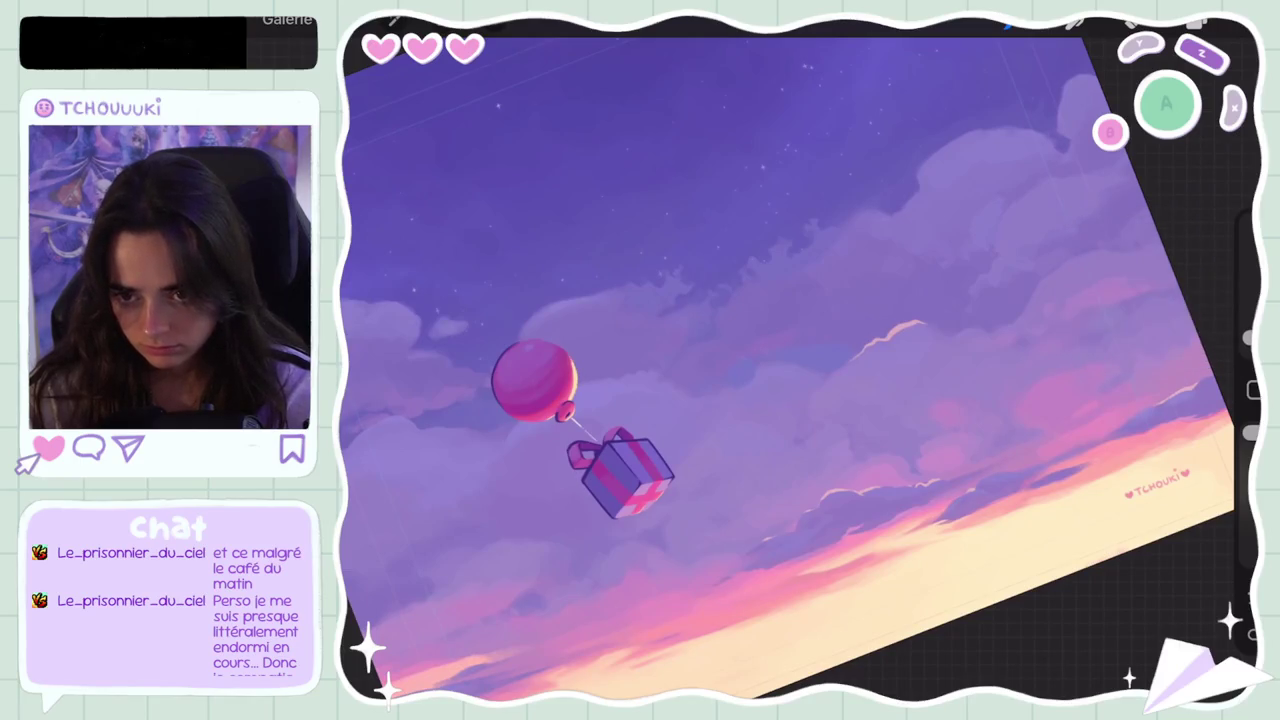
scroll(795, 369, down, 3)
scroll(795, 367, up, 1)
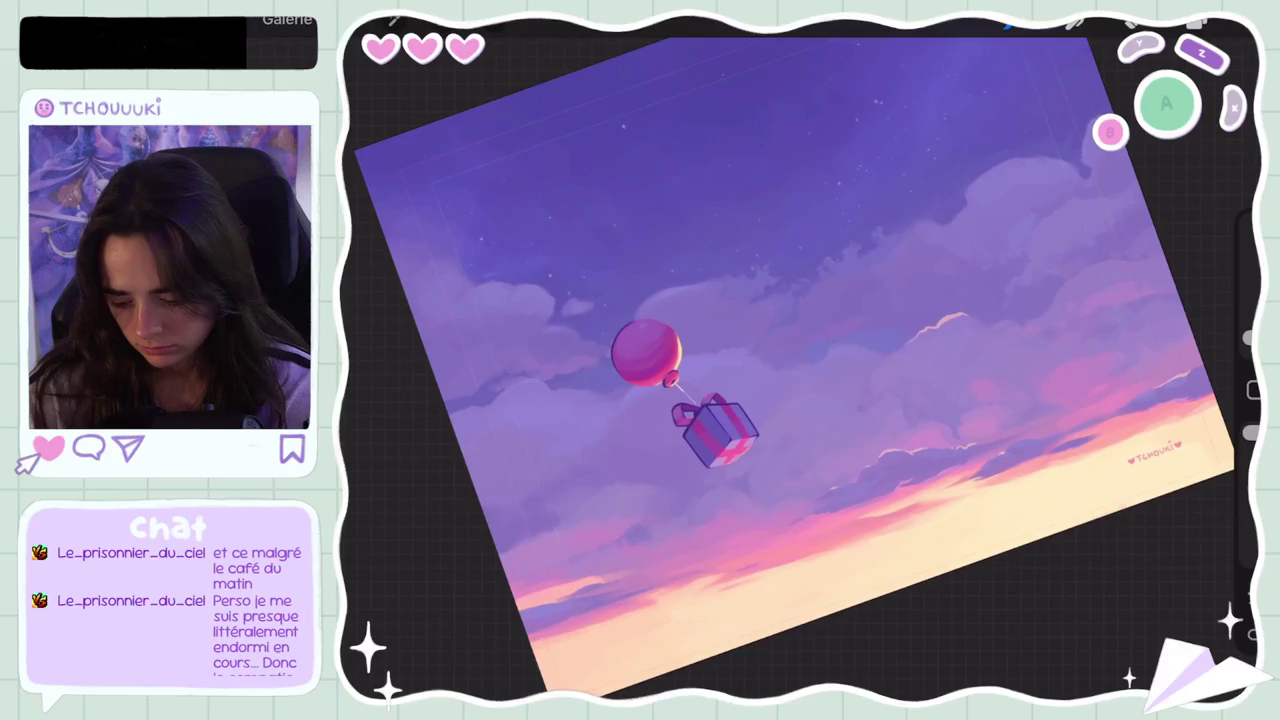
scroll(790, 400, up, 1)
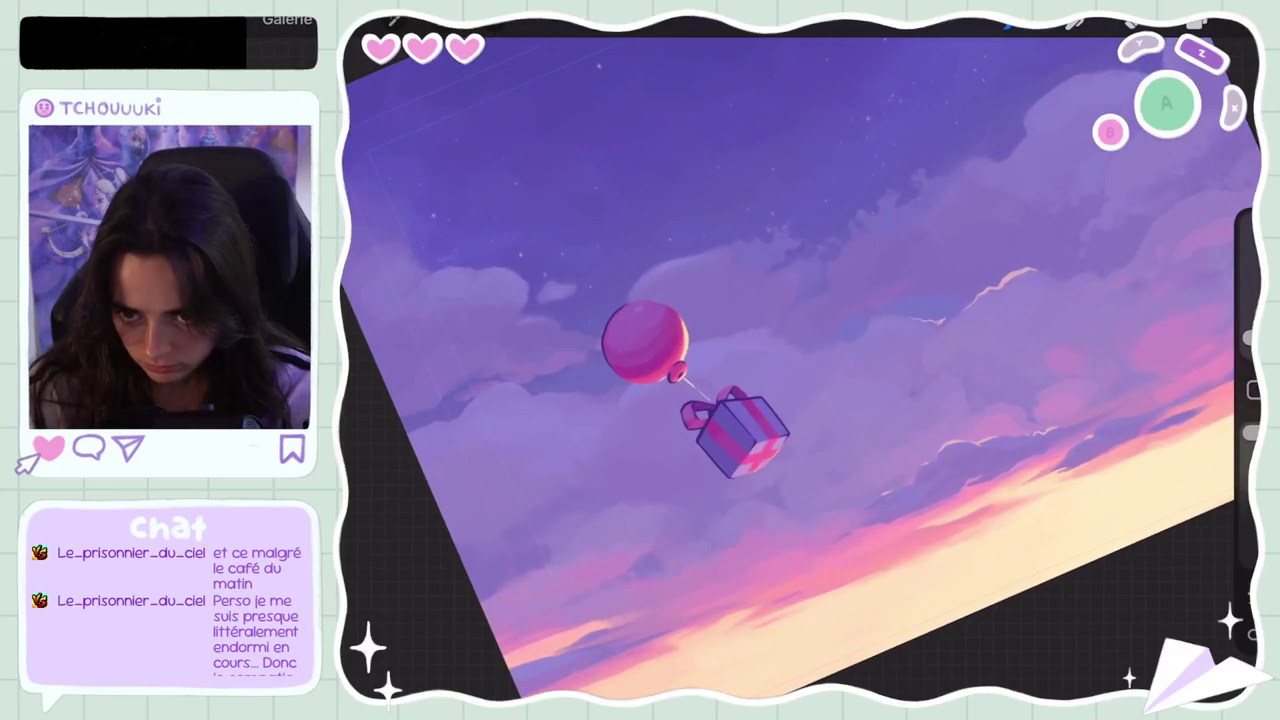
scroll(800, 370, up, 2)
key(bracketright)
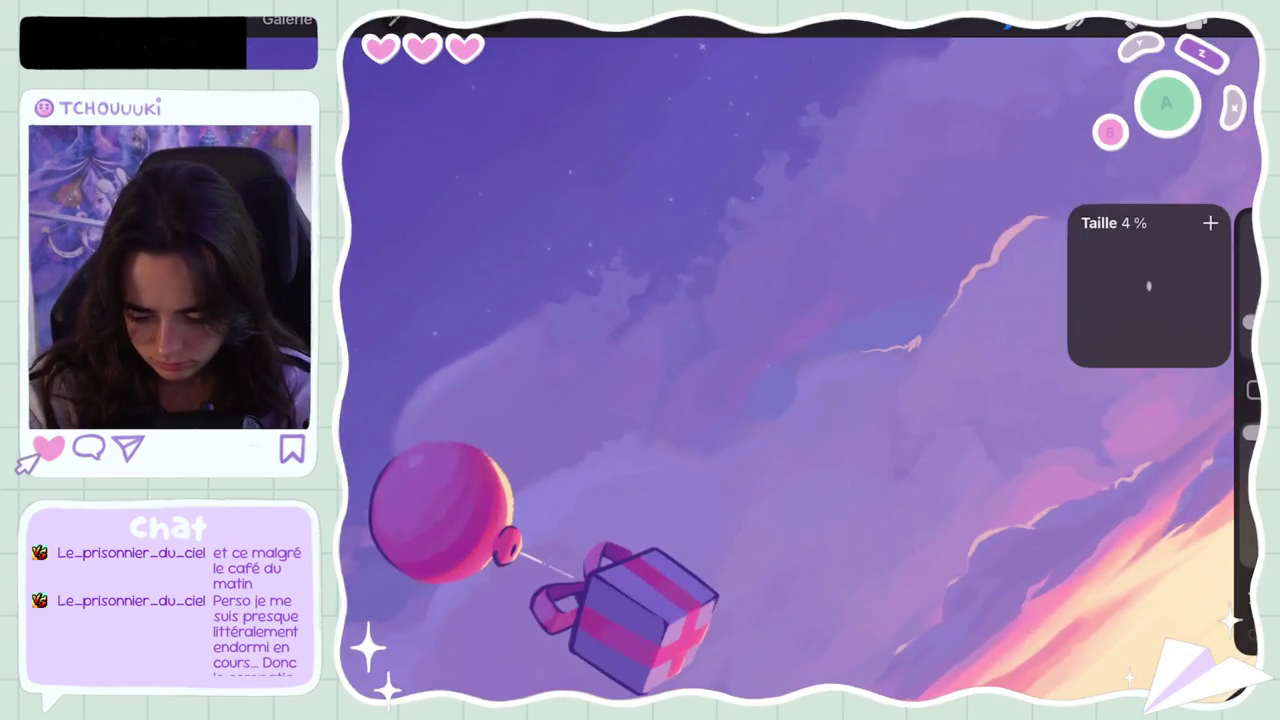
key(ctrl+z)
scroll(800, 370, down, 3)
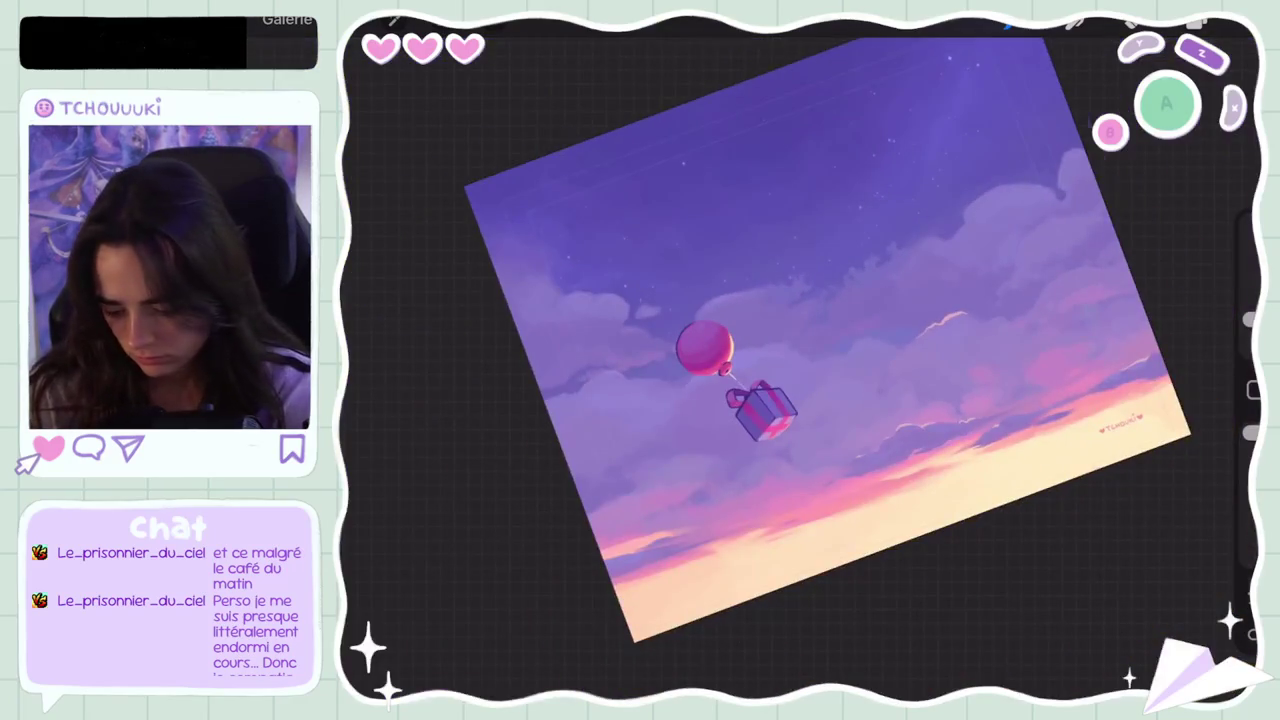
Step: Try small pale strokes beside the balloon and undo each of them
scroll(800, 370, up, 3)
drag(630, 382, 678, 376)
key(ctrl+z)
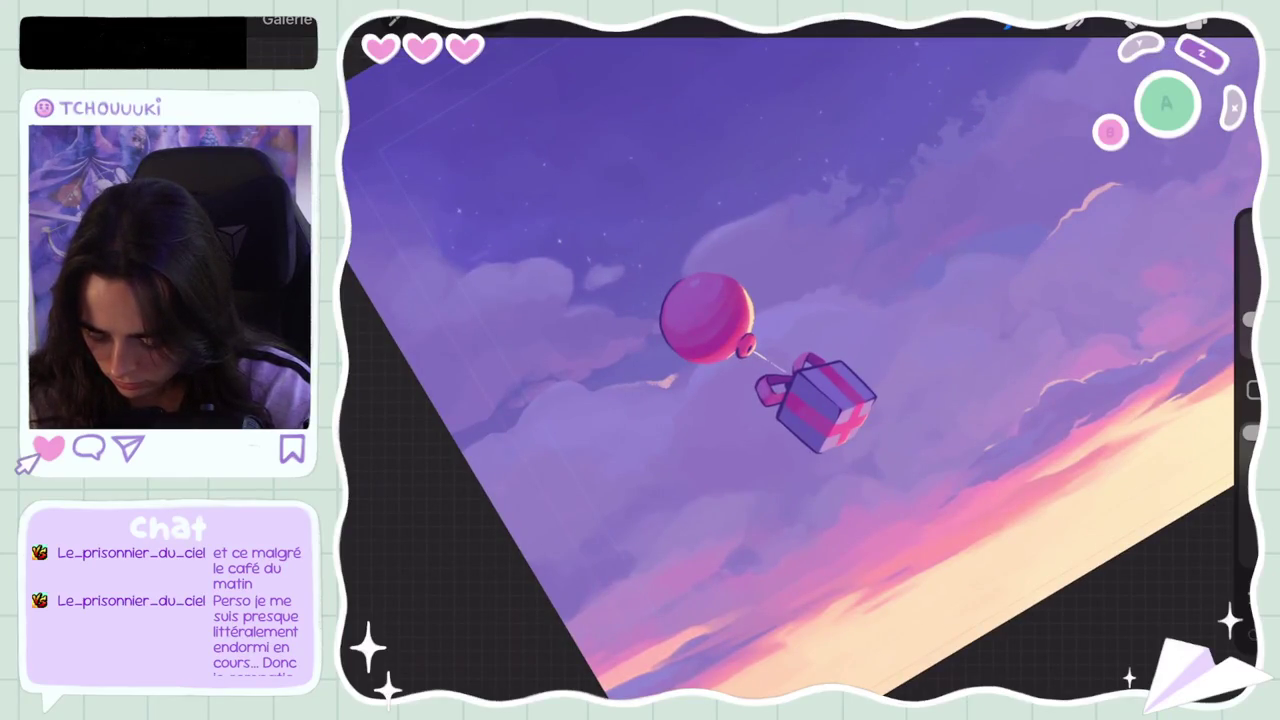
drag(660, 386, 686, 370)
key(ctrl+z)
key(ctrl+z)
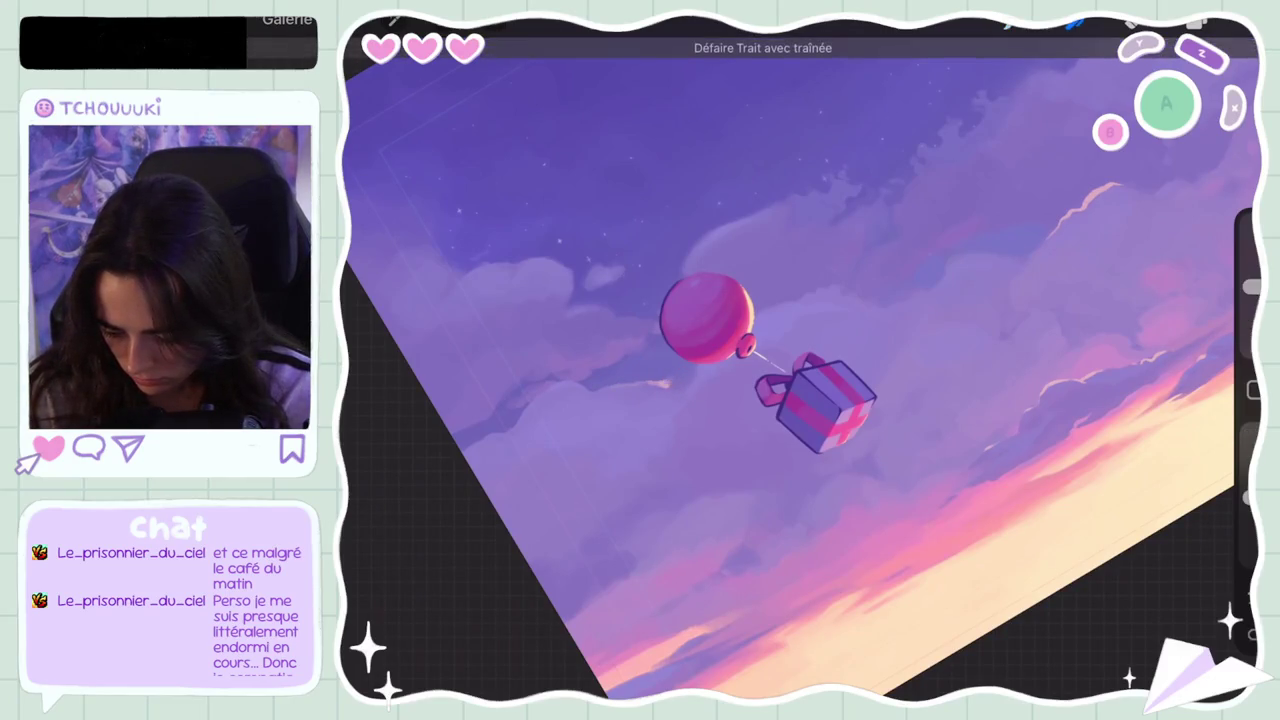
key(ctrl+z)
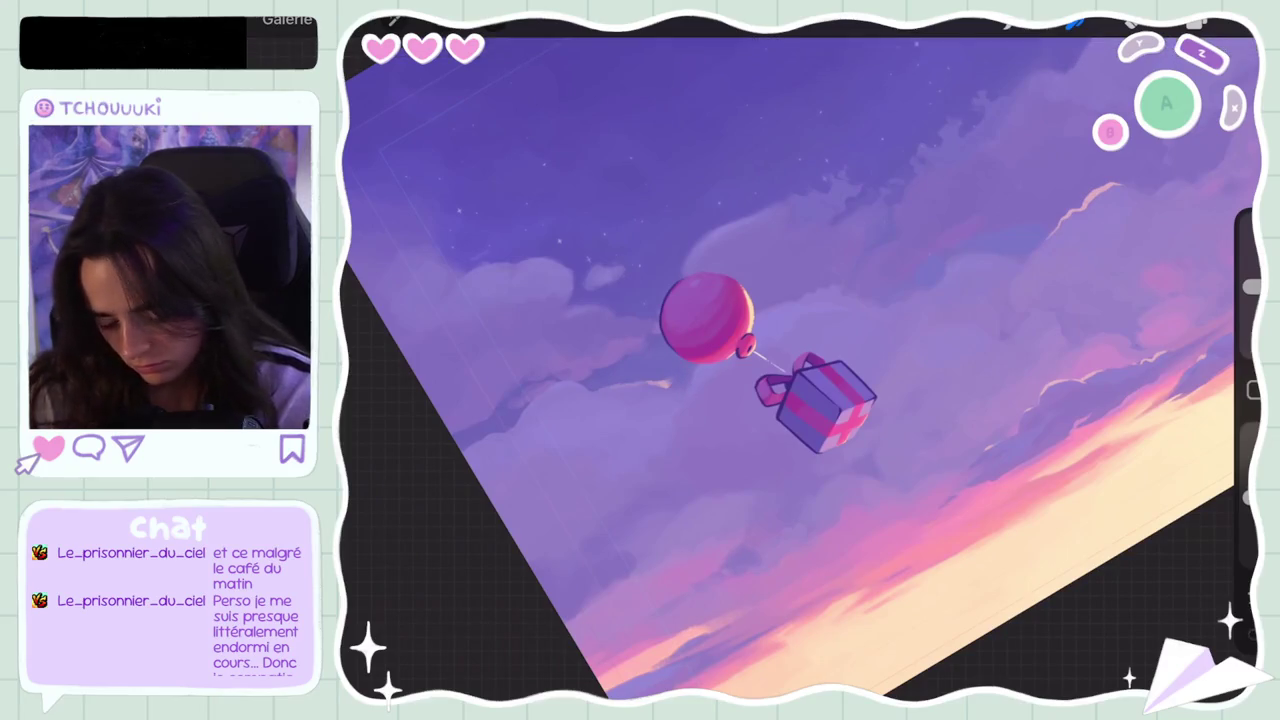
key(ctrl+z)
key(ctrl+z)
drag(662, 386, 681, 374)
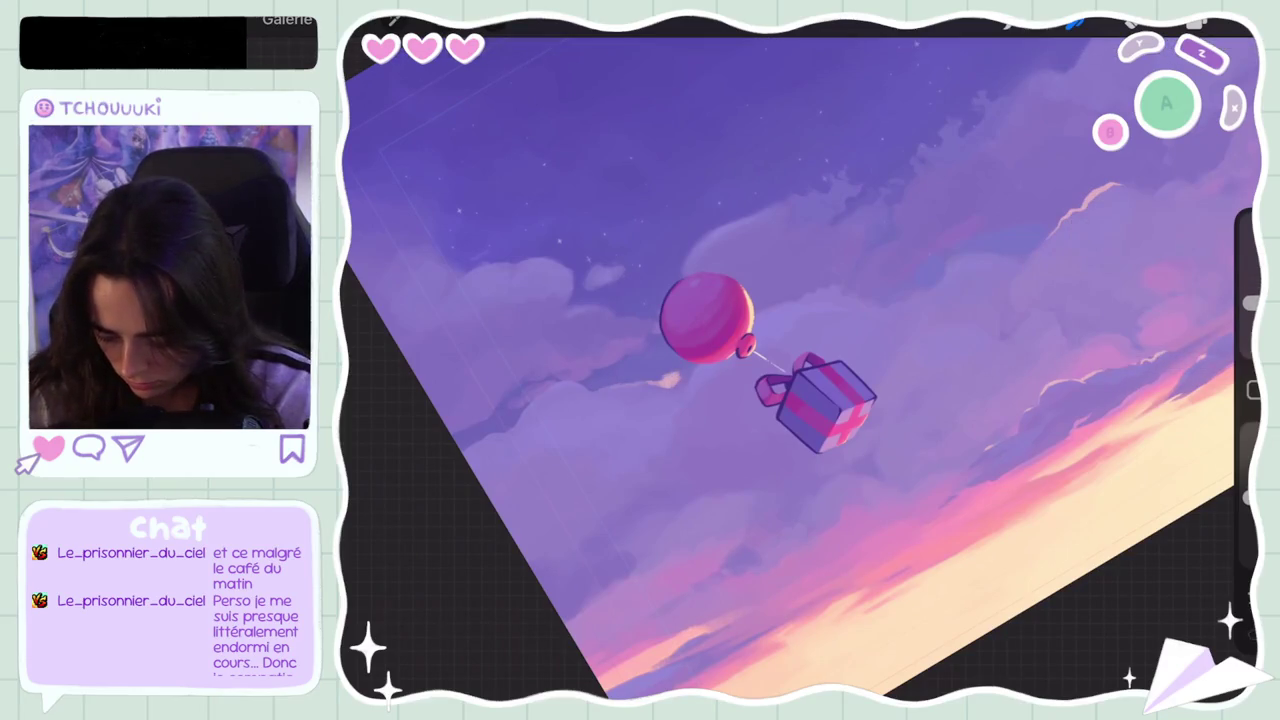
key(ctrl+z)
key(ctrl+z)
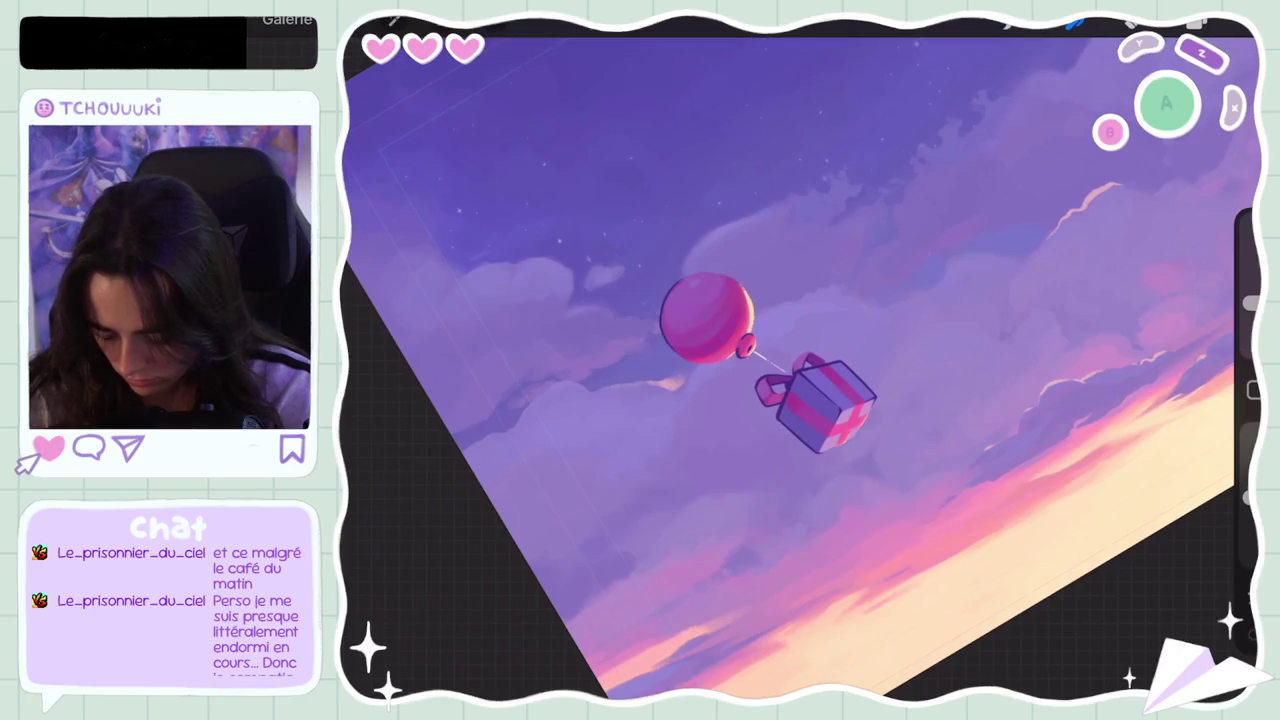
Step: Undo one more smudged stroke, then sample a sky colour near the gift box
scroll(802, 366, down, 5)
key(ctrl+z)
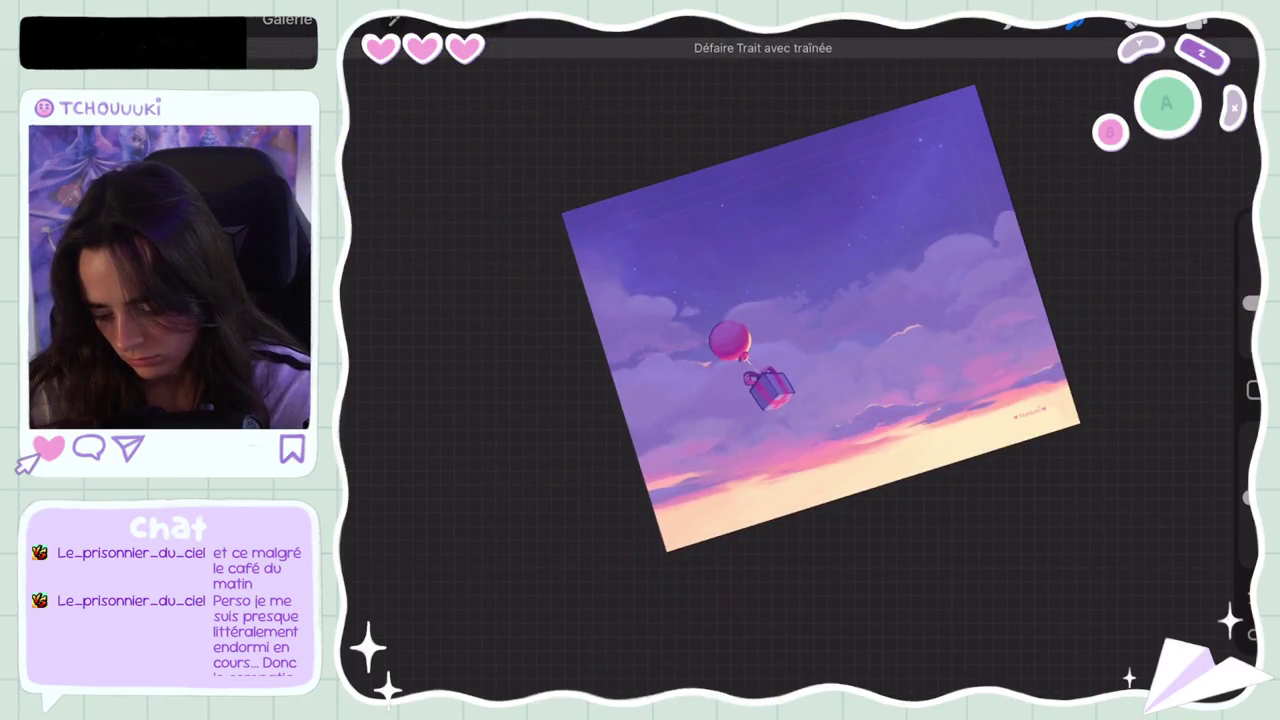
scroll(760, 360, up, 2)
scroll(760, 360, up, 3)
scroll(760, 360, up, 2)
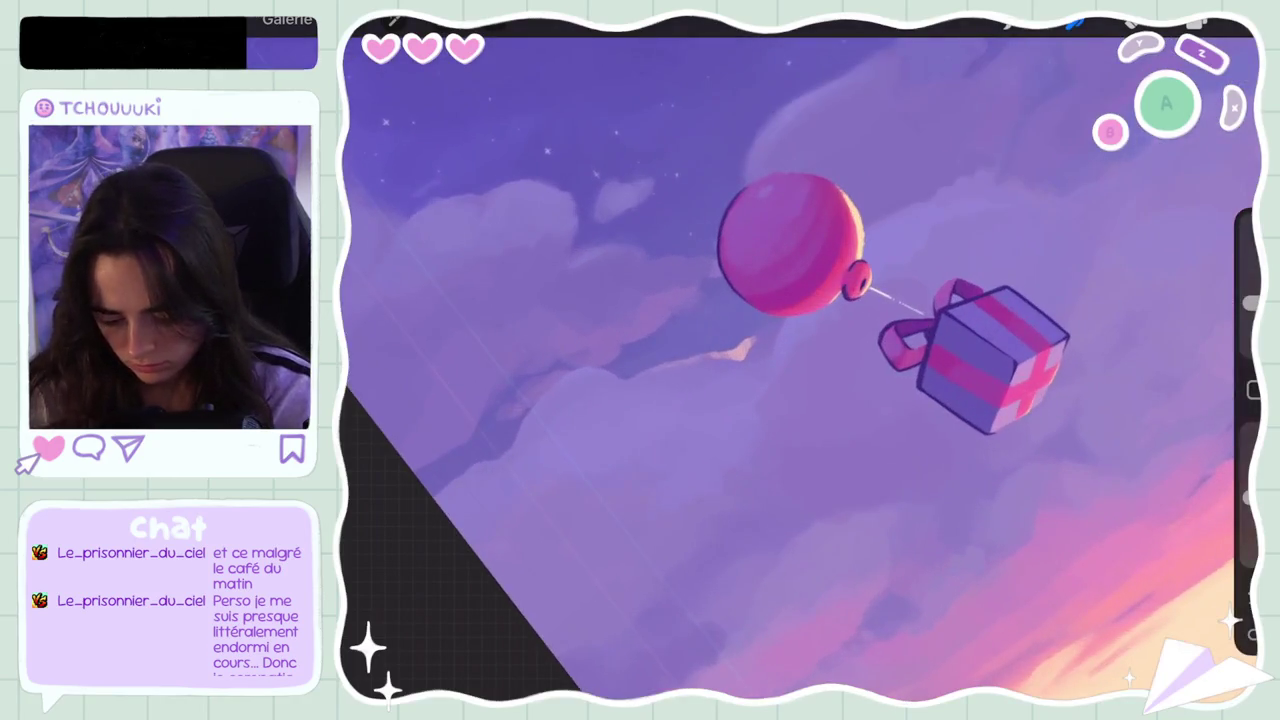
scroll(760, 360, down, 5)
scroll(760, 360, down, 3)
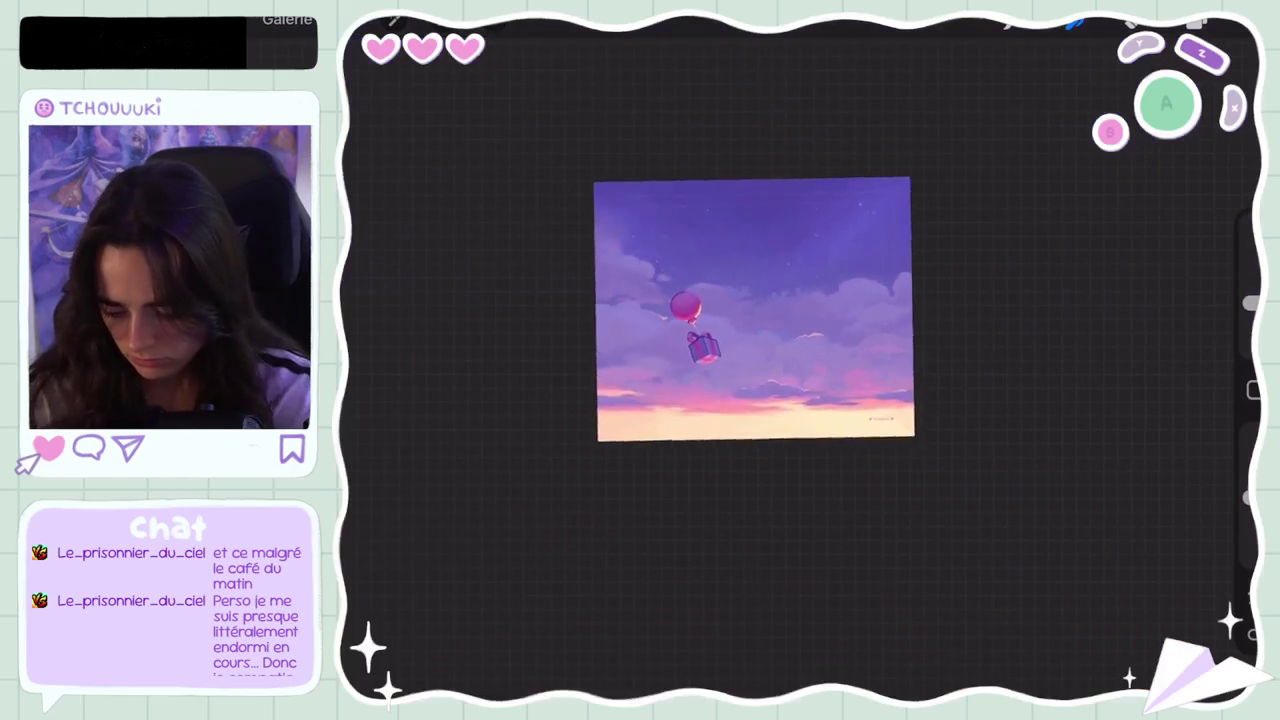
scroll(754, 310, up, 3)
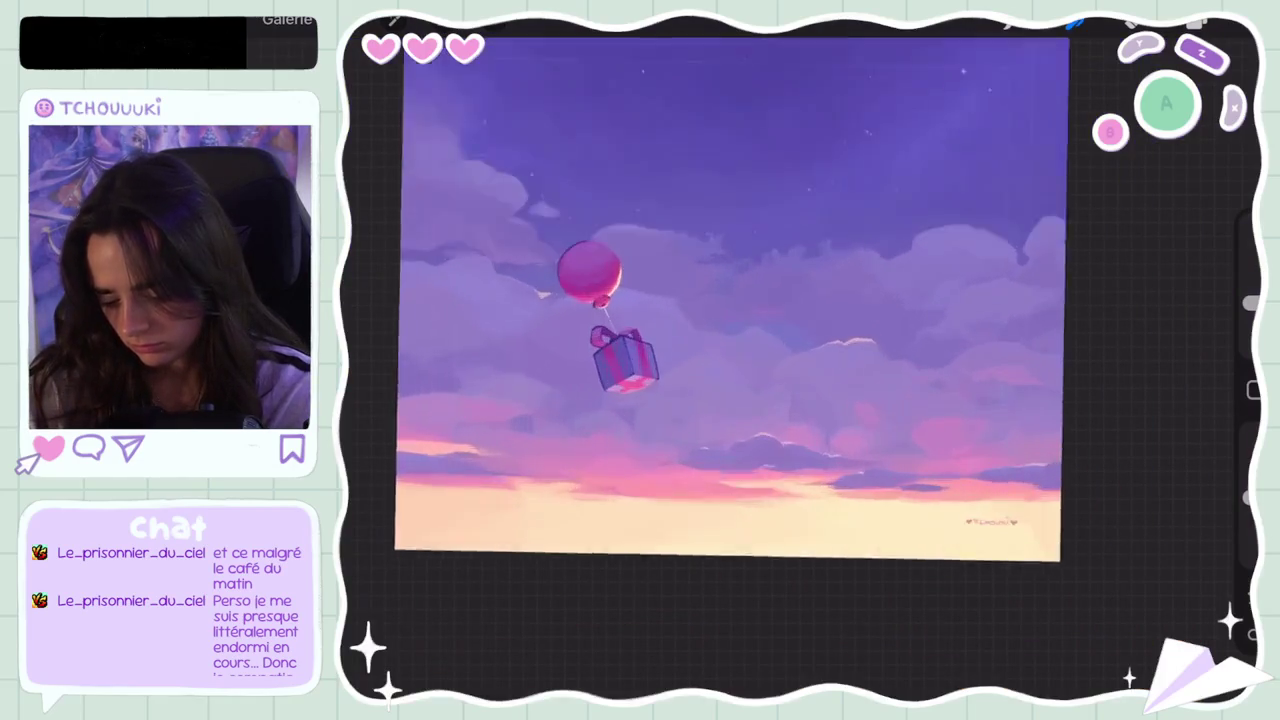
scroll(730, 312, up, 1)
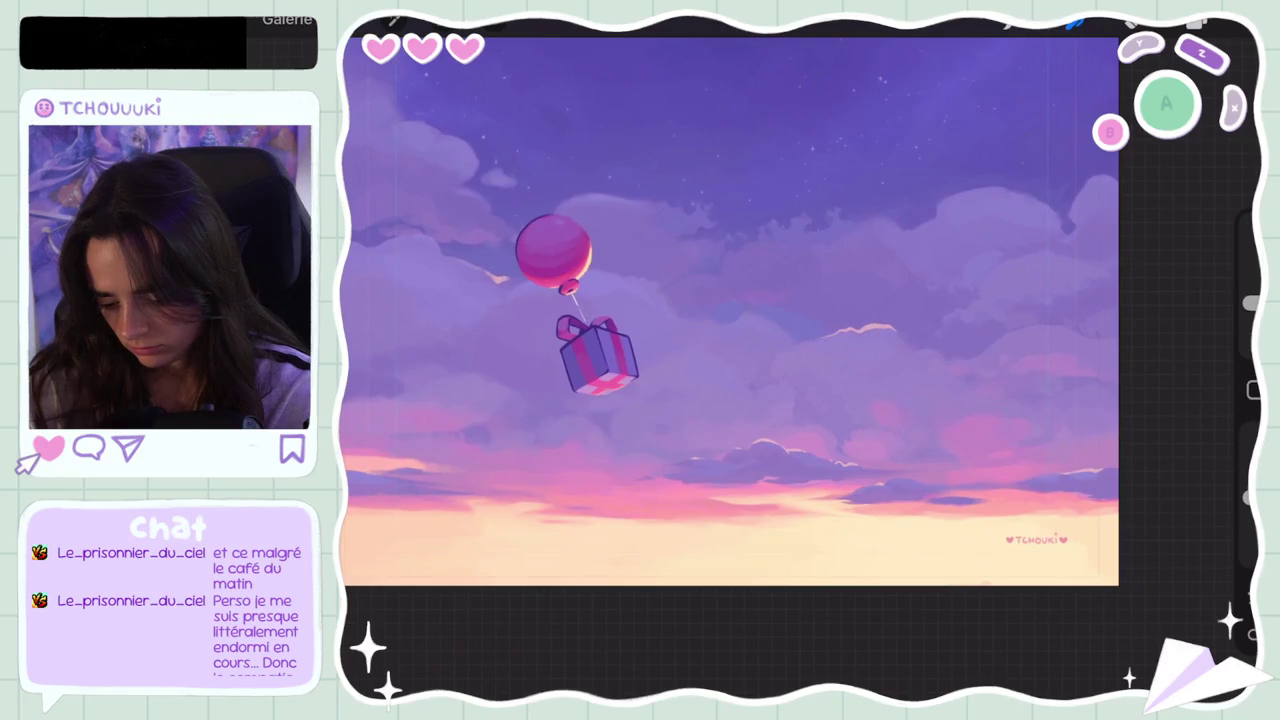
scroll(730, 312, up, 1)
mouse_move(663, 408)
mouse_down()
mouse_move(727, 347)
mouse_move(794, 343)
mouse_move(860, 480)
mouse_move(945, 318)
mouse_up()
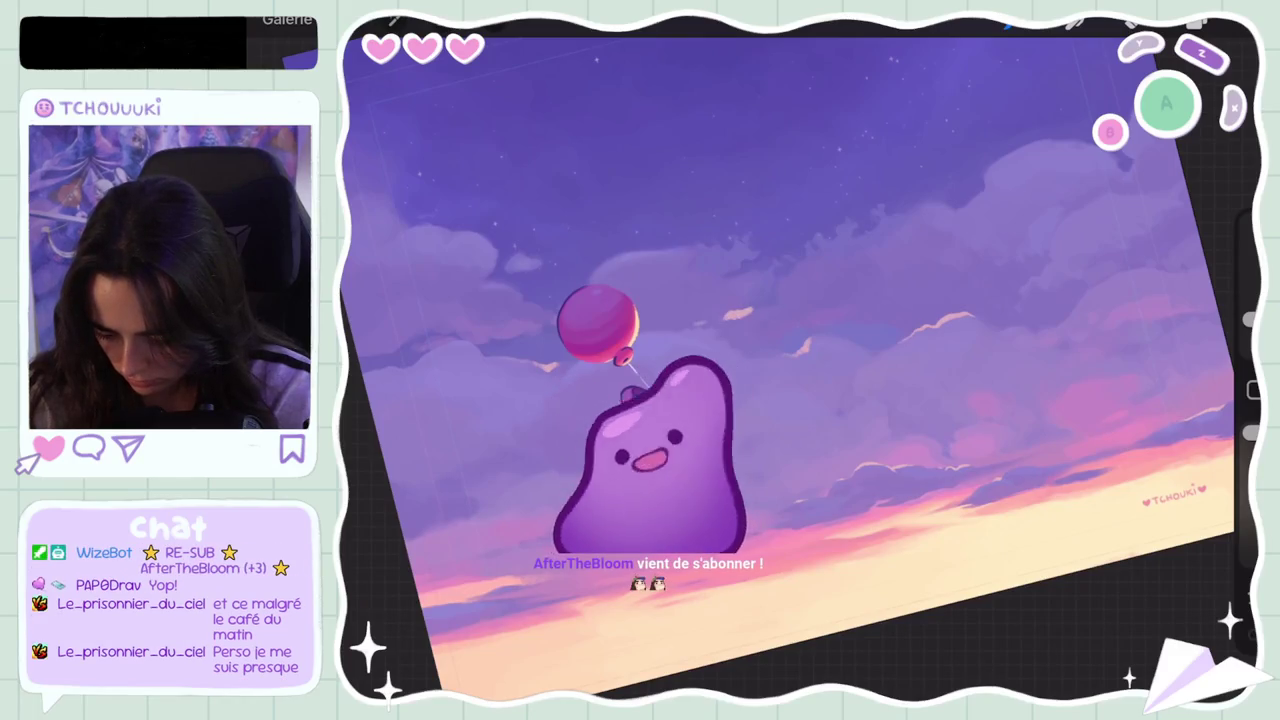
Step: Undo two more brush strokes and zoom out to see the whole canvas
key(ctrl+z)
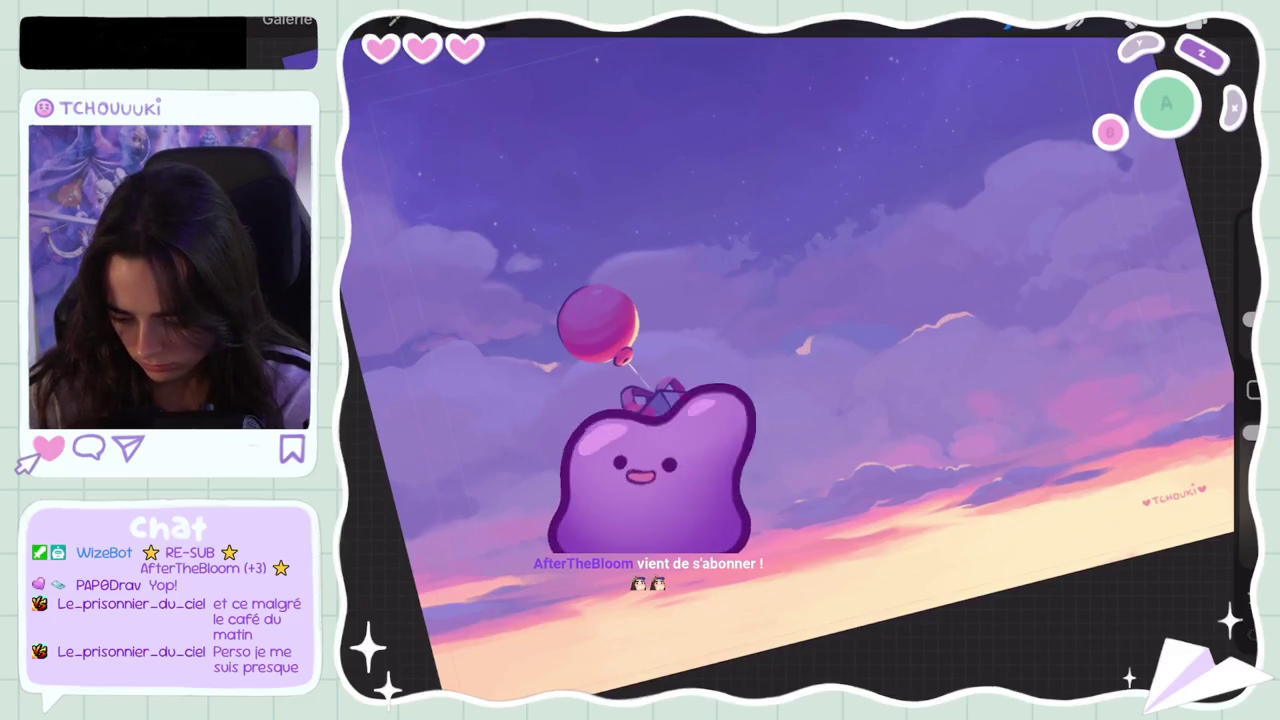
key(ctrl+z)
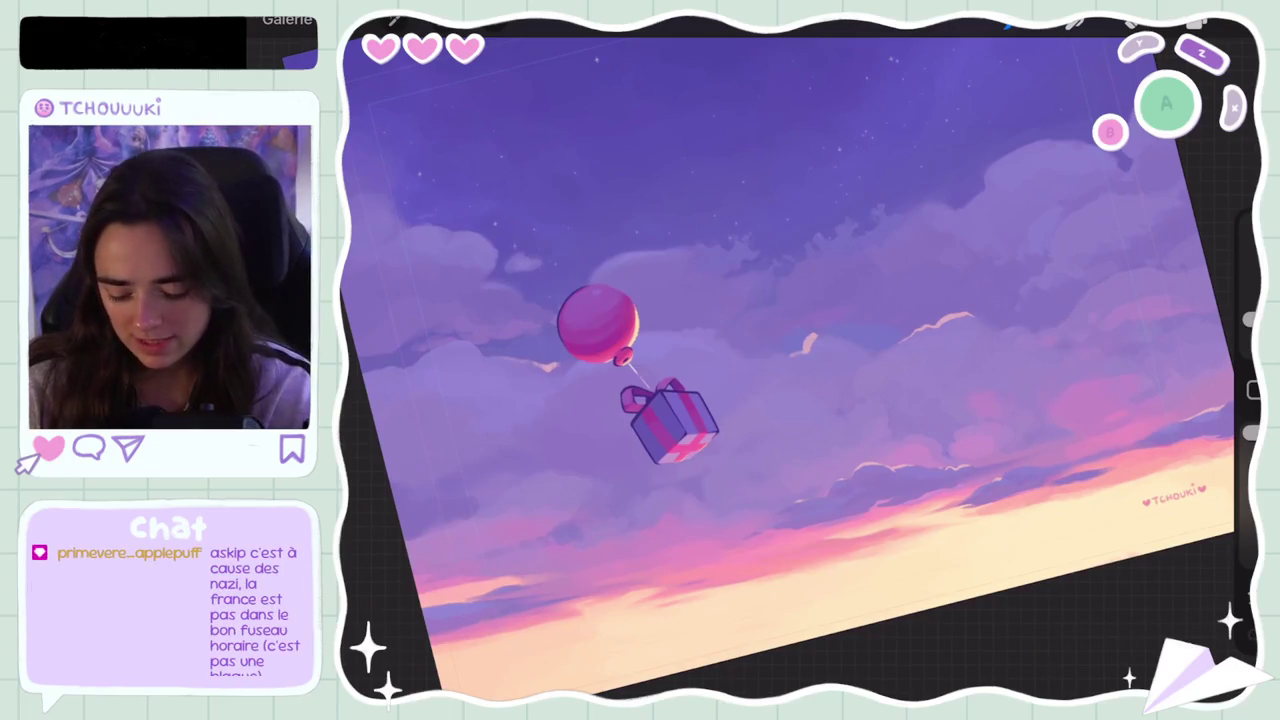
scroll(800, 360, down, 5)
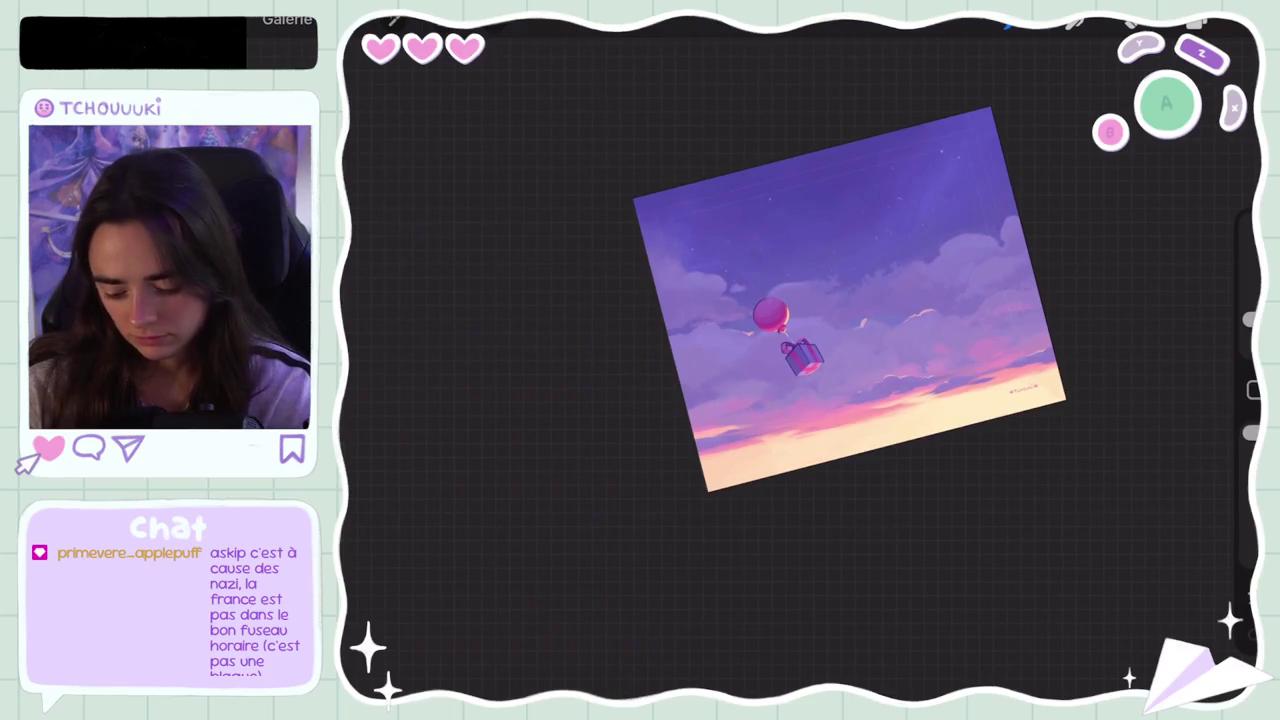
Step: Undo the last brush stroke in the clouds
scroll(849, 300, down, 3)
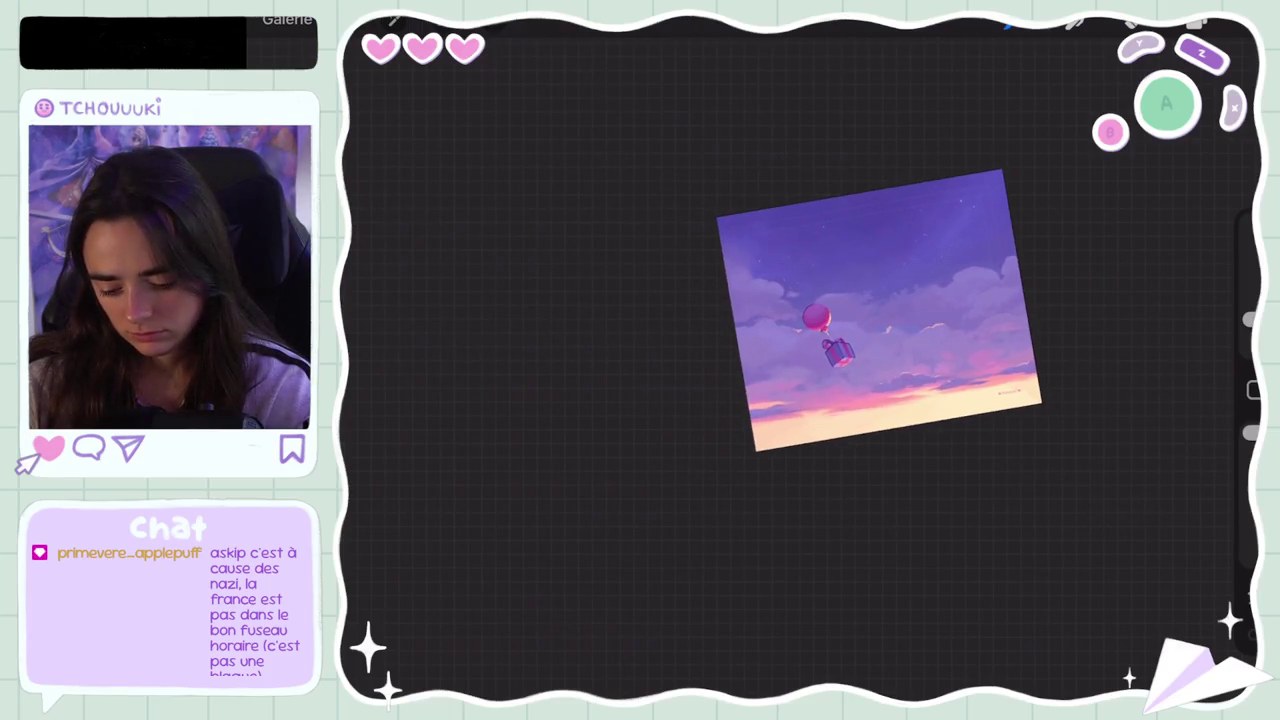
scroll(880, 310, up, 3)
scroll(800, 360, up, 5)
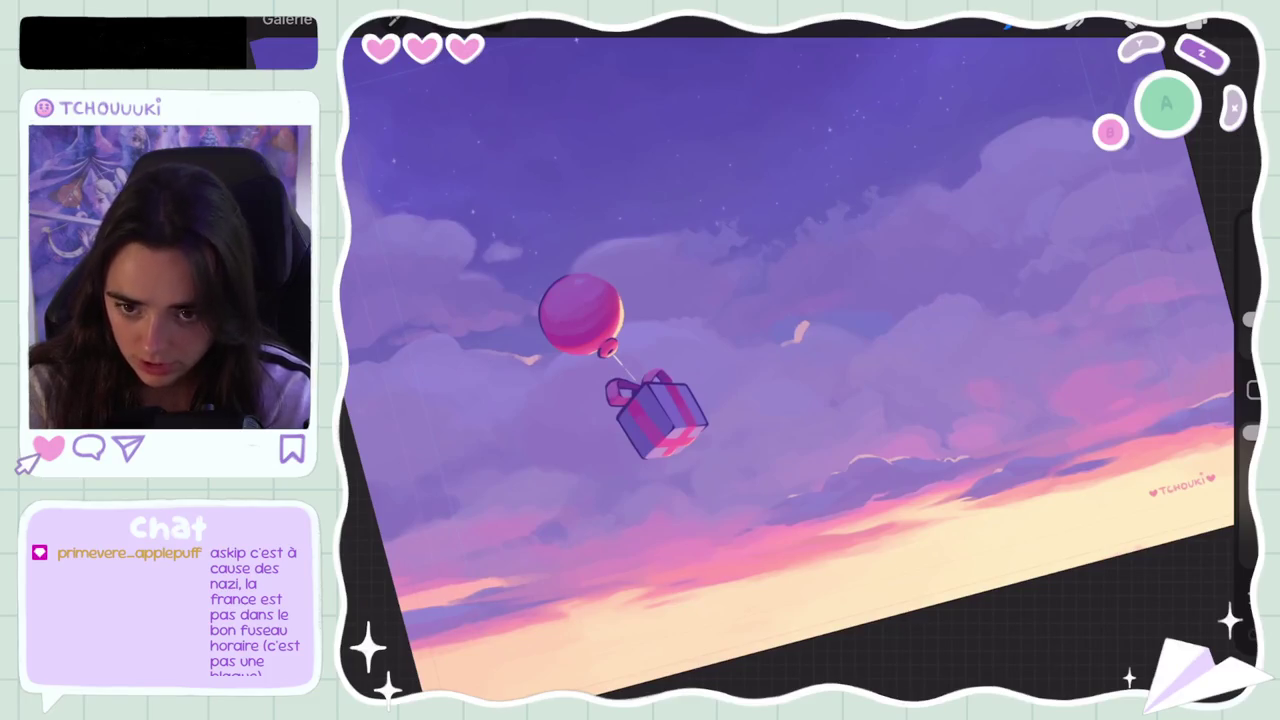
key(ctrl+z)
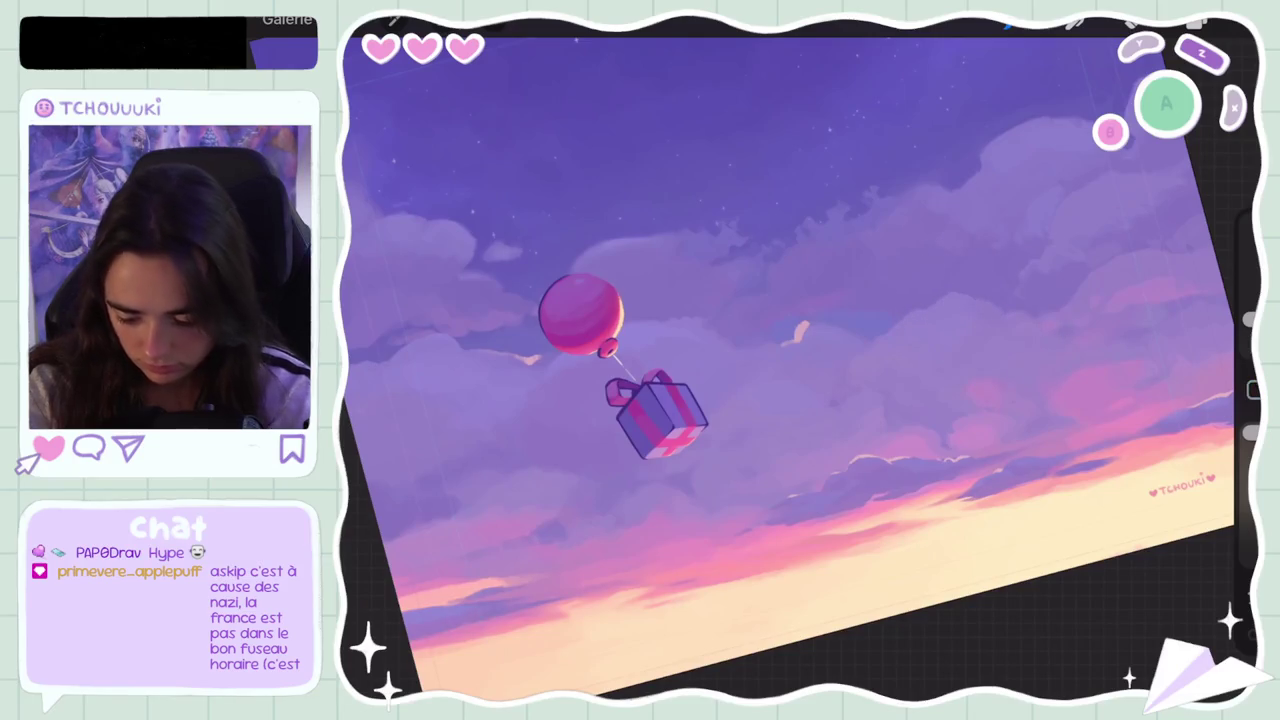
Step: Soften the right-hand clouds with a stroke and raise the brush size to about 10%
scroll(800, 360, down, 5)
scroll(830, 300, down, 3)
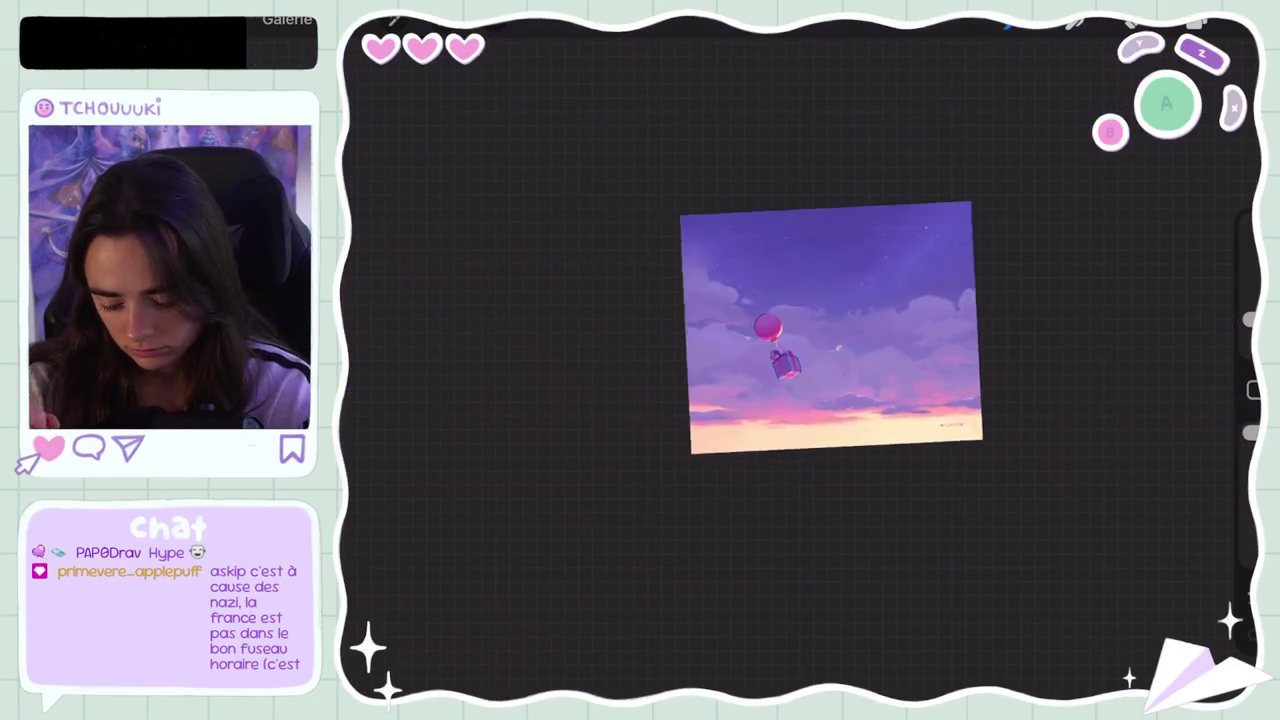
scroll(830, 340, up, 5)
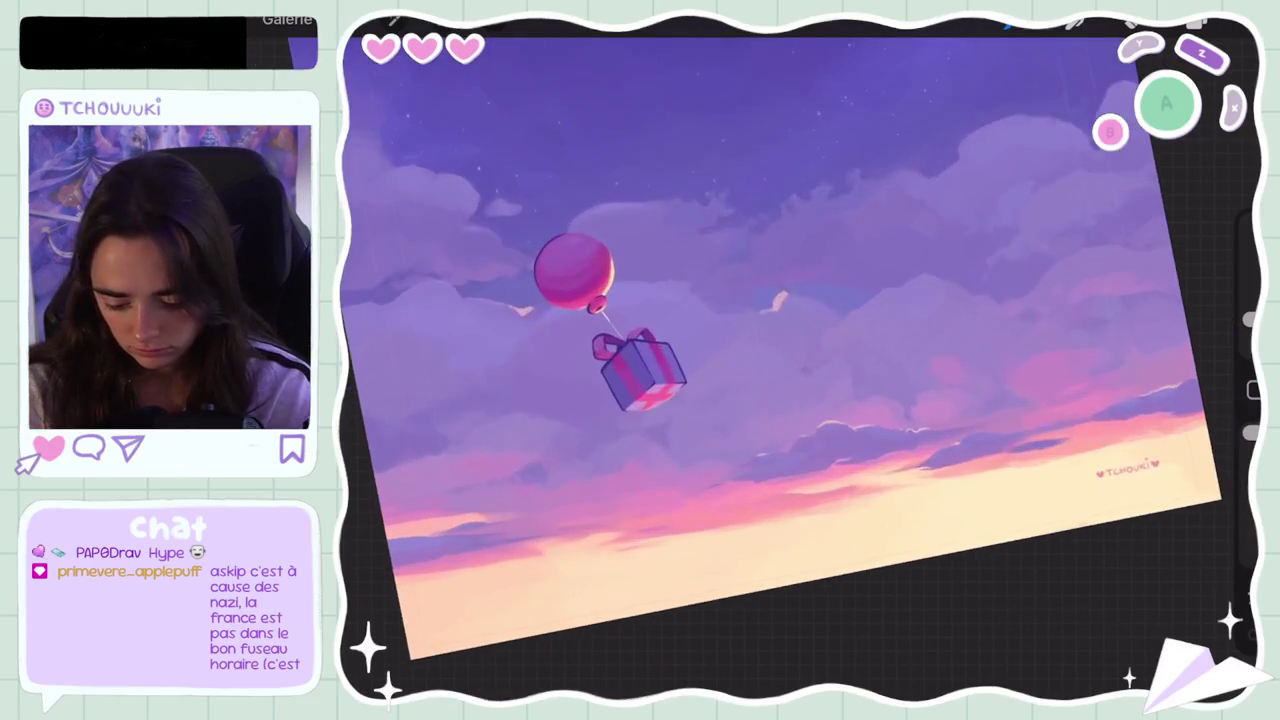
scroll(830, 340, up, 1)
scroll(830, 340, up, 1)
drag(930, 370, 880, 420)
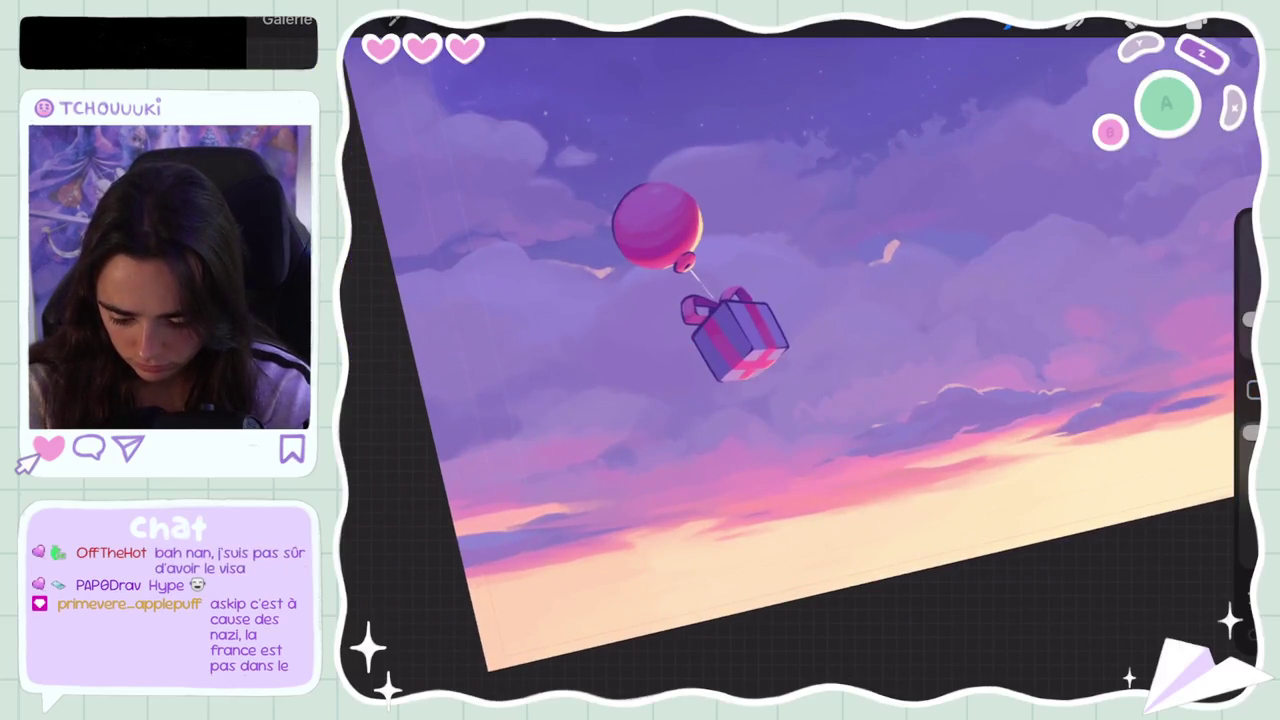
drag(1250, 318, 1250, 303)
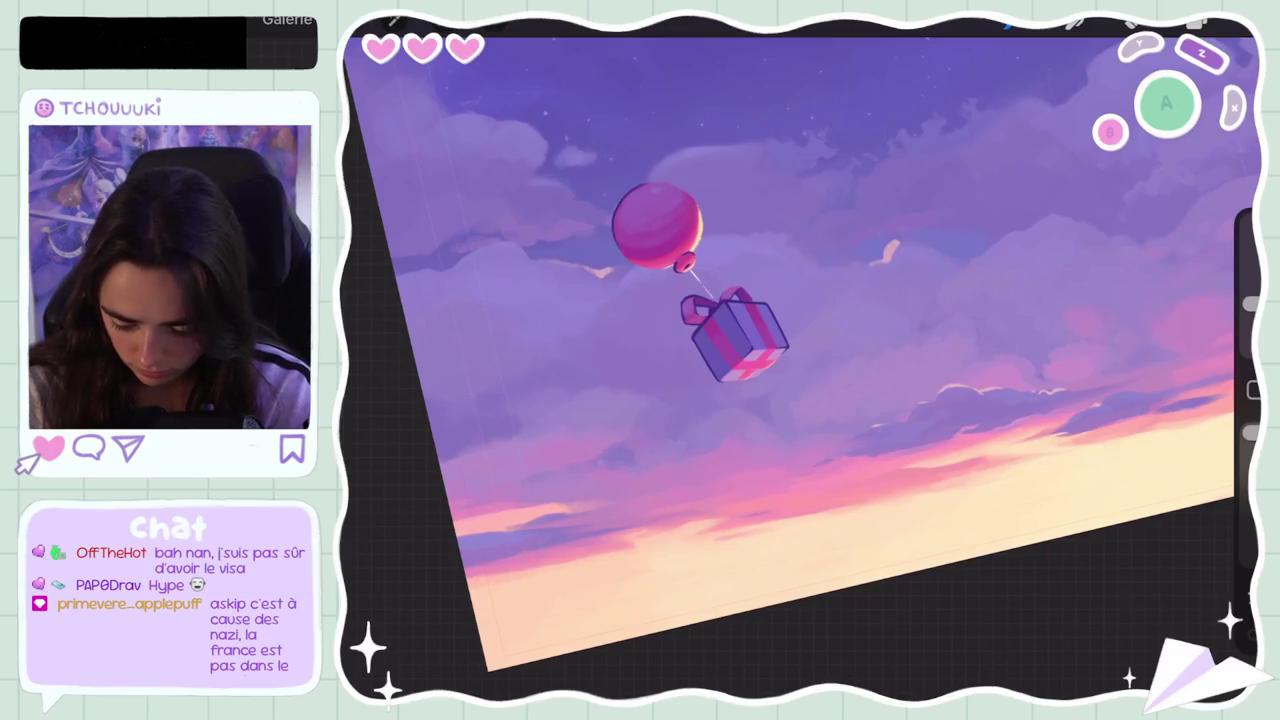
Step: Undo the five most recent soft strokes in the clouds
key(ctrl+z)
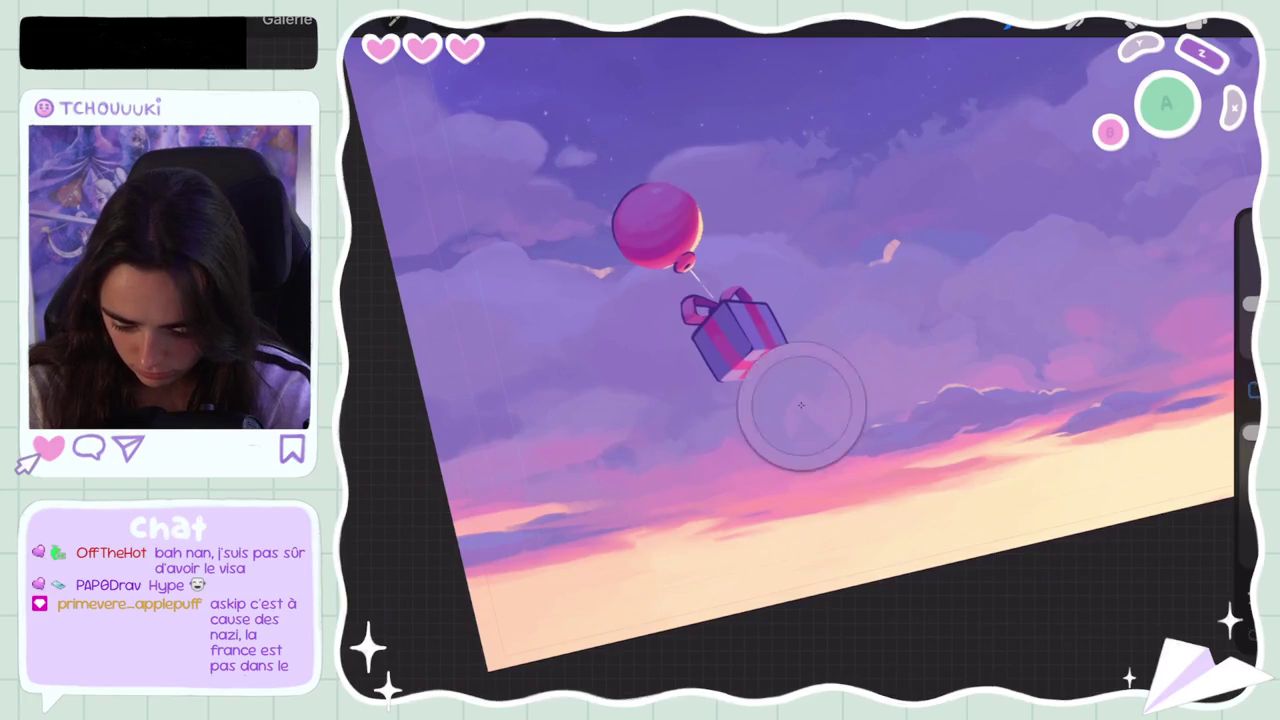
key(ctrl+z)
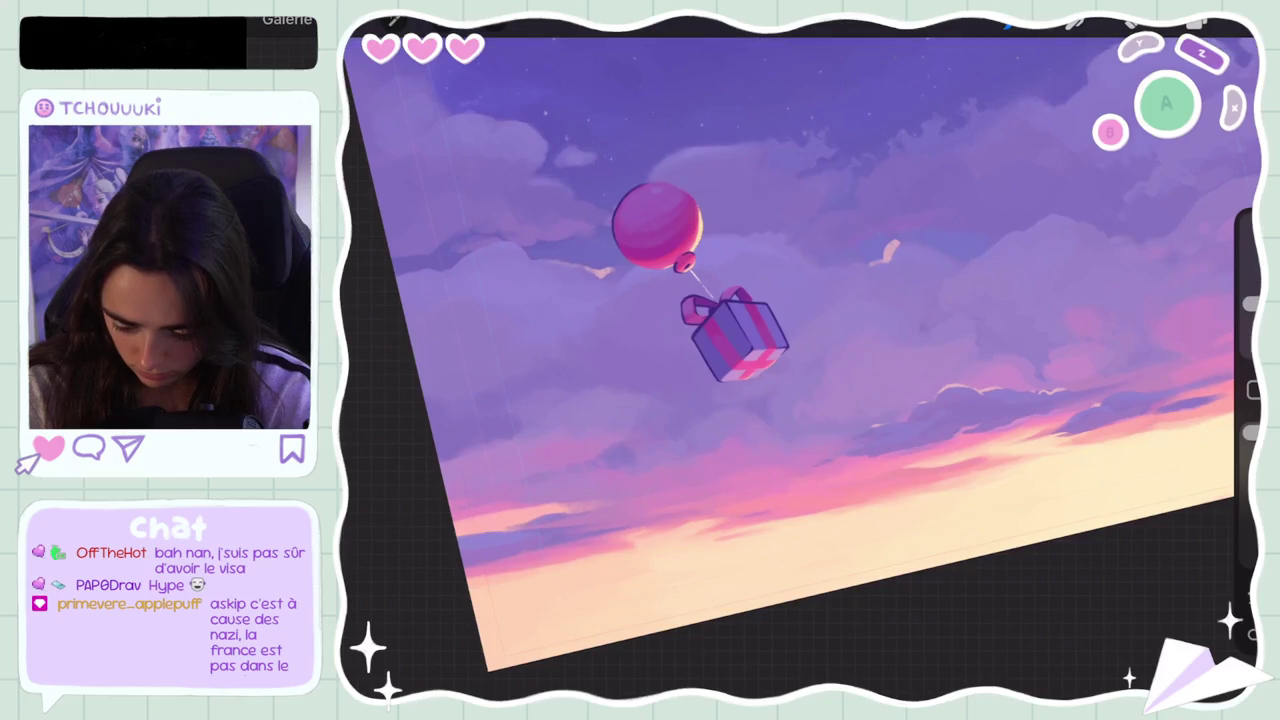
key(ctrl+z)
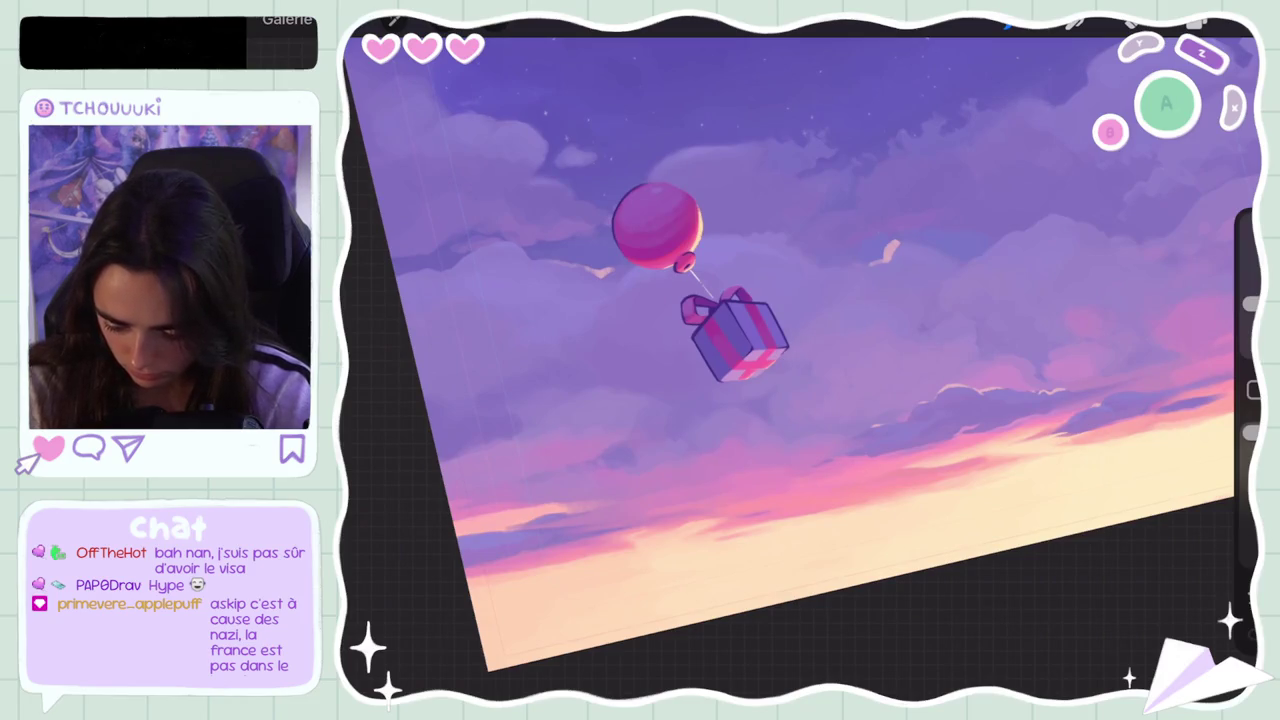
key(ctrl+z)
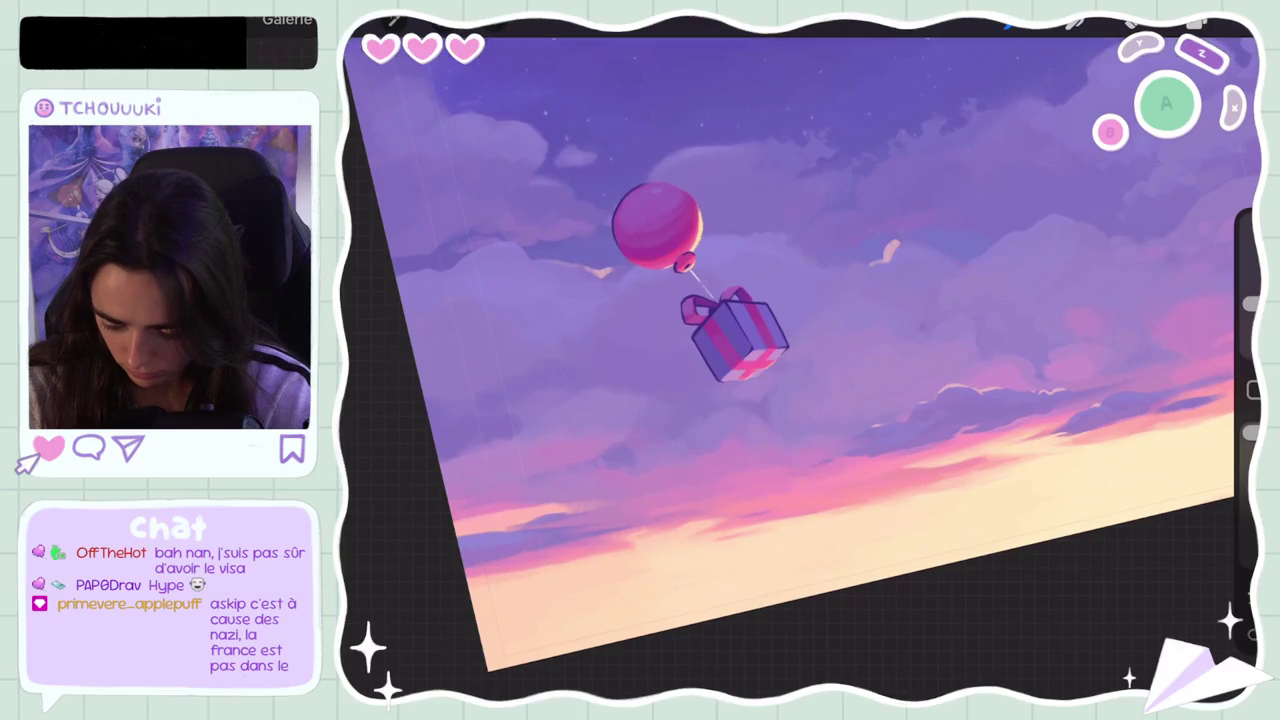
scroll(800, 340, down, 5)
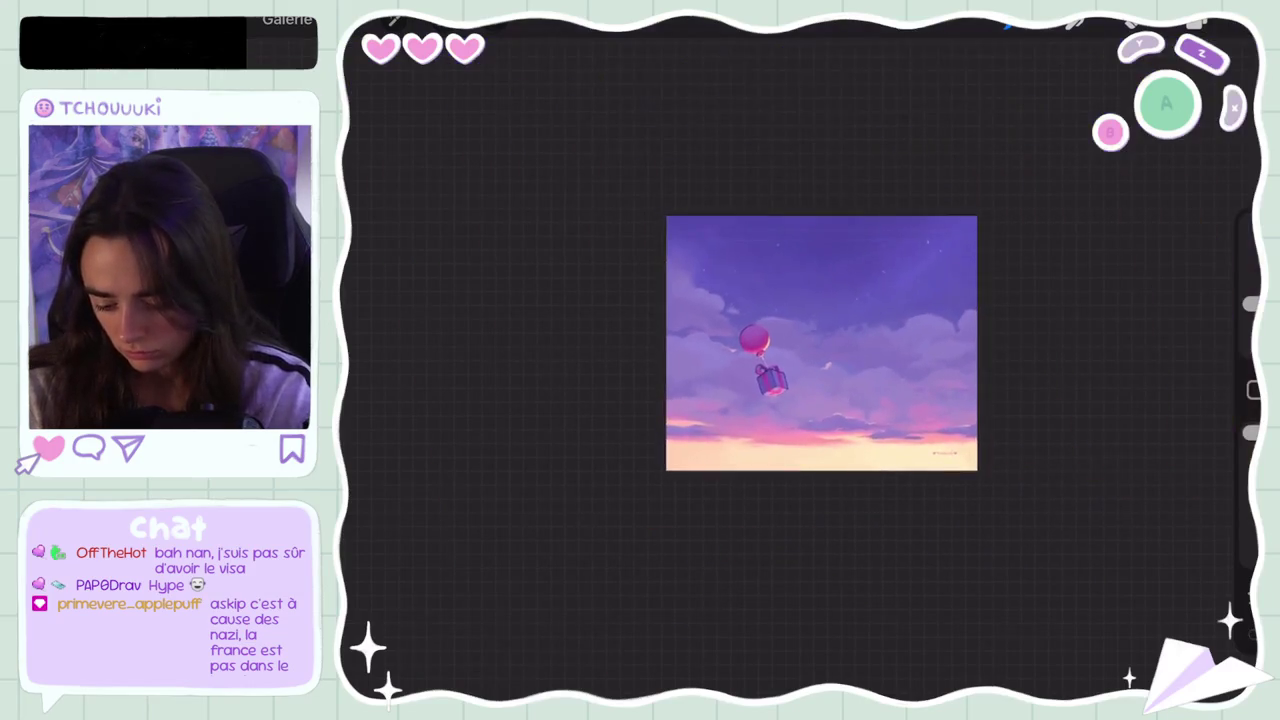
key(ctrl+z)
scroll(815, 300, up, 3)
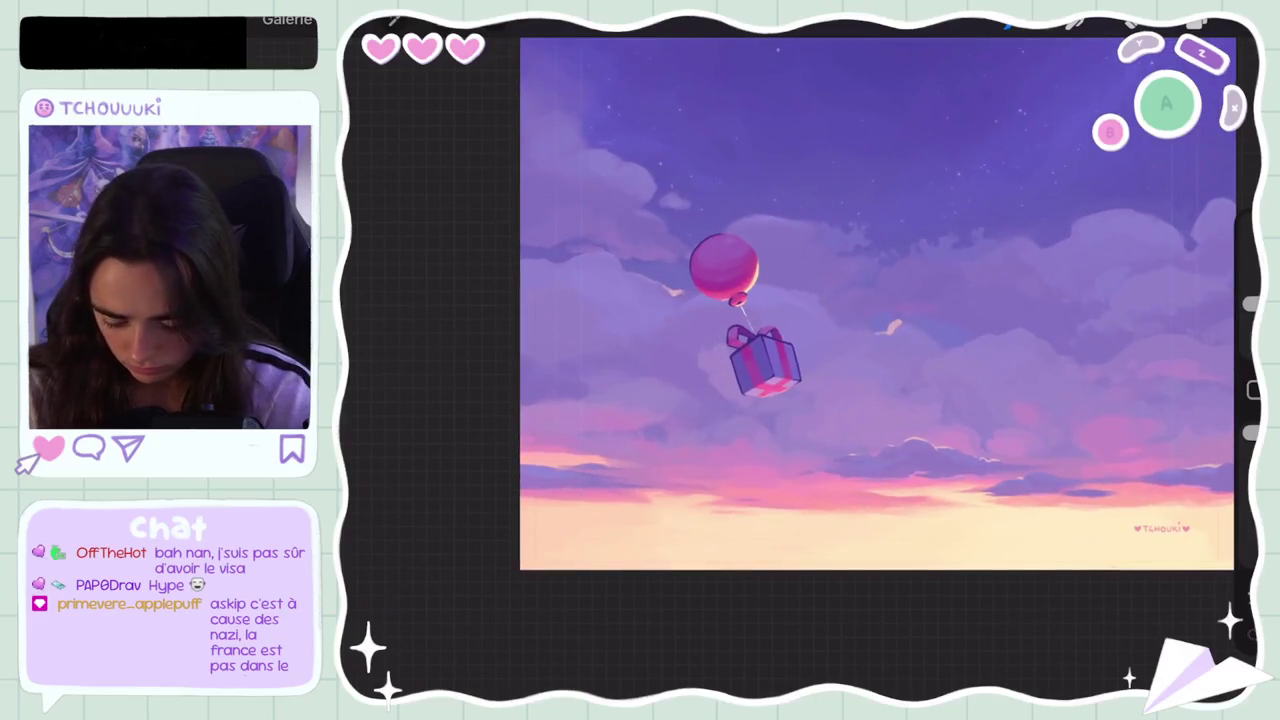
key(ctrl+z)
click(1196, 22)
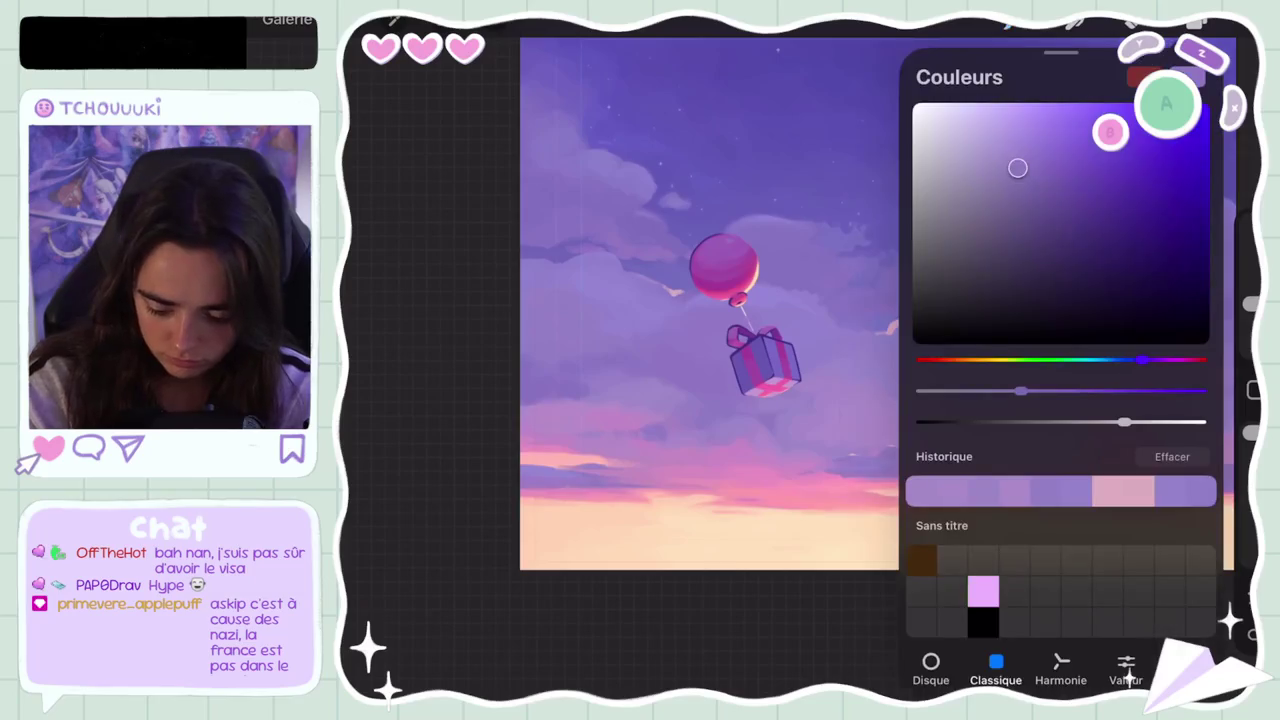
drag(1017, 166, 1022, 162)
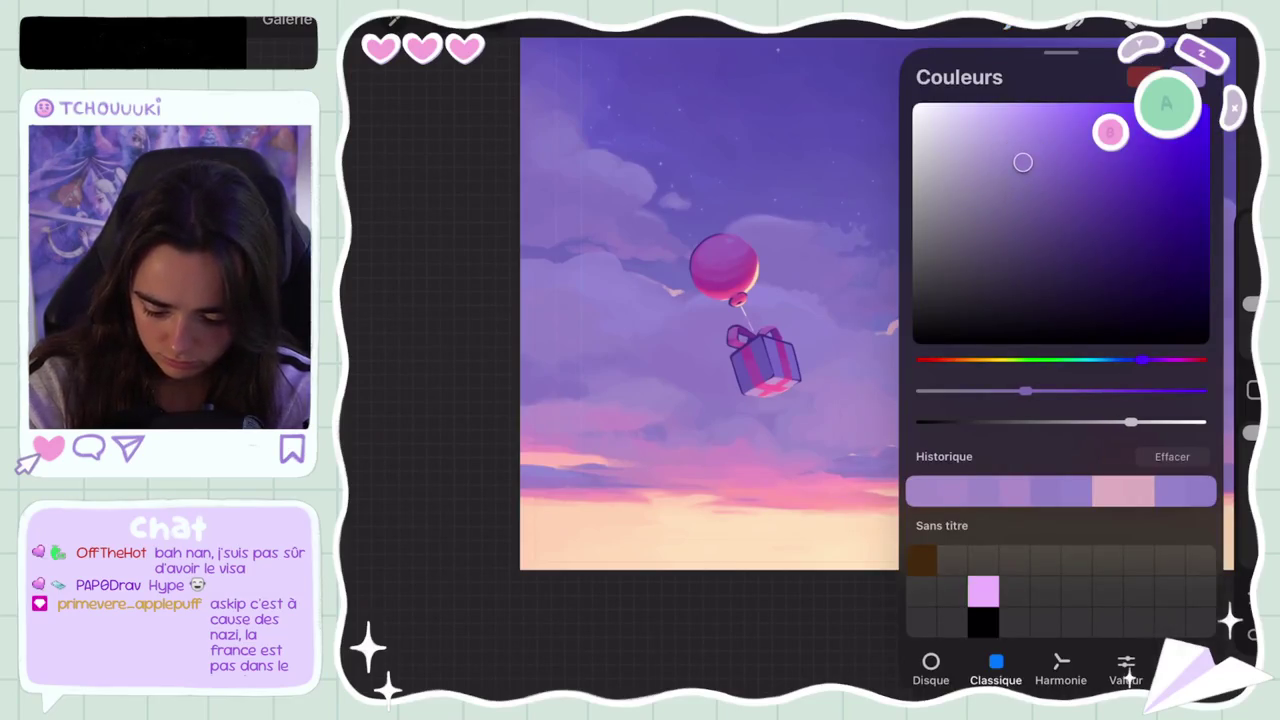
click(1196, 22)
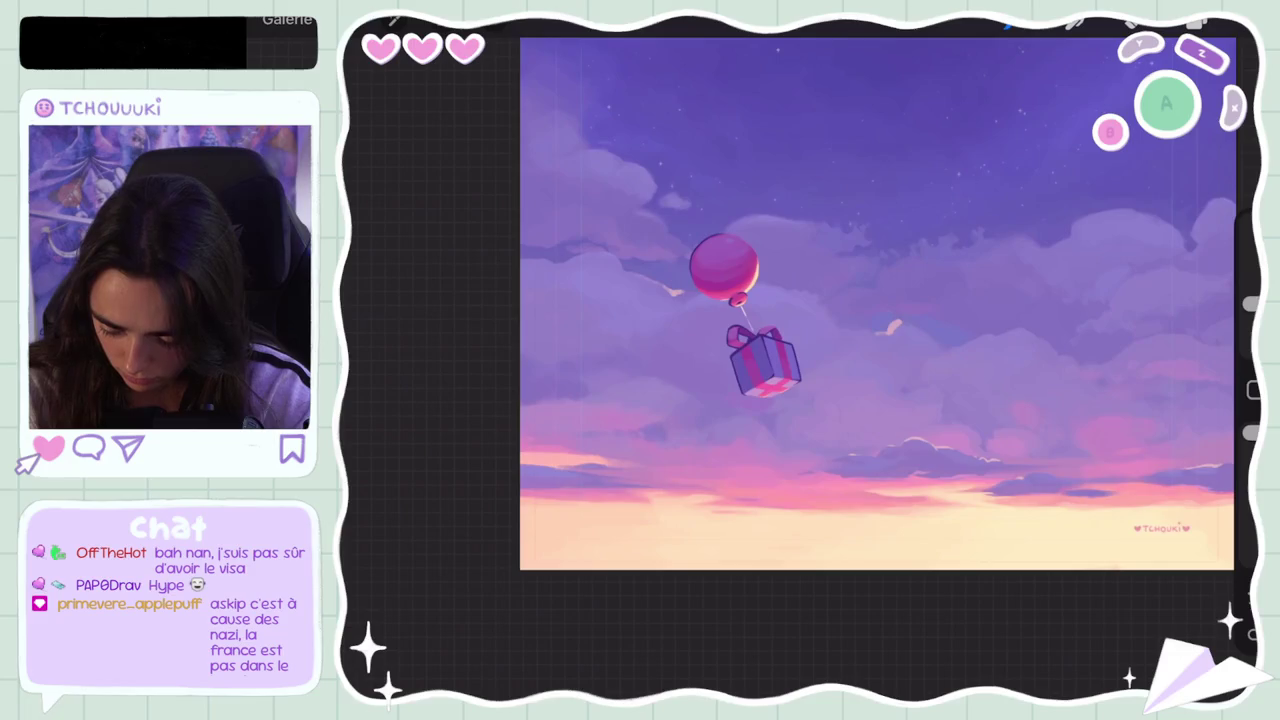
key(ctrl+z)
click(1196, 22)
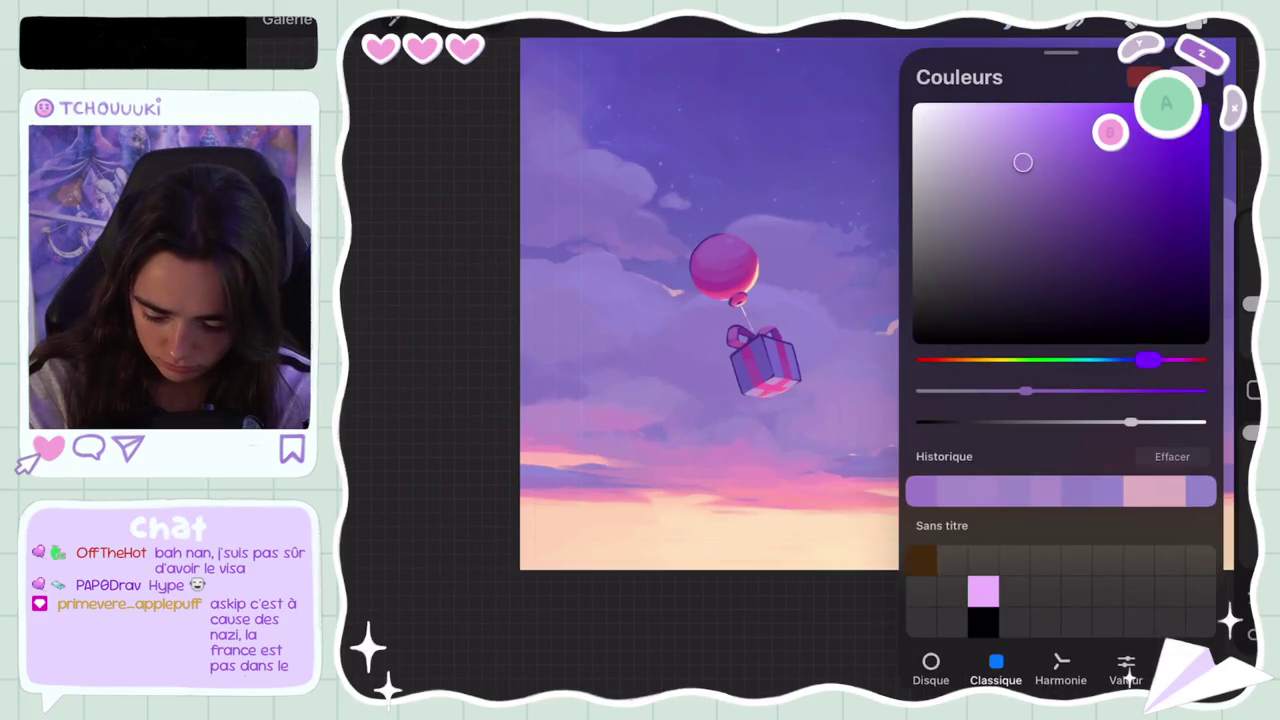
click(1196, 22)
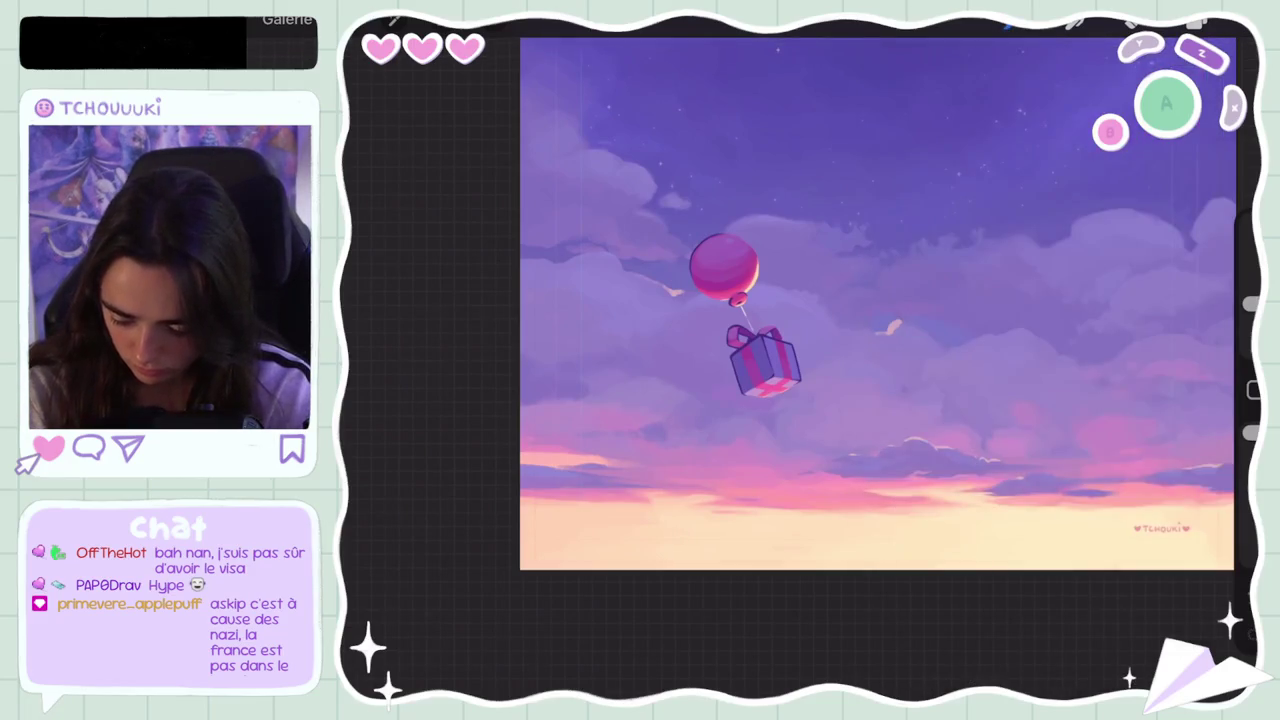
key(ctrl+z)
click(1196, 22)
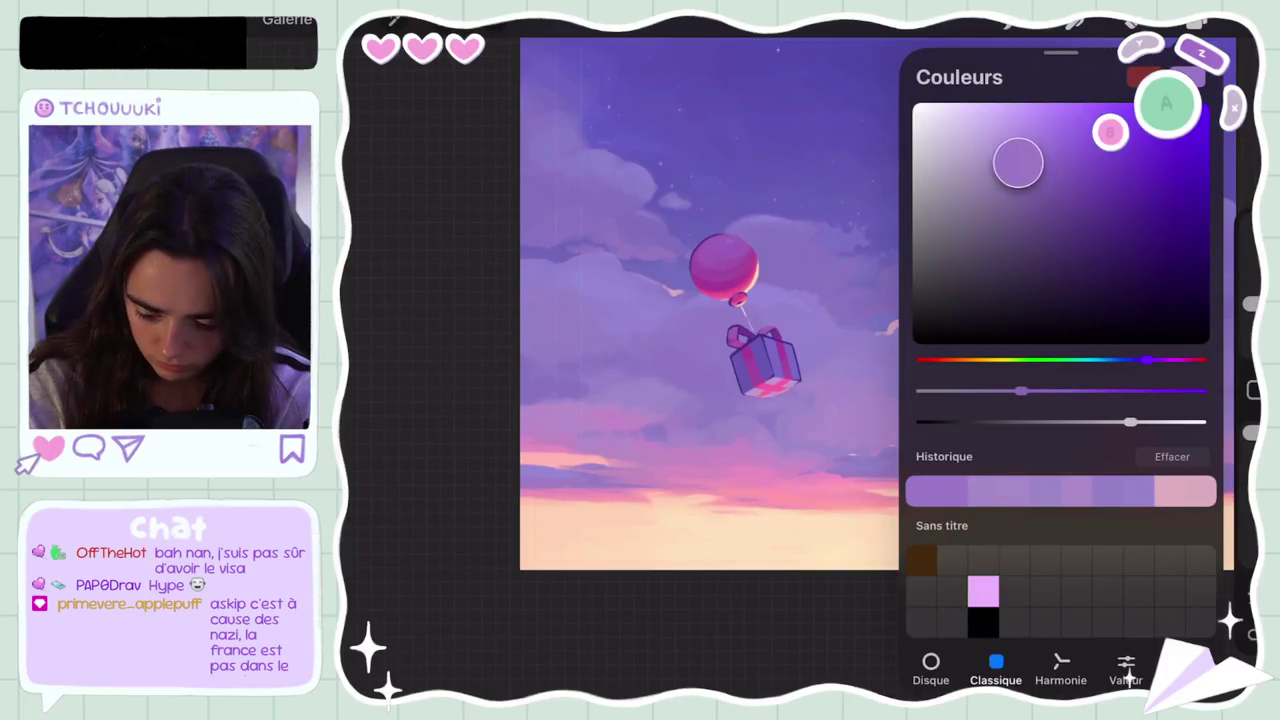
click(1196, 22)
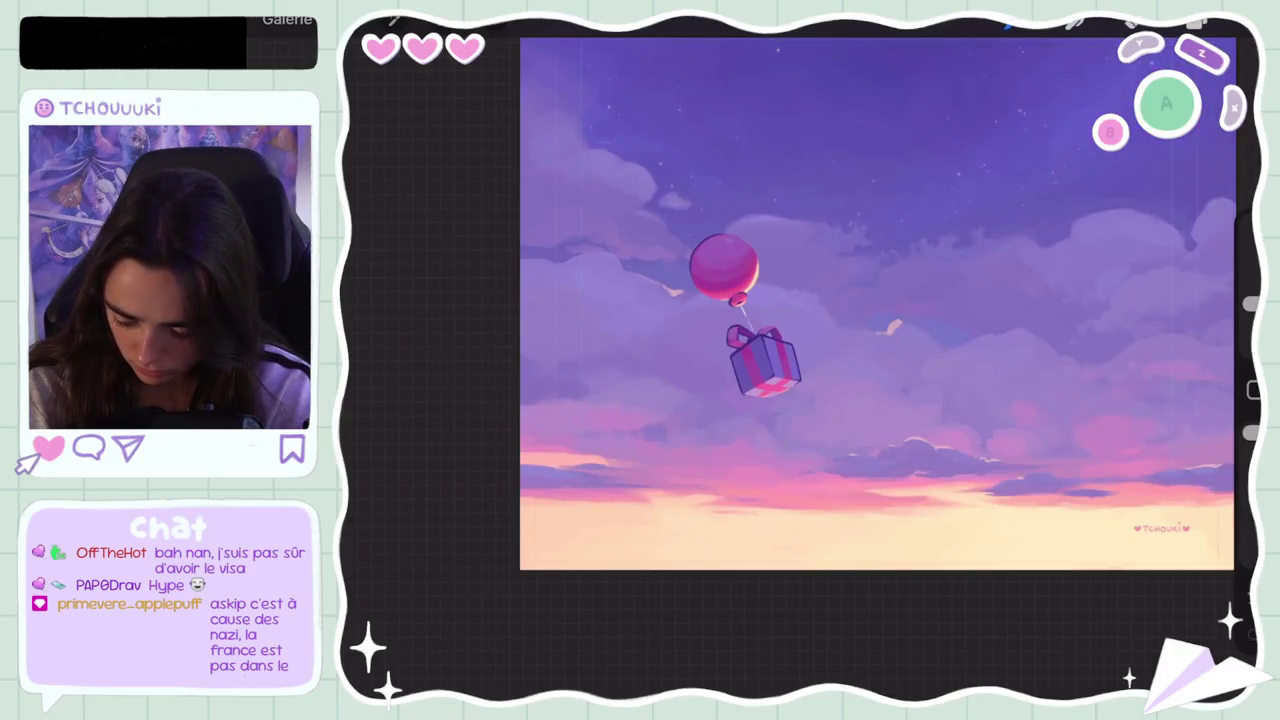
key(ctrl+z)
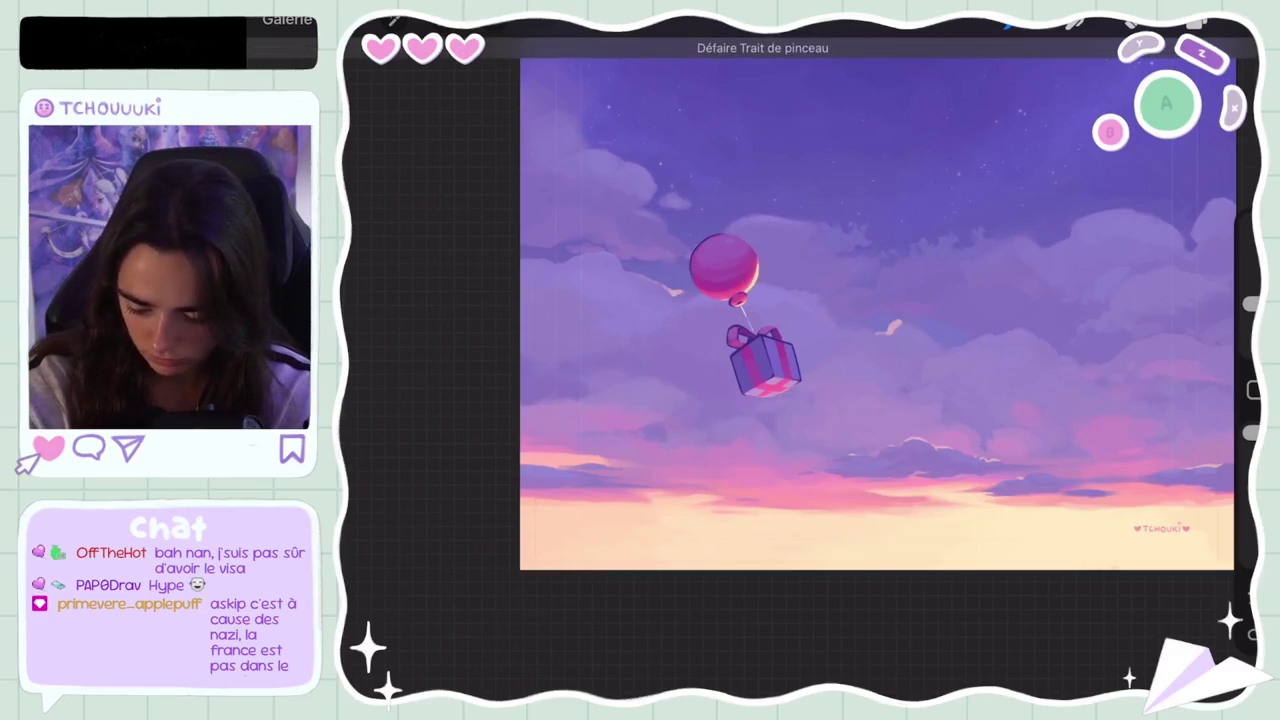
click(1196, 22)
drag(1018, 163, 1008, 164)
click(1196, 22)
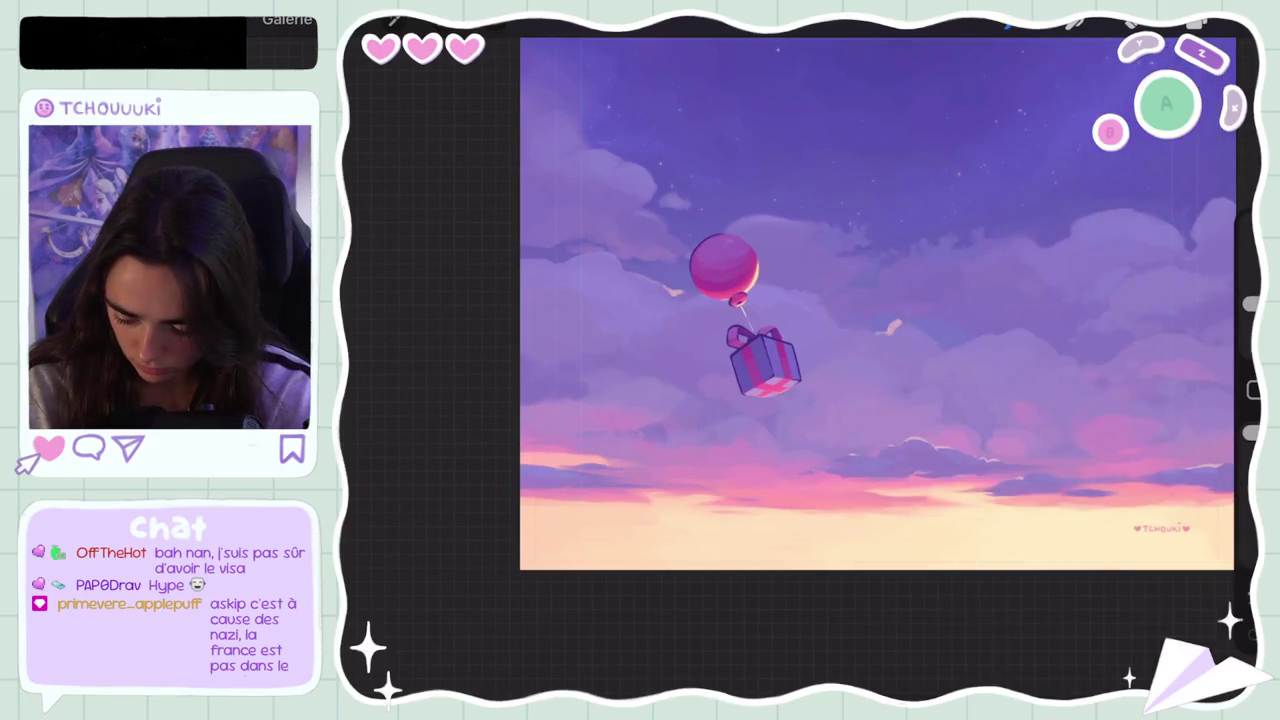
key(ctrl+z)
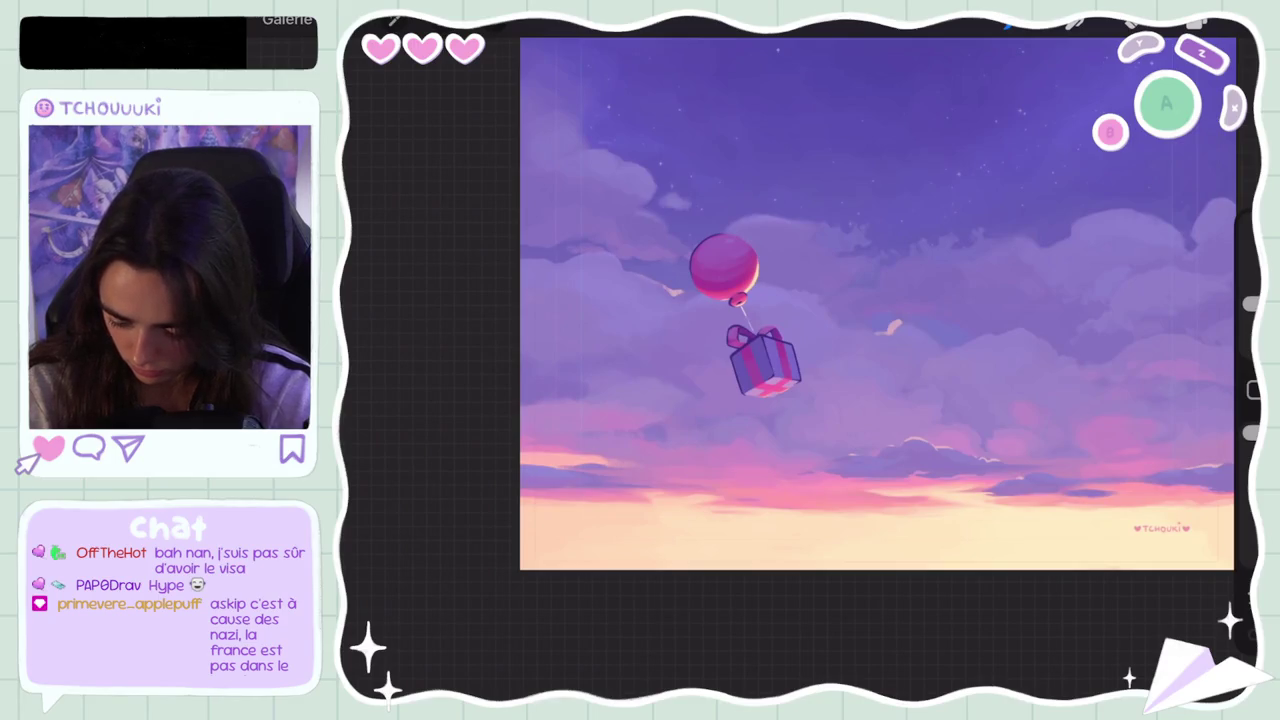
scroll(737, 377, down, 5)
scroll(718, 380, up, 1)
scroll(718, 380, up, 2)
scroll(718, 380, up, 2)
scroll(718, 380, up, 3)
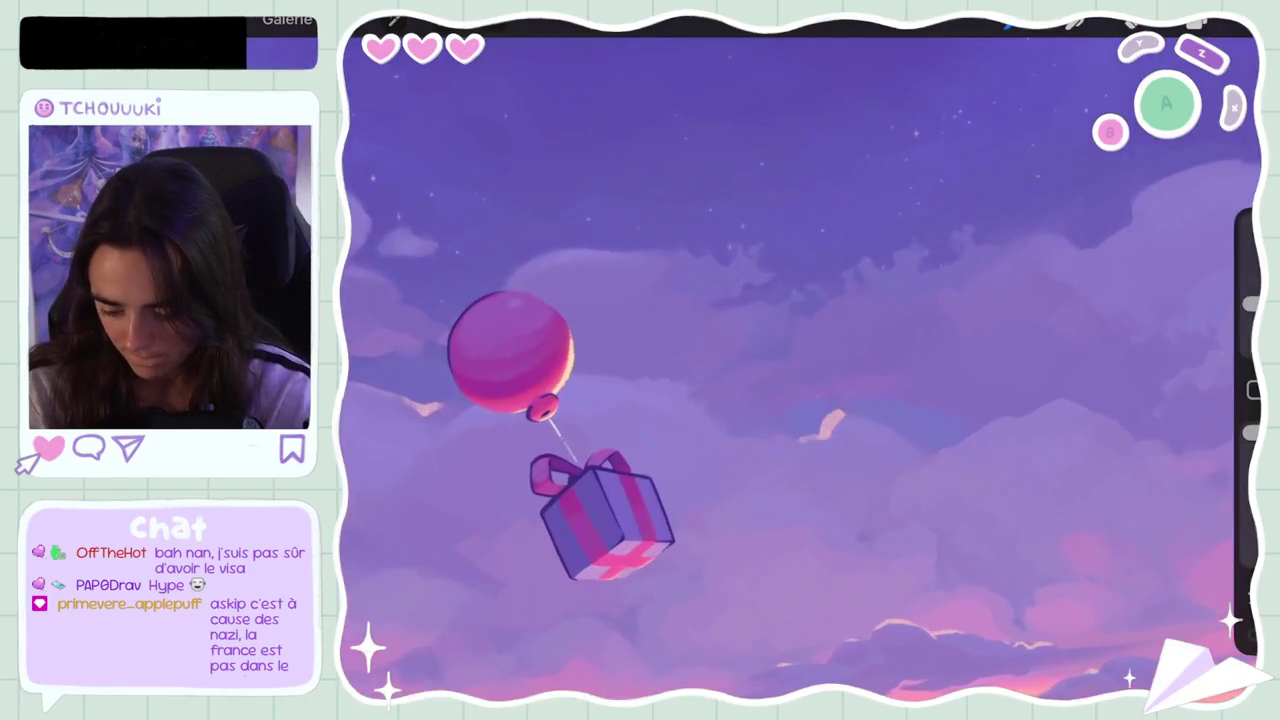
click(772, 422)
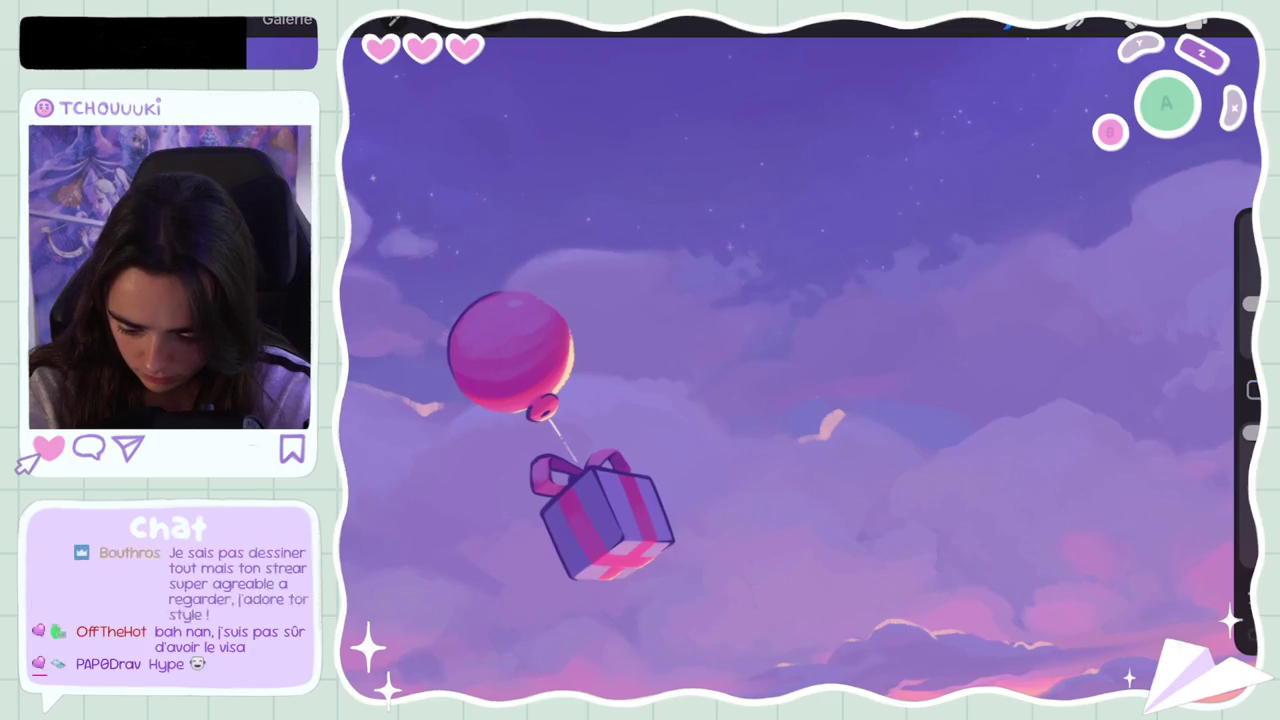
click(1250, 303)
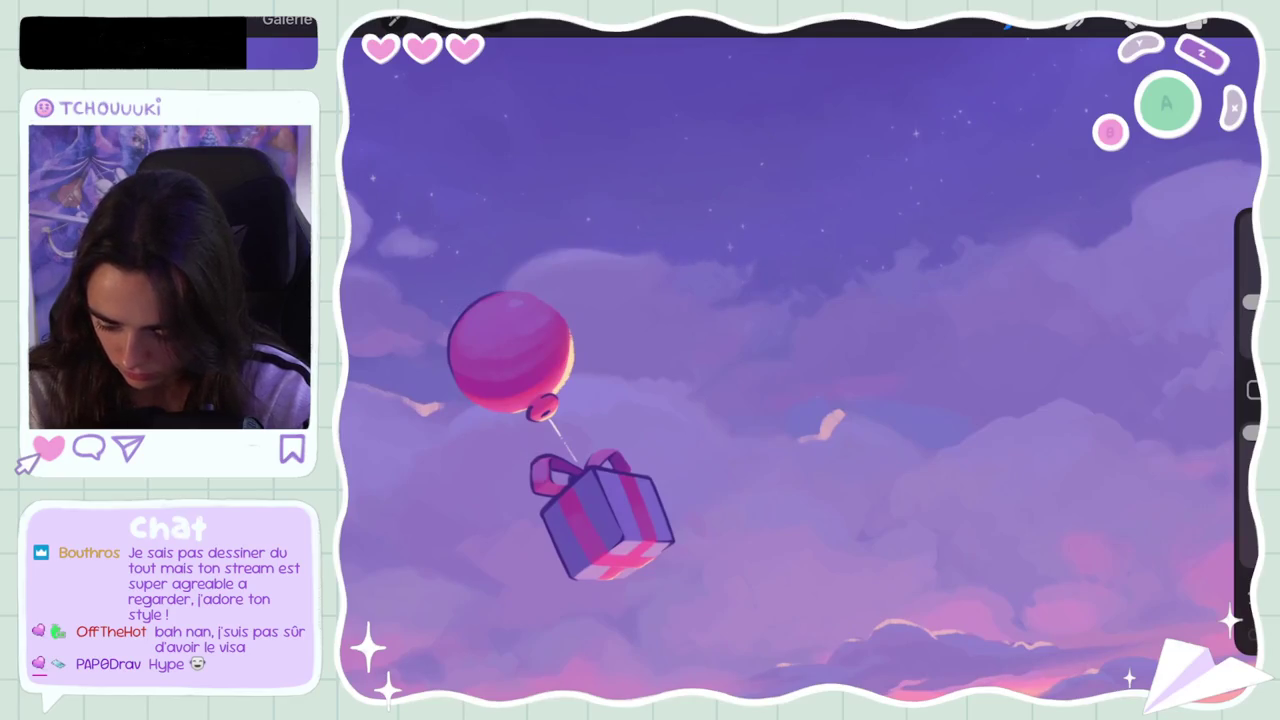
key(ctrl+z)
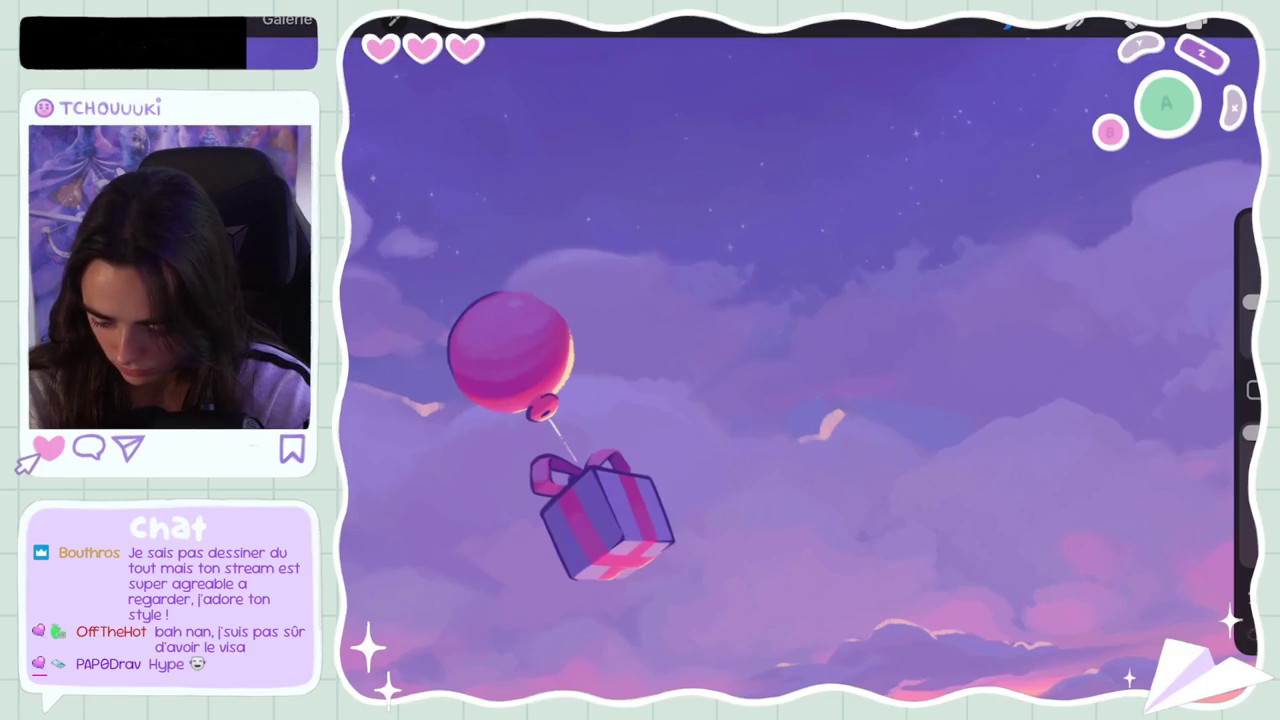
scroll(798, 369, down, 2)
scroll(800, 370, up, 2)
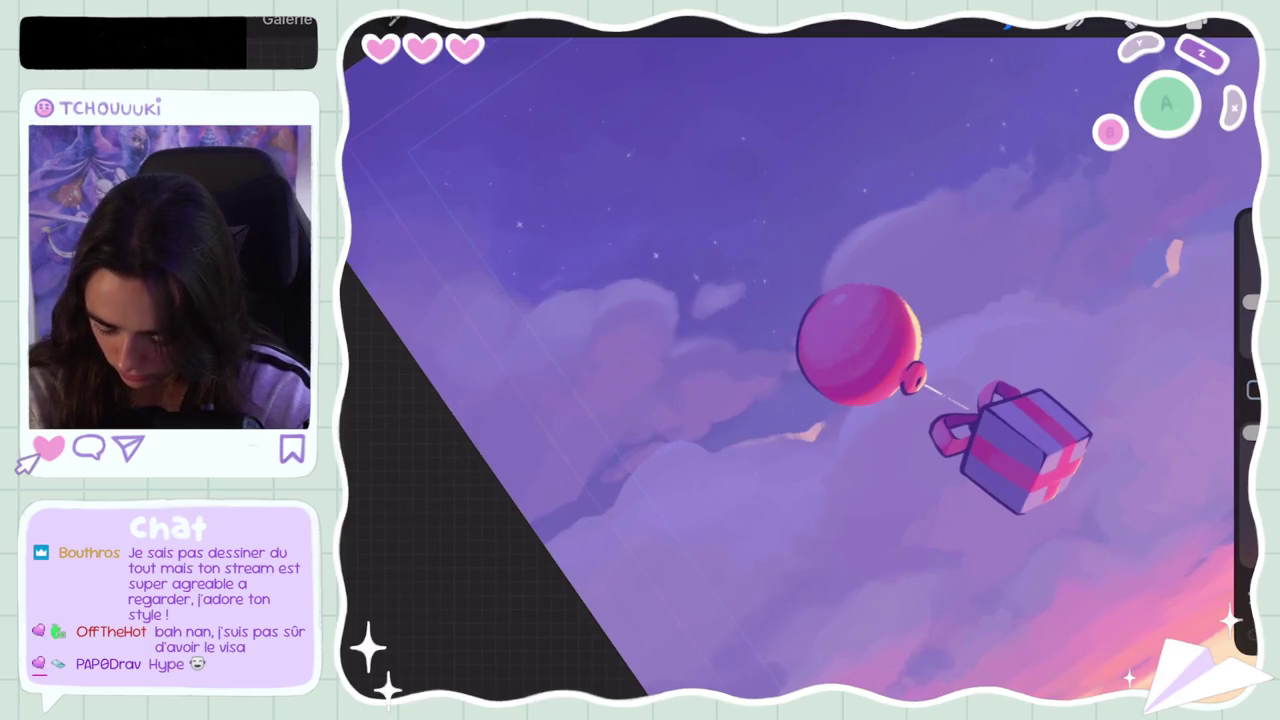
scroll(800, 370, down, 5)
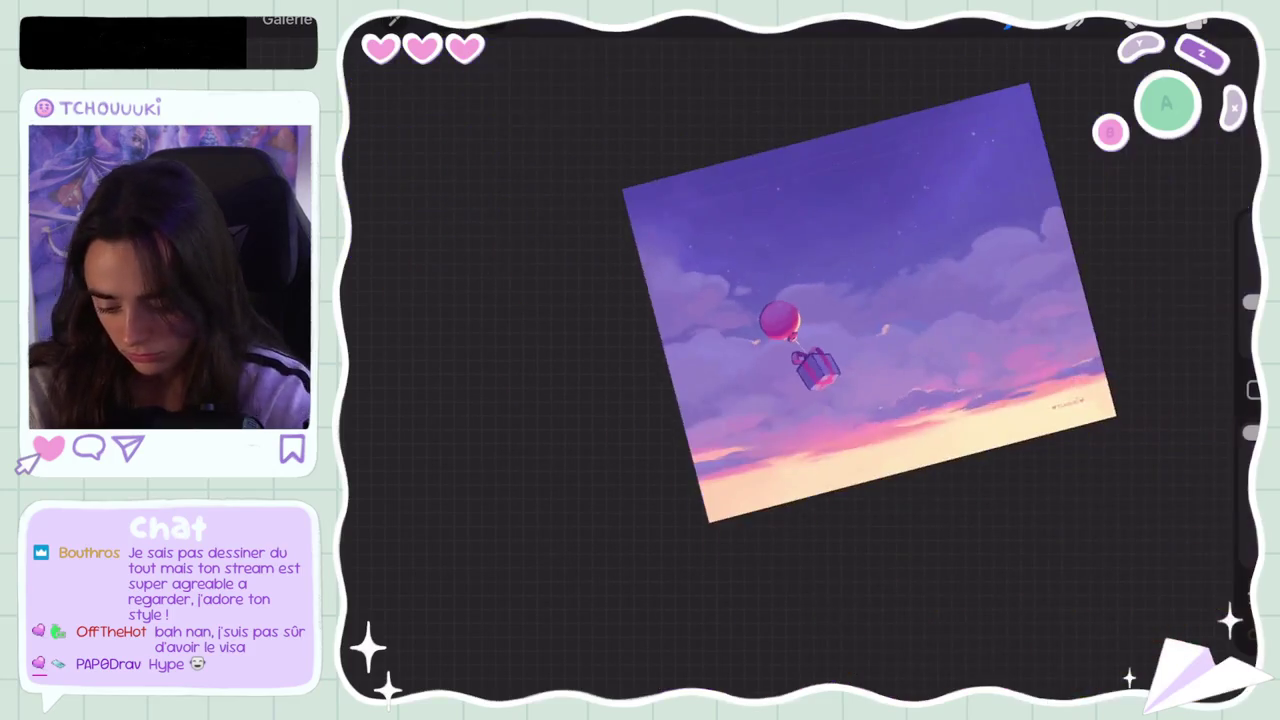
scroll(800, 370, up, 5)
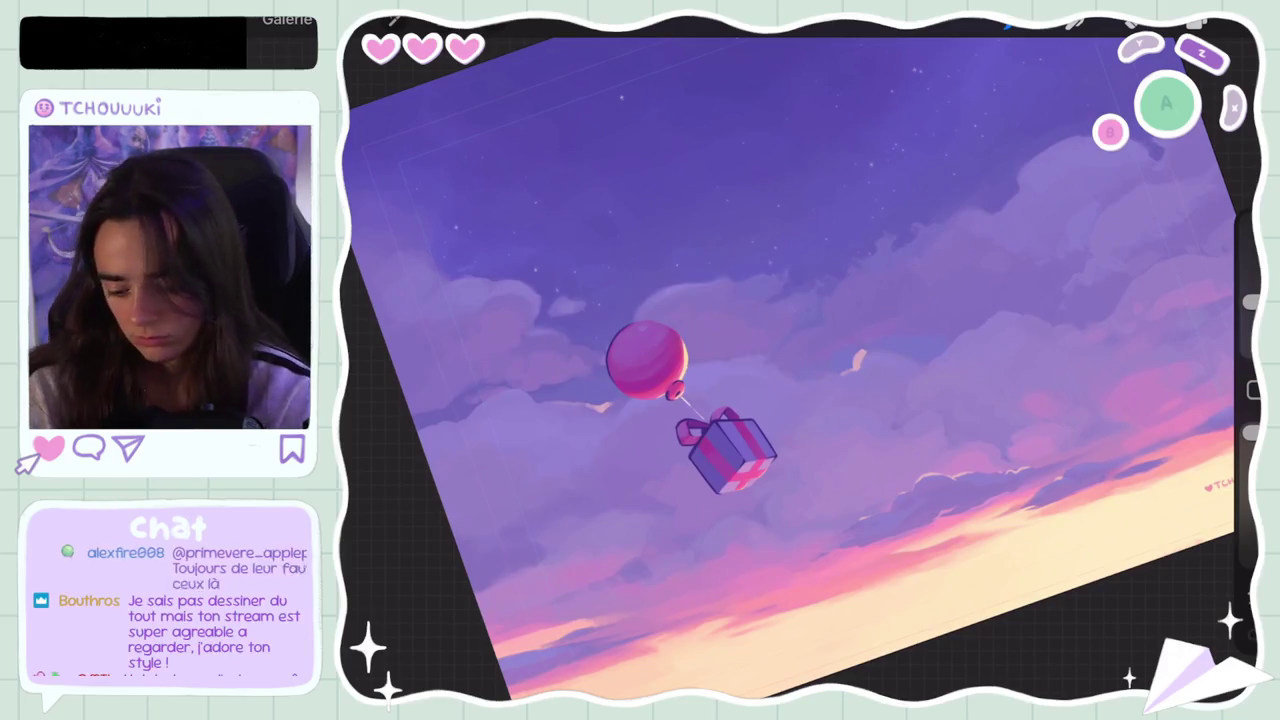
scroll(800, 370, down, 5)
key(ctrl+z)
scroll(800, 370, up, 2)
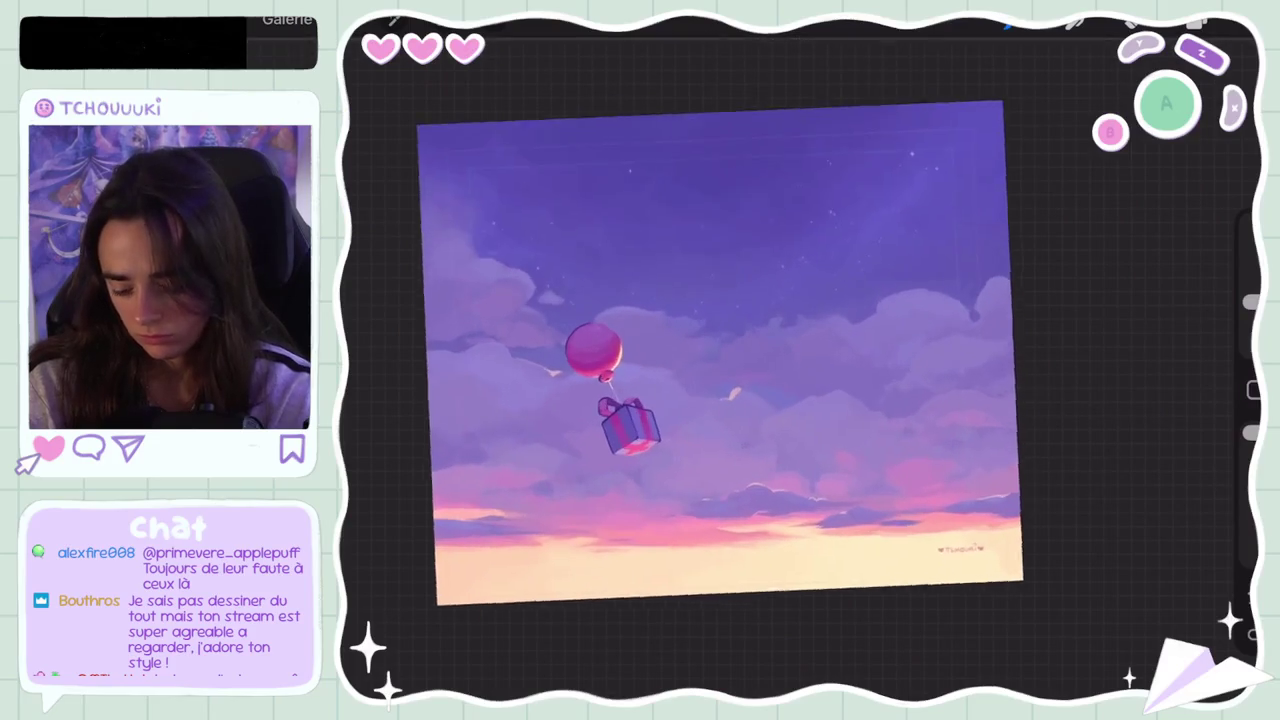
scroll(720, 350, up, 3)
key(s)
Step: Drop a small sky selection, sample the sky beside the balloon, and darken the clouds to its right
drag(796, 282, 828, 346)
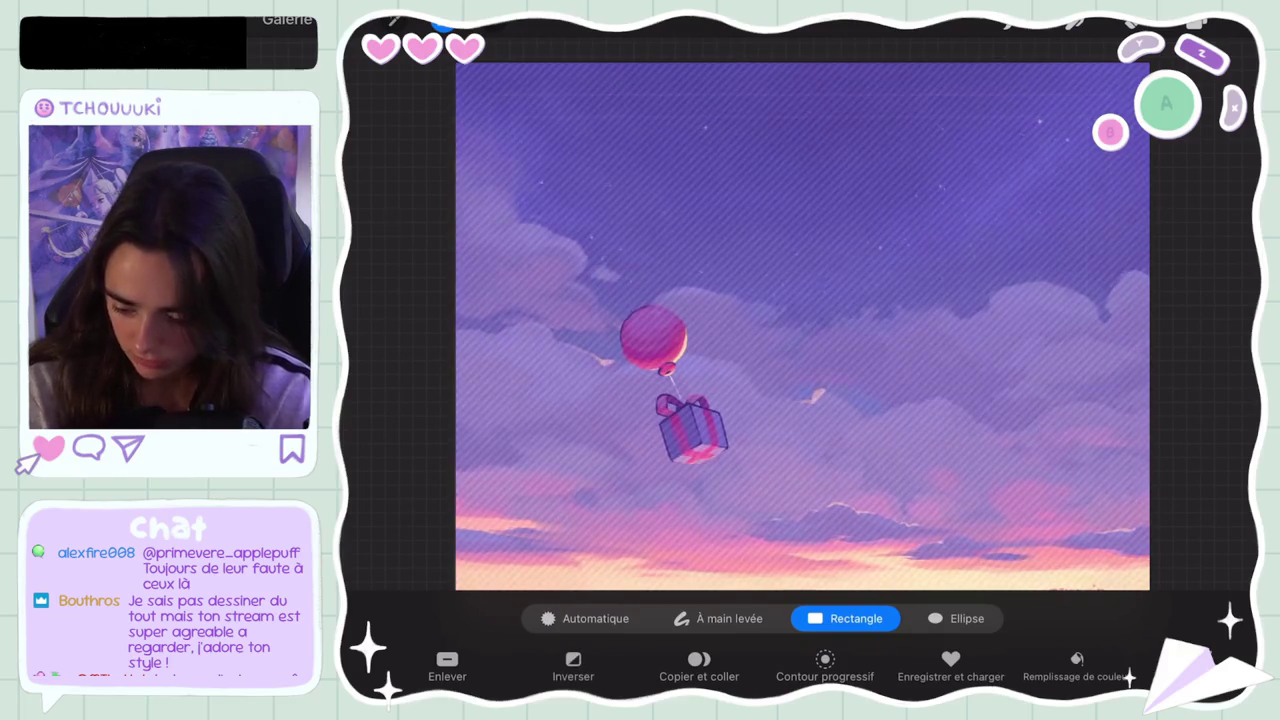
key(b)
click(720, 349)
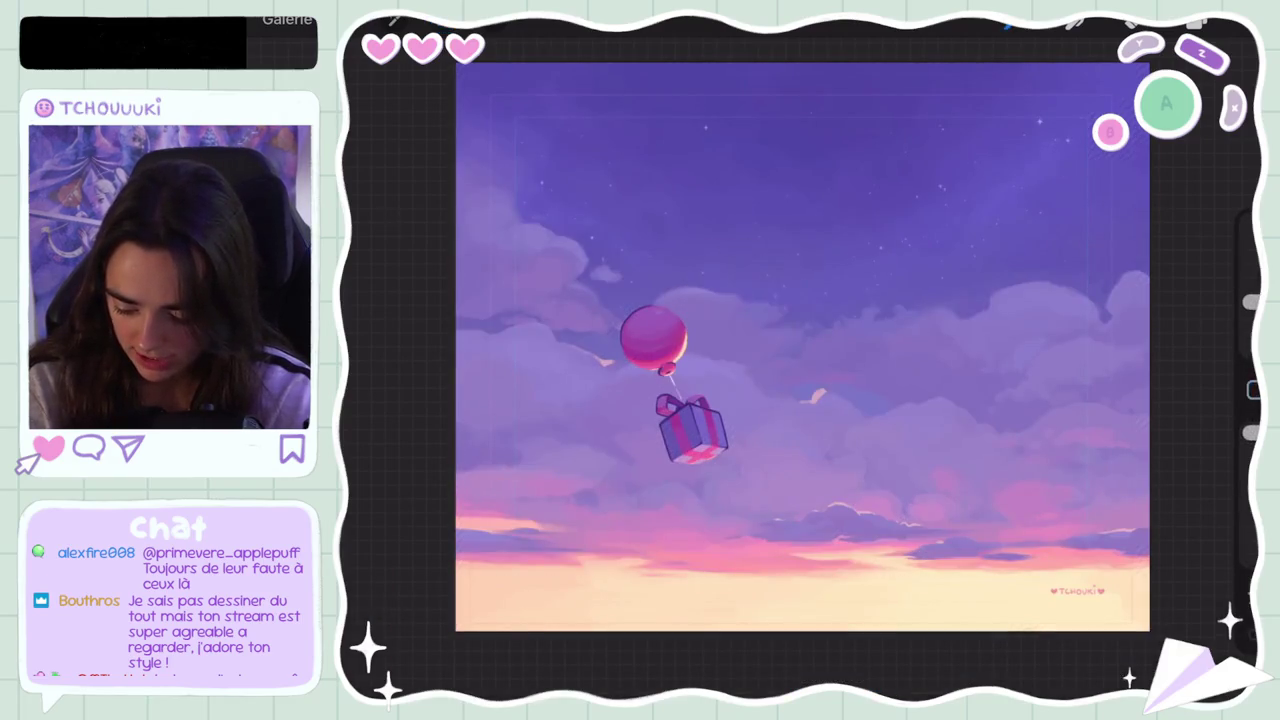
drag(710, 340, 780, 320)
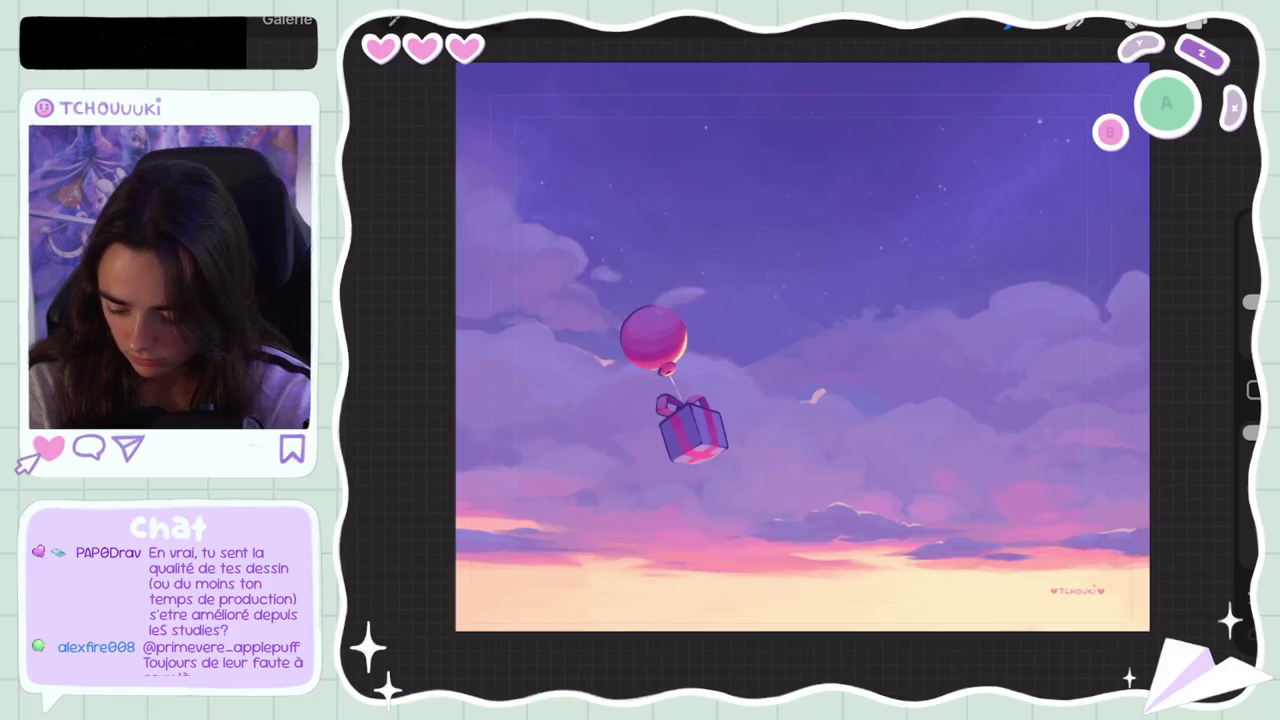
scroll(772, 368, down, 5)
scroll(772, 368, down, 3)
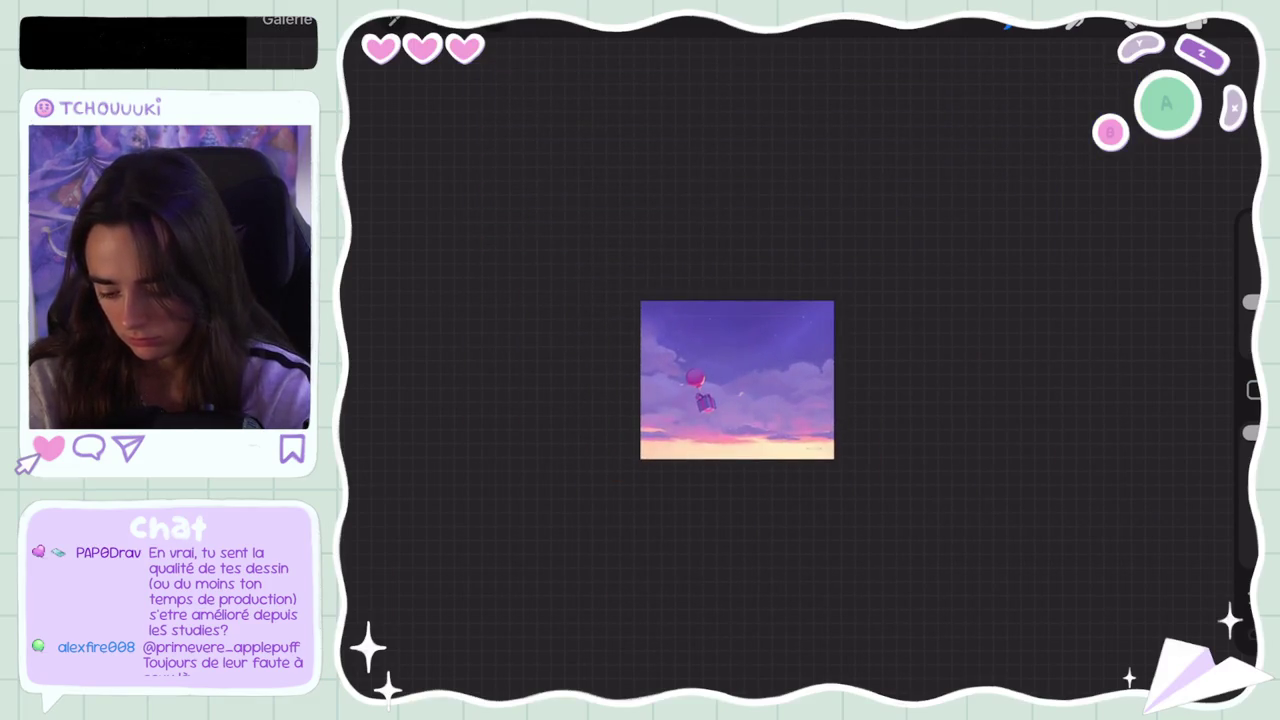
Step: Undo the seven latest darkening strokes around the balloon
key(ctrl+z)
key(ctrl+z)
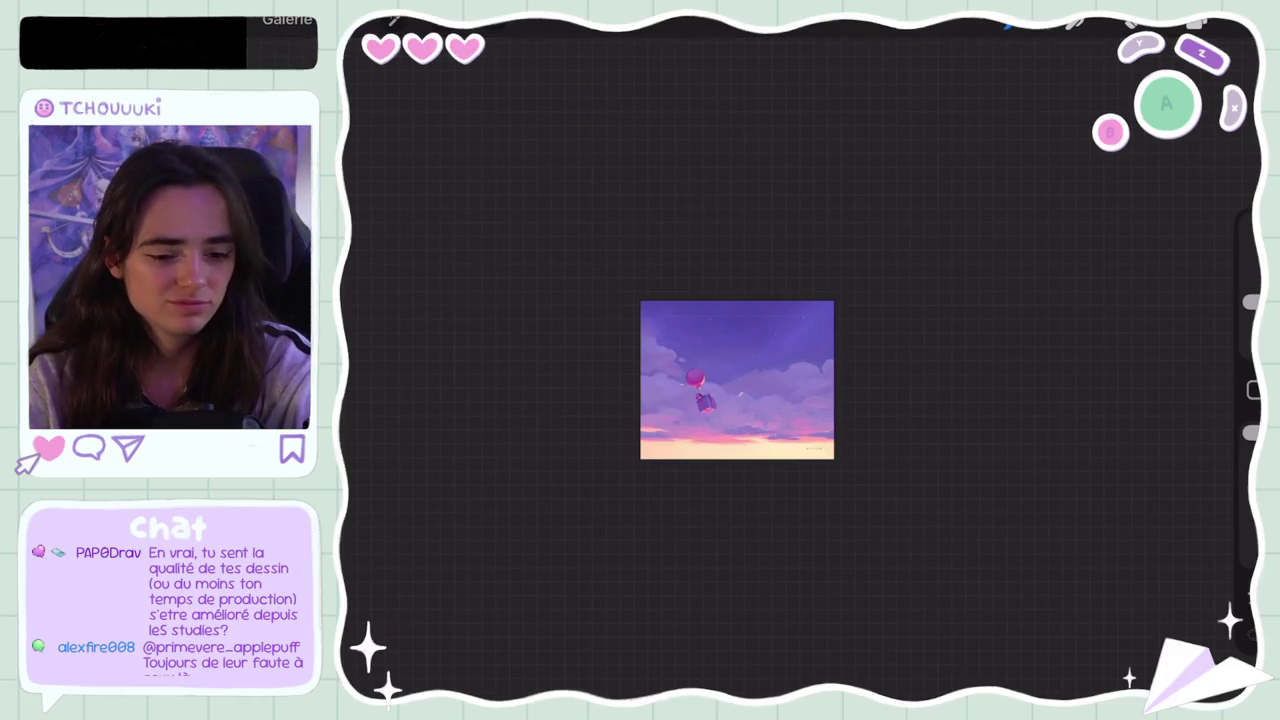
key(ctrl+z)
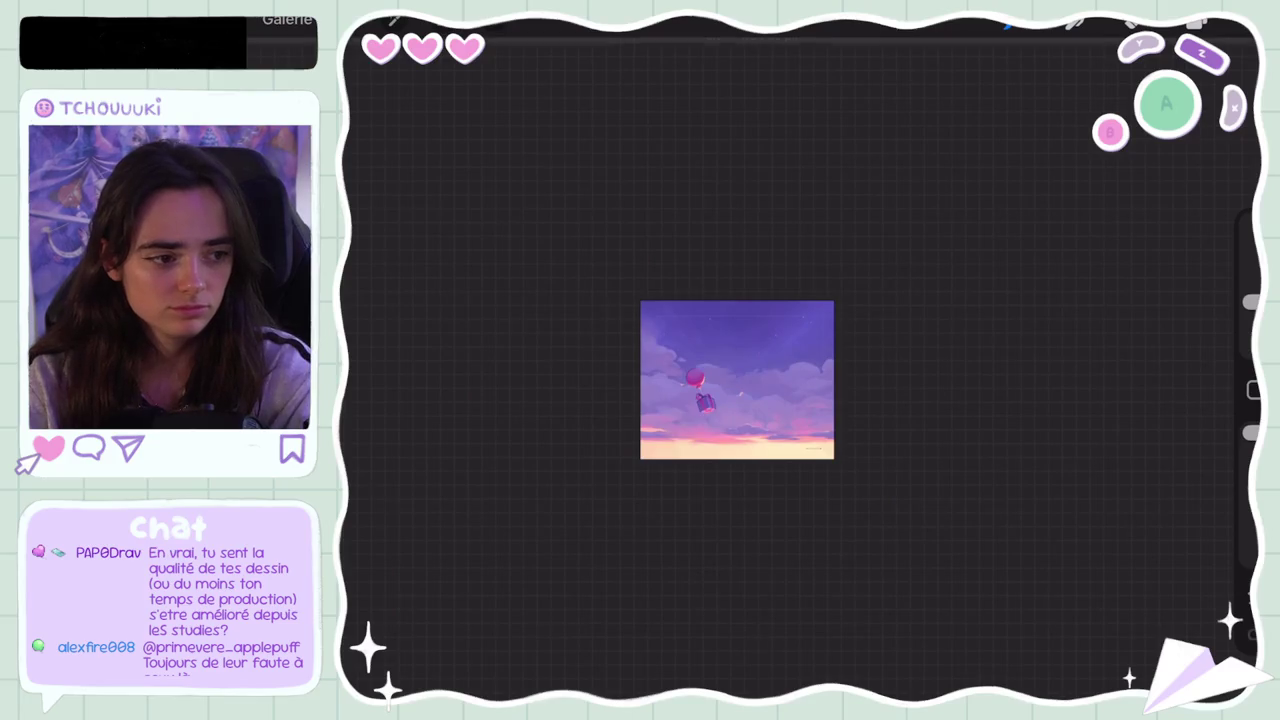
key(ctrl+z)
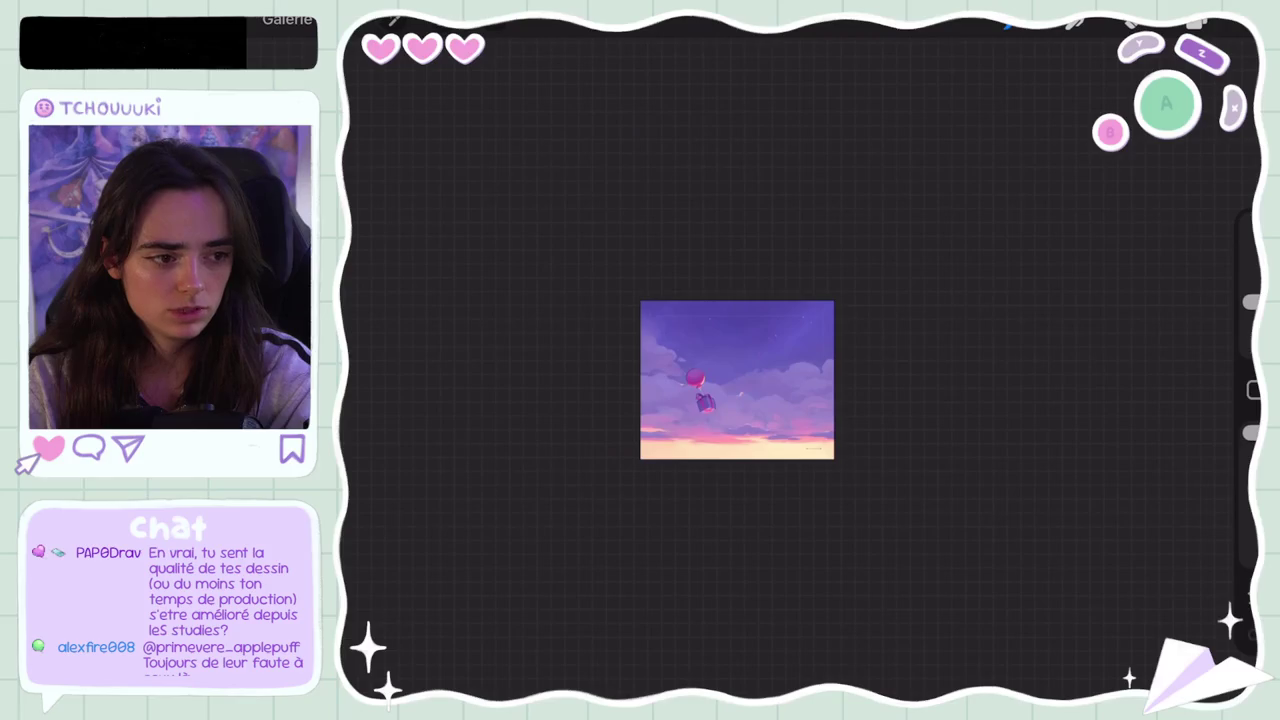
key(ctrl+z)
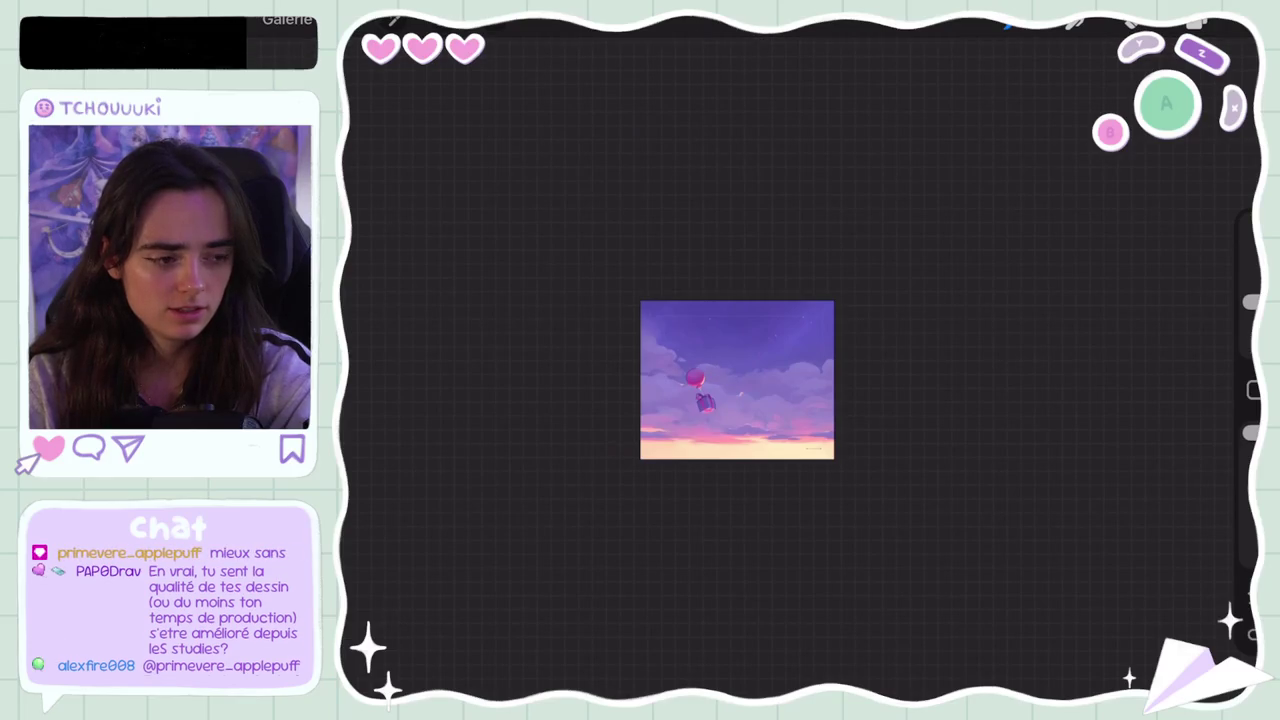
key(ctrl+z)
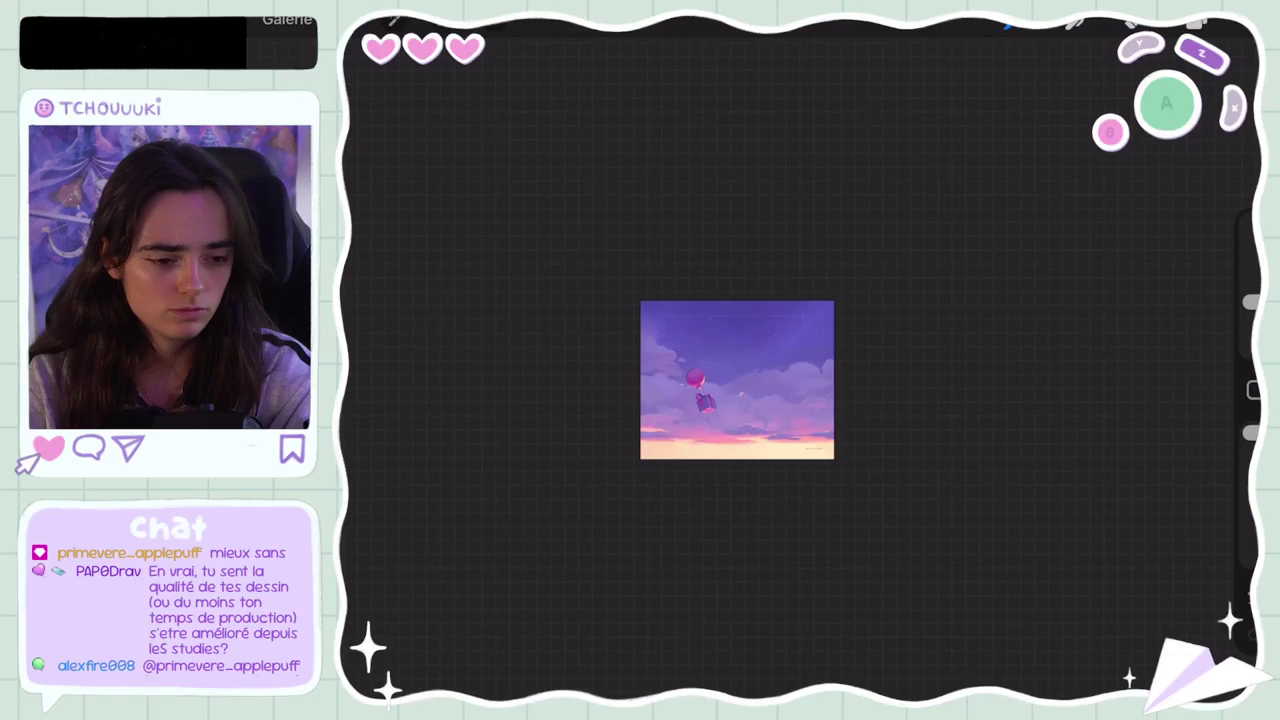
key(ctrl+z)
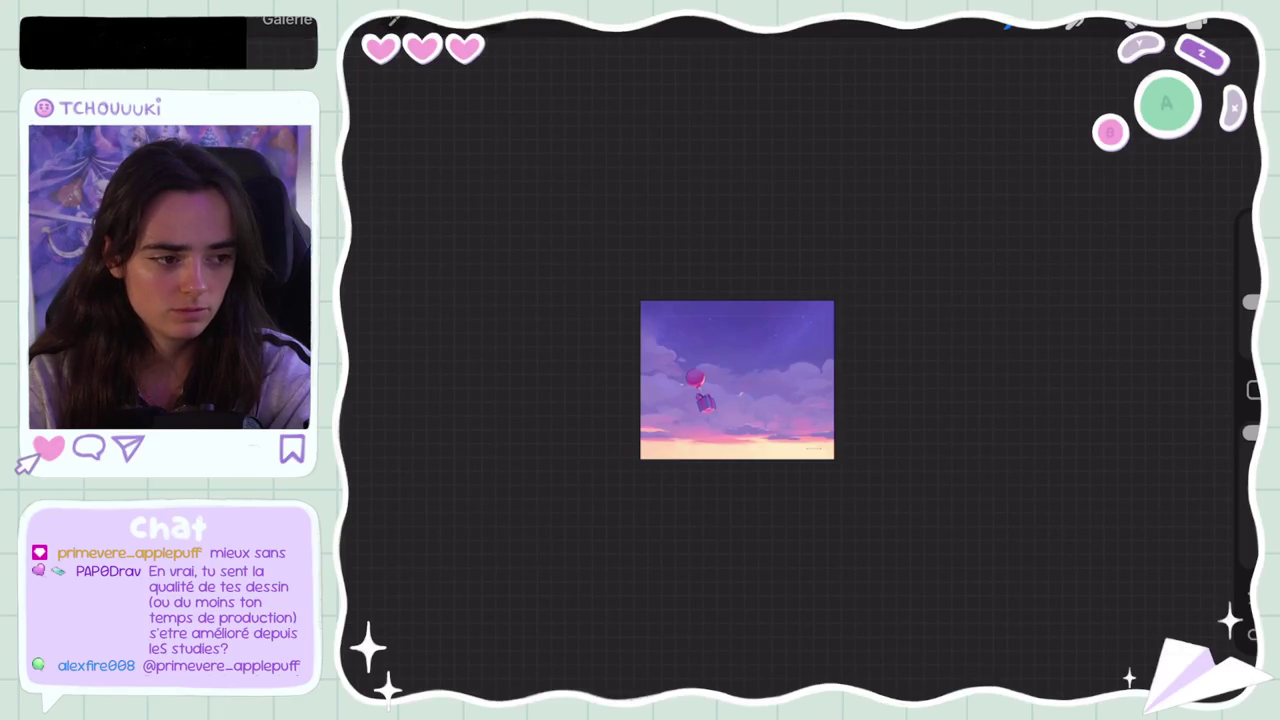
key(ctrl+z)
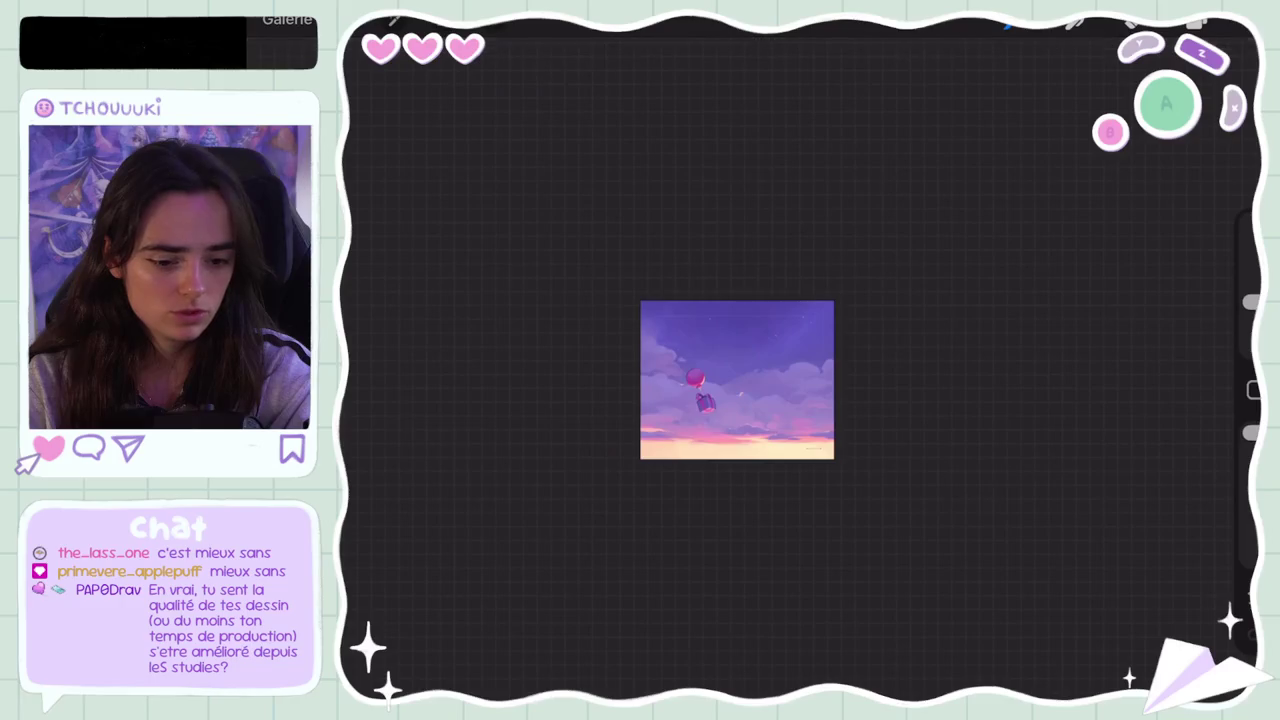
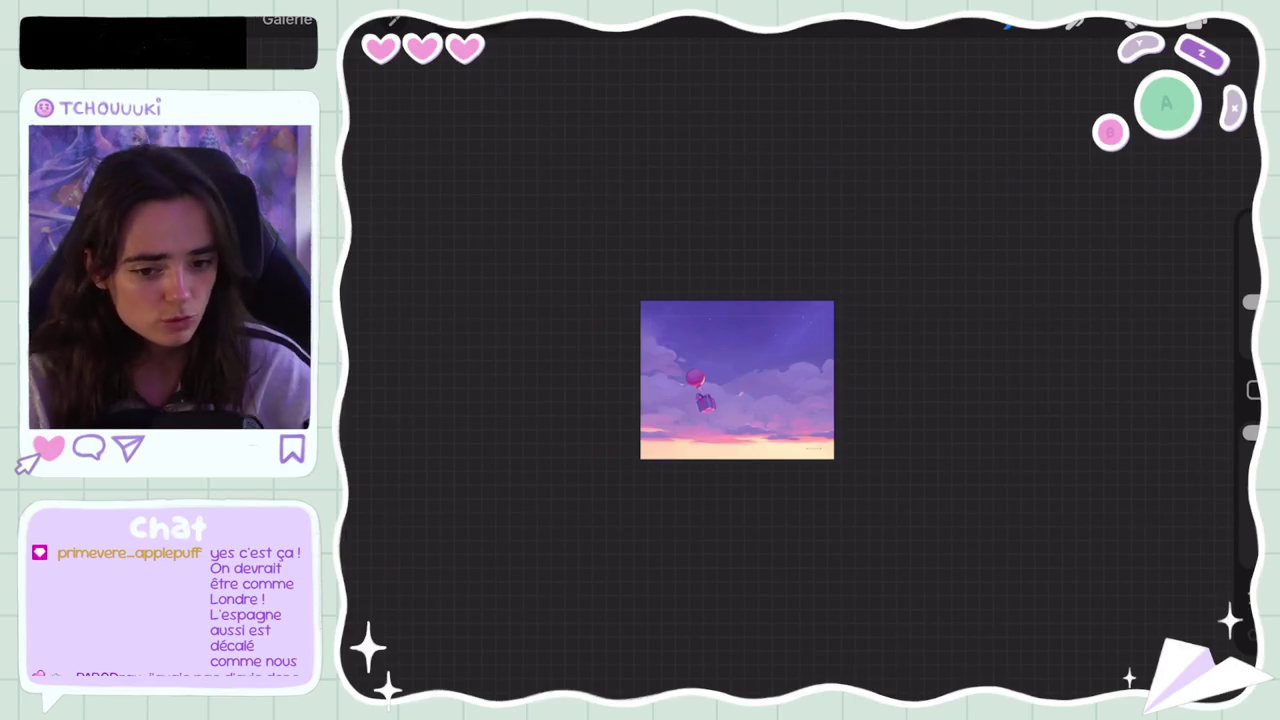
Step: Undo the last three brush strokes in the sky
scroll(737, 380, up, 5)
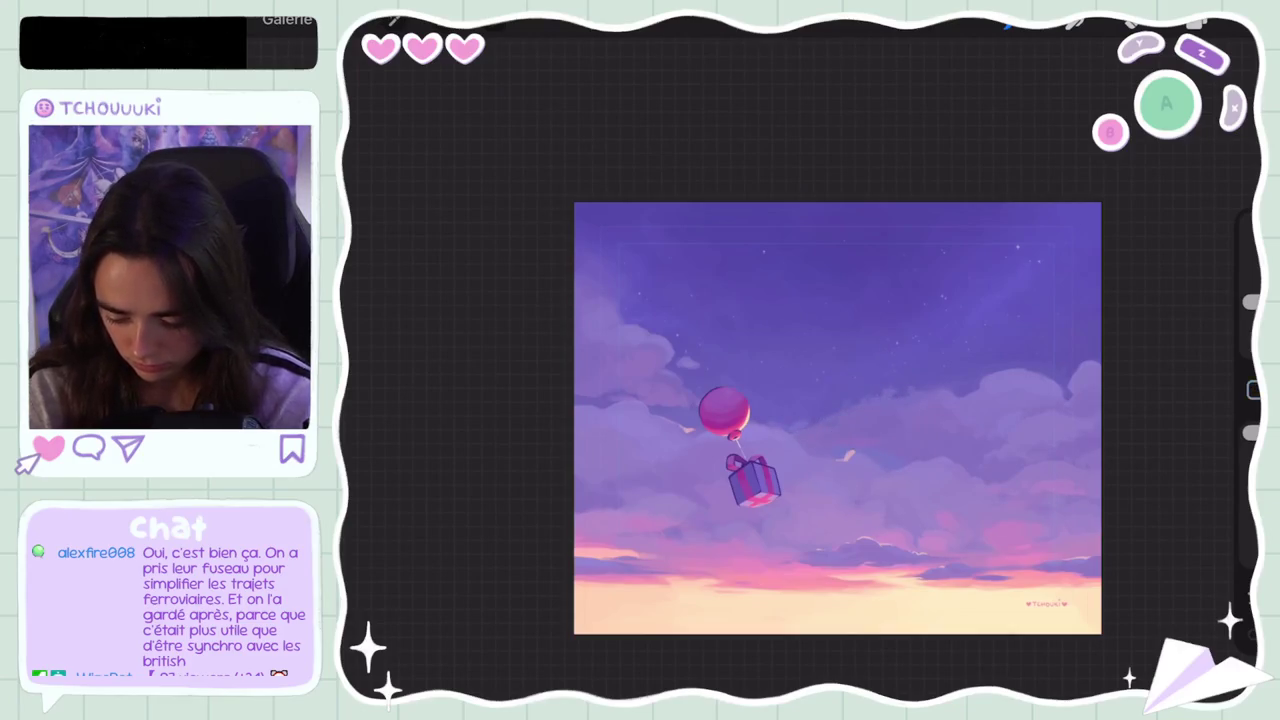
scroll(805, 445, up, 5)
key(ctrl+z)
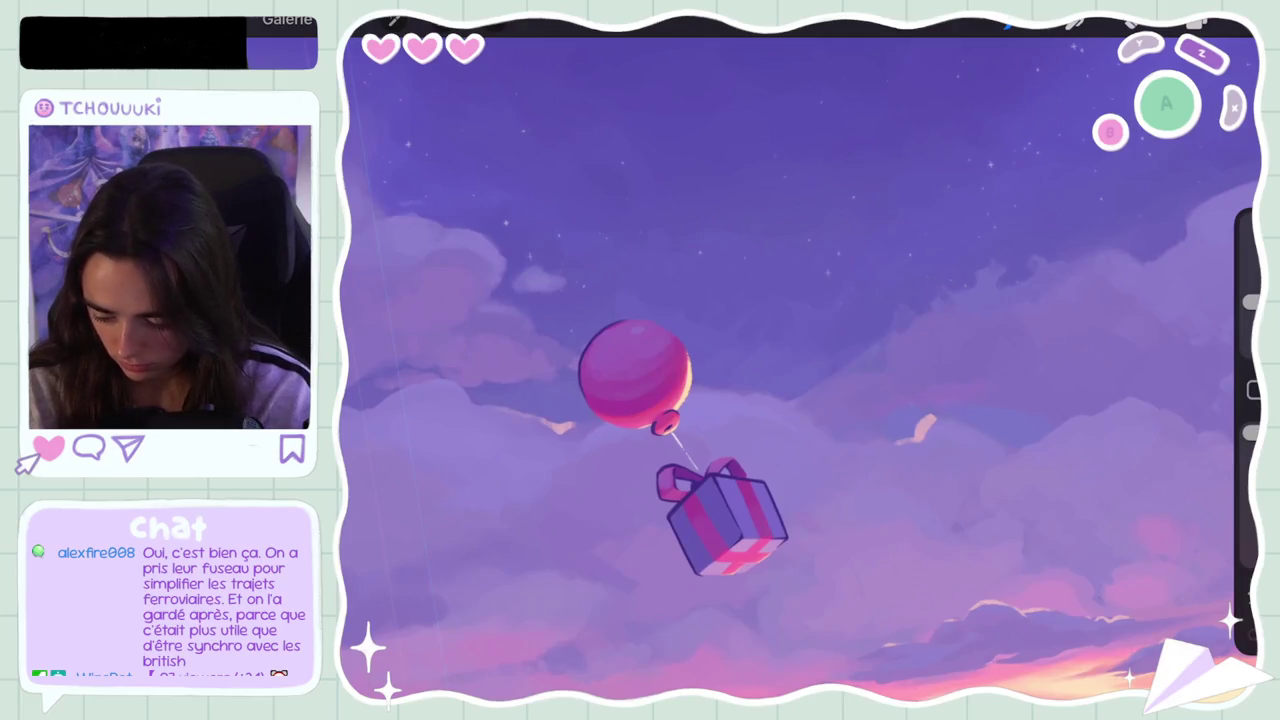
key(ctrl+z)
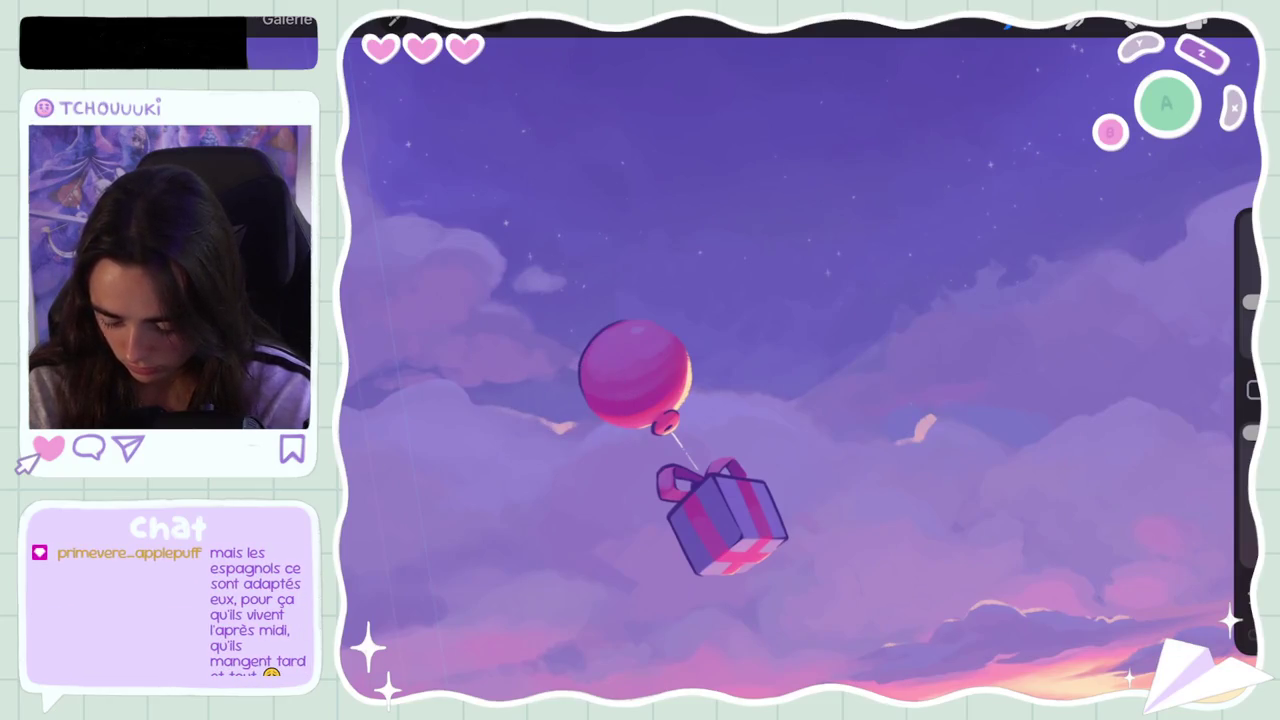
scroll(800, 360, down, 5)
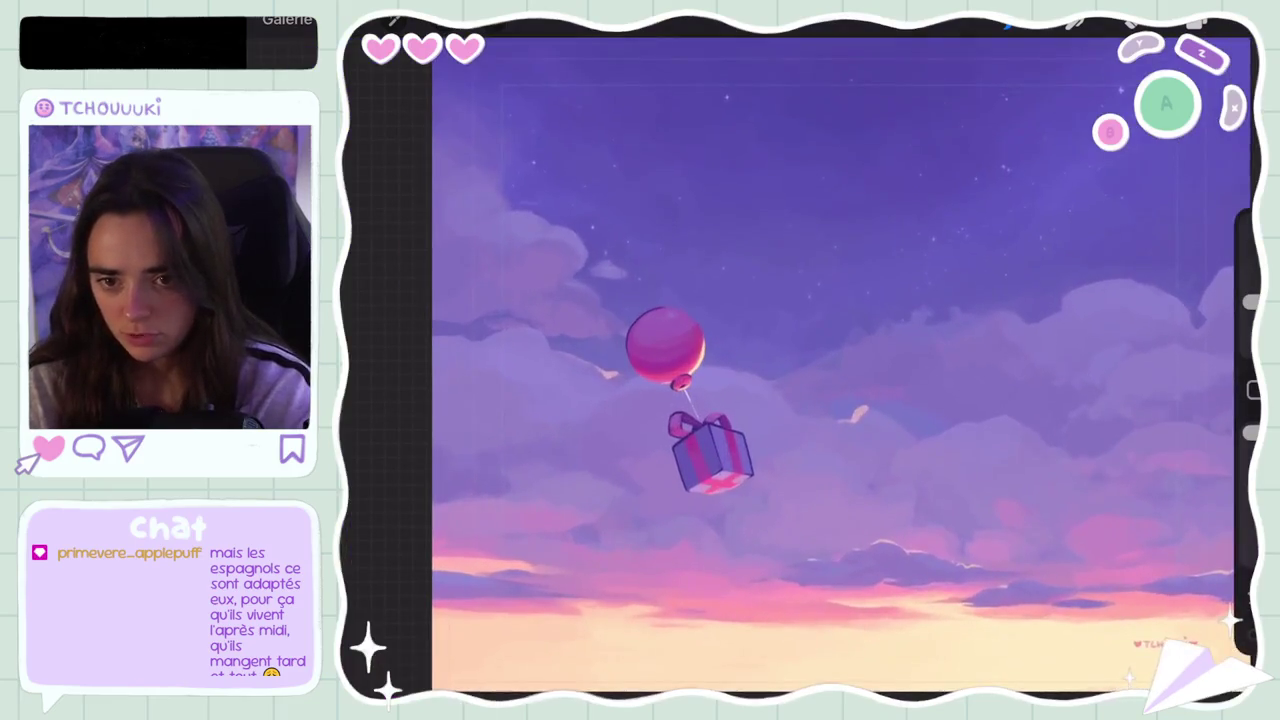
scroll(711, 377, up, 5)
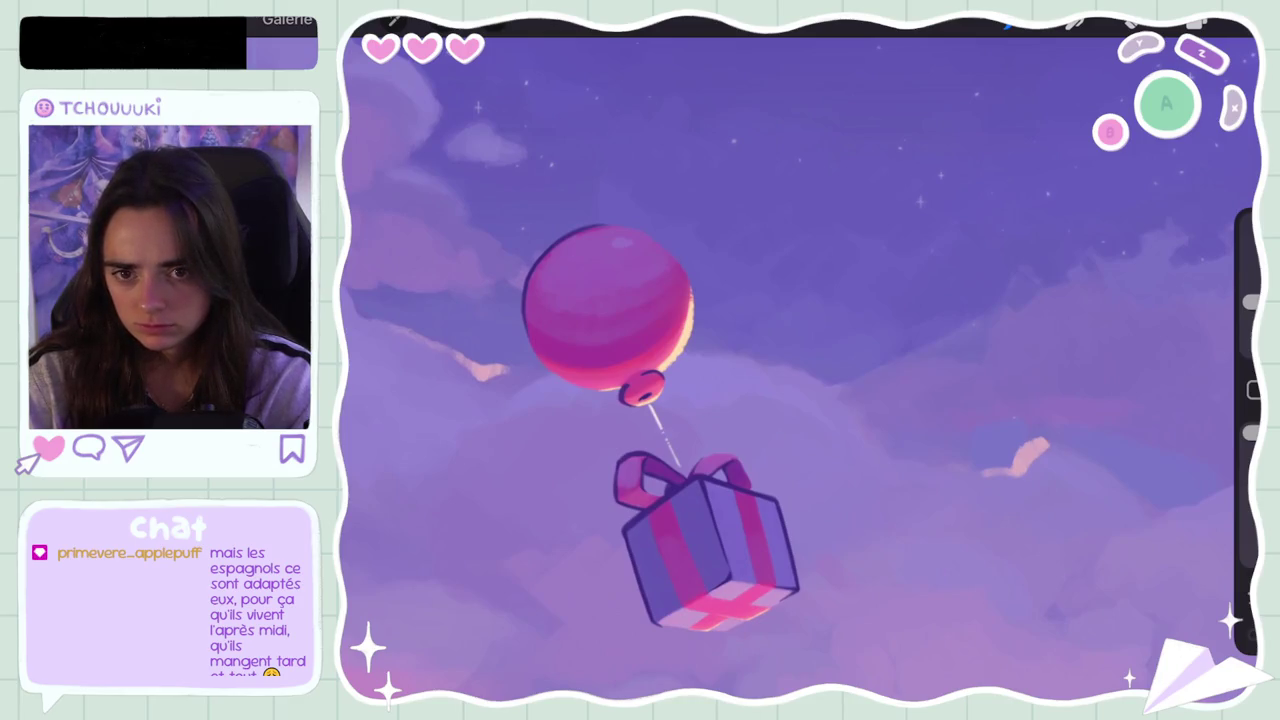
scroll(800, 360, down, 5)
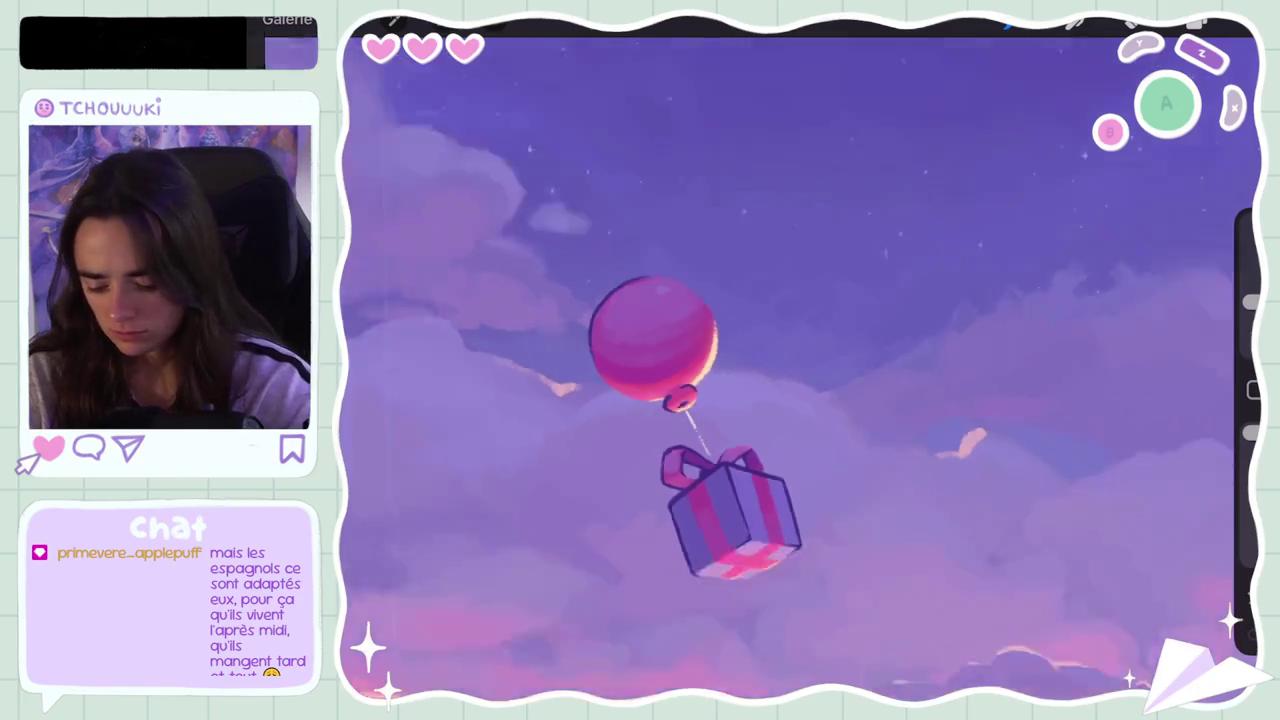
scroll(800, 370, up, 5)
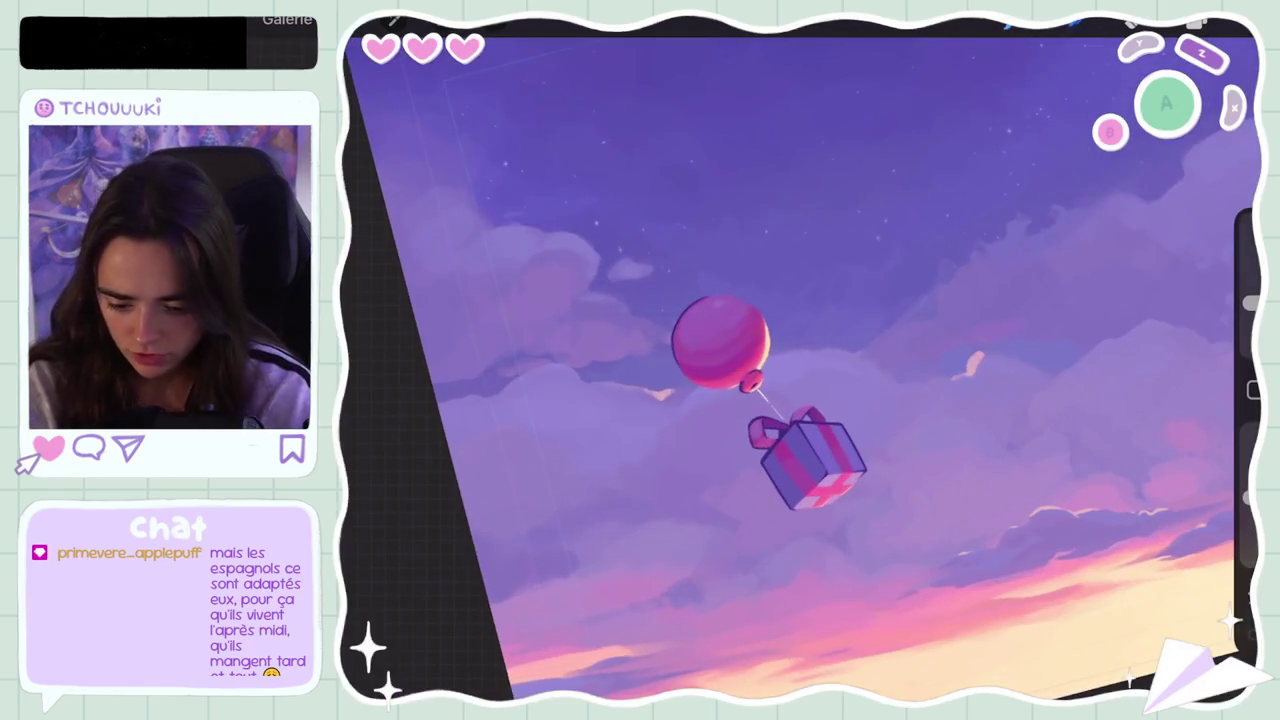
key(ctrl+z)
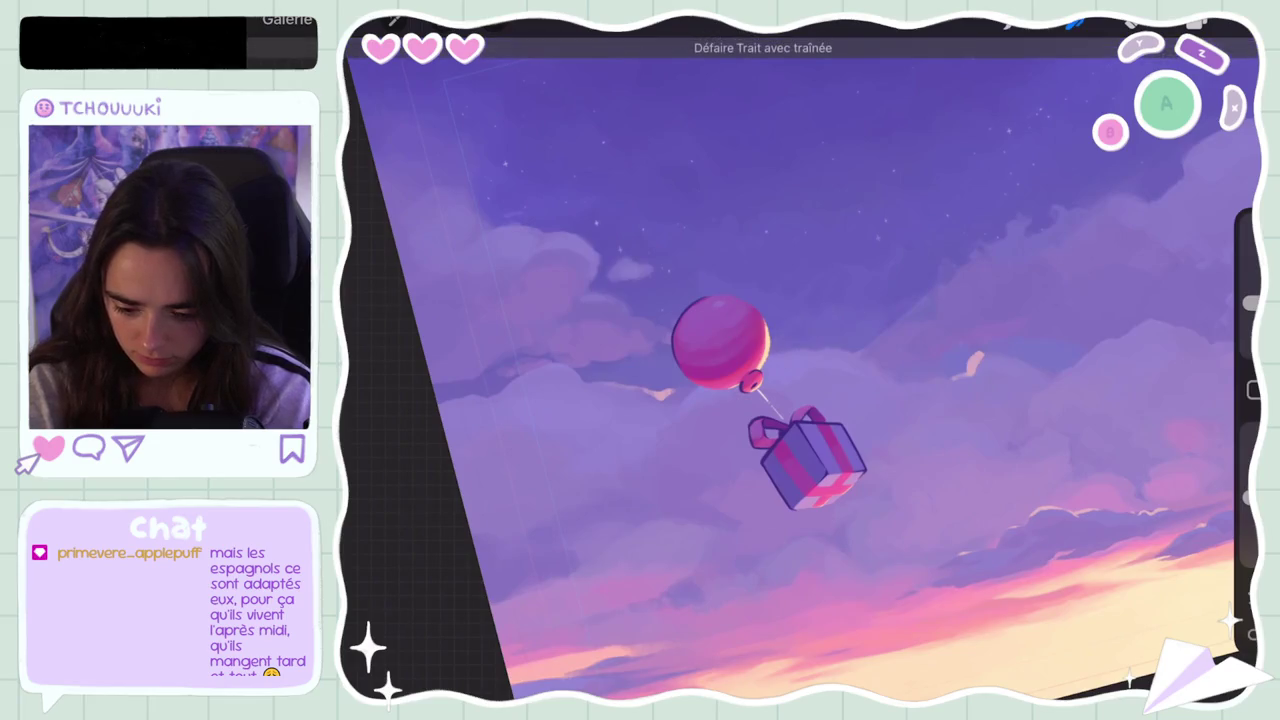
Step: Lower brush opacity to 29% and make the brush slightly larger
drag(1251, 498, 1251, 540)
drag(1251, 303, 1251, 283)
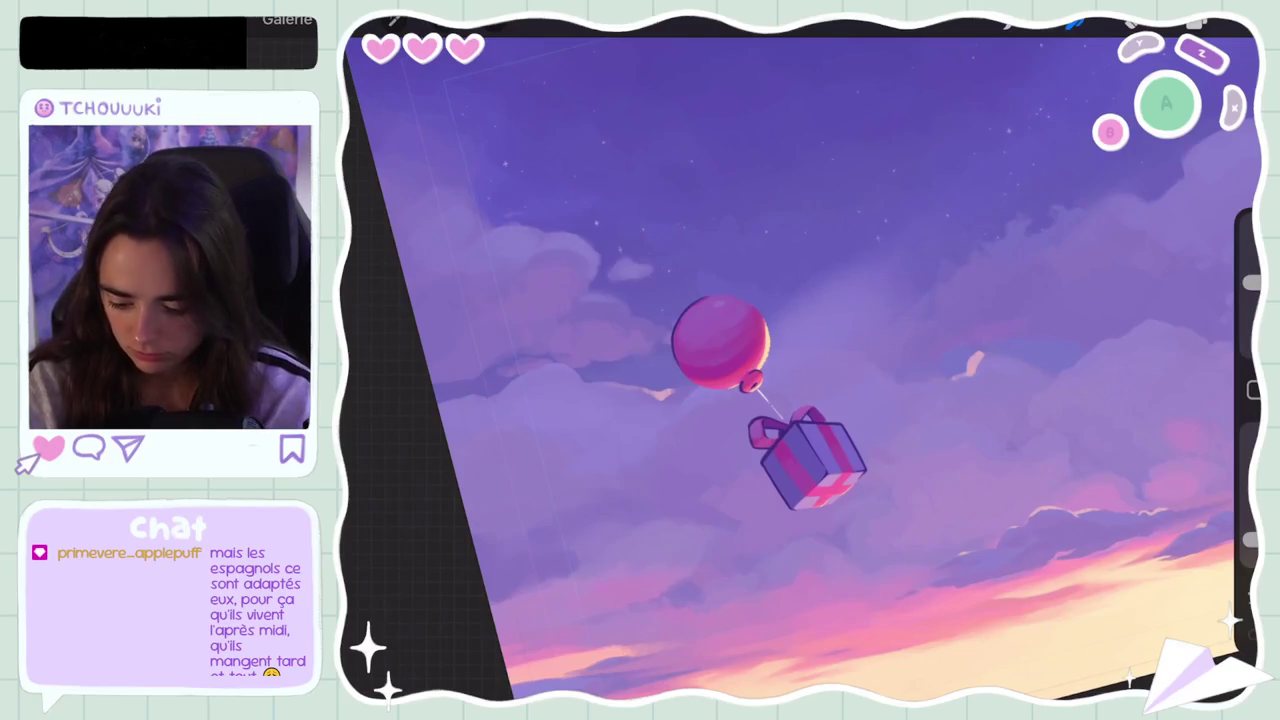
scroll(800, 360, down, 5)
scroll(815, 357, down, 5)
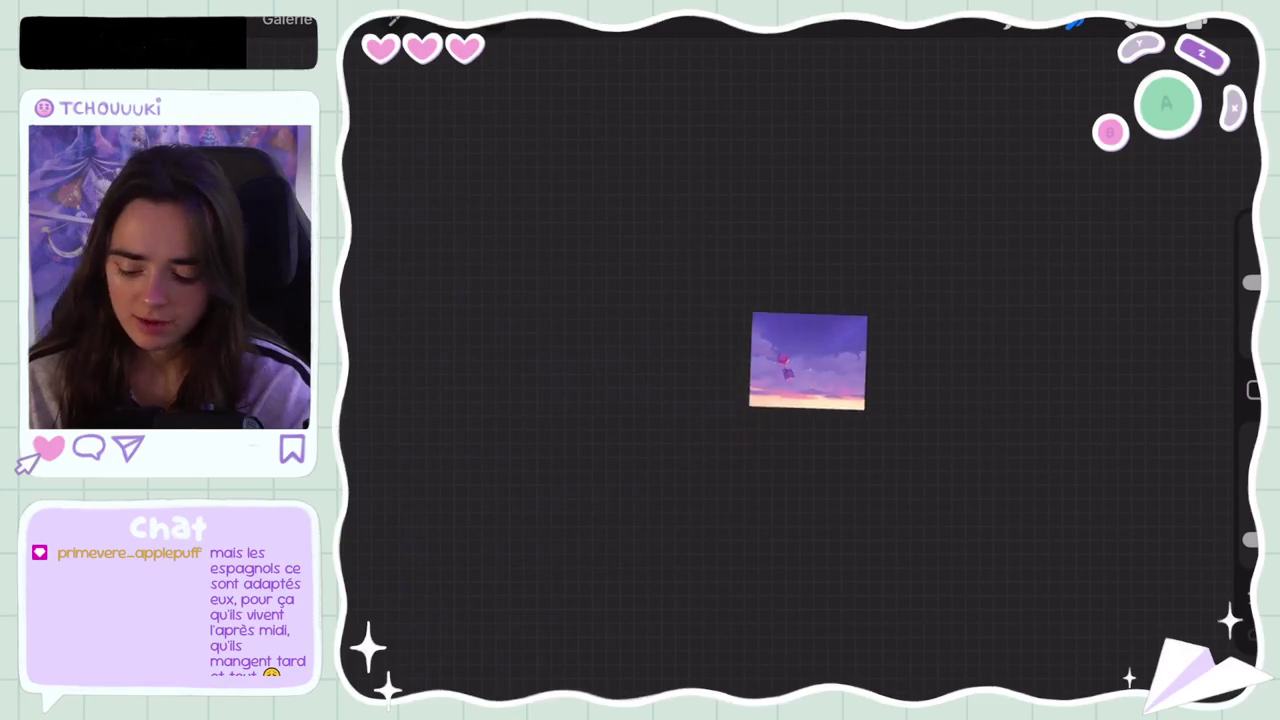
Step: Undo the last smudge stroke, then redo it
key(ctrl+z)
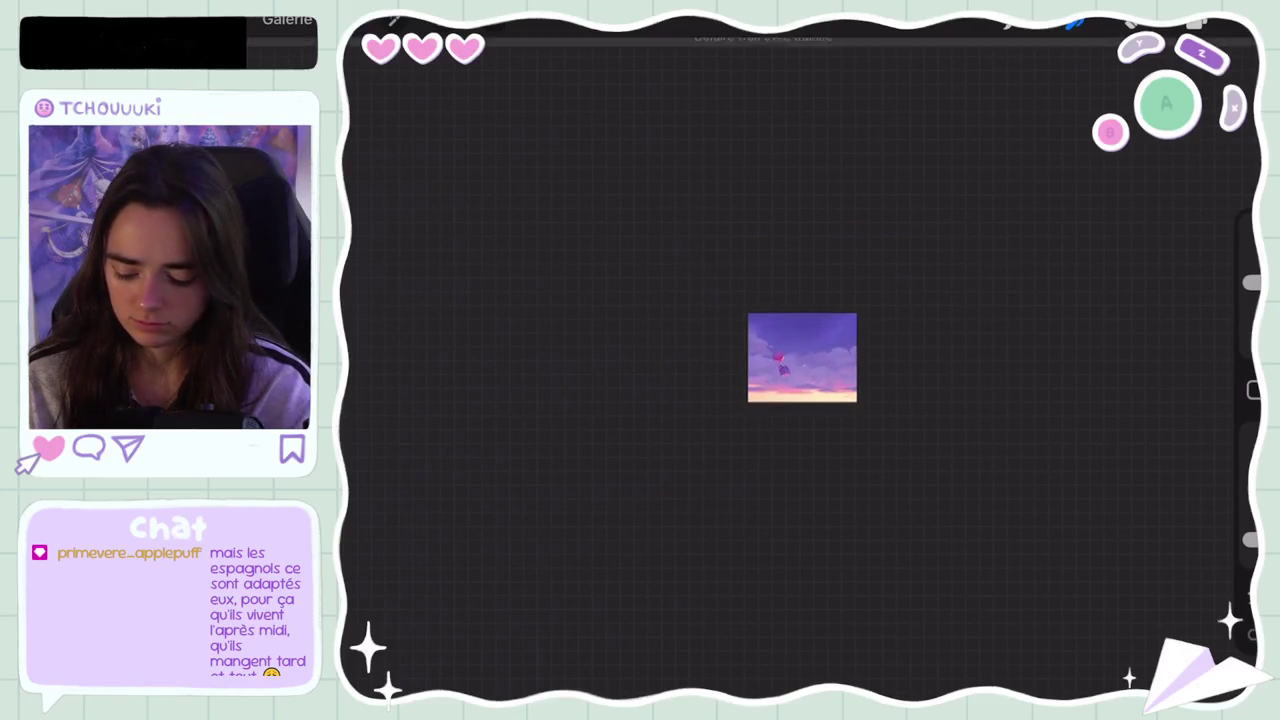
key(ctrl+shift+z)
scroll(829, 330, up, 3)
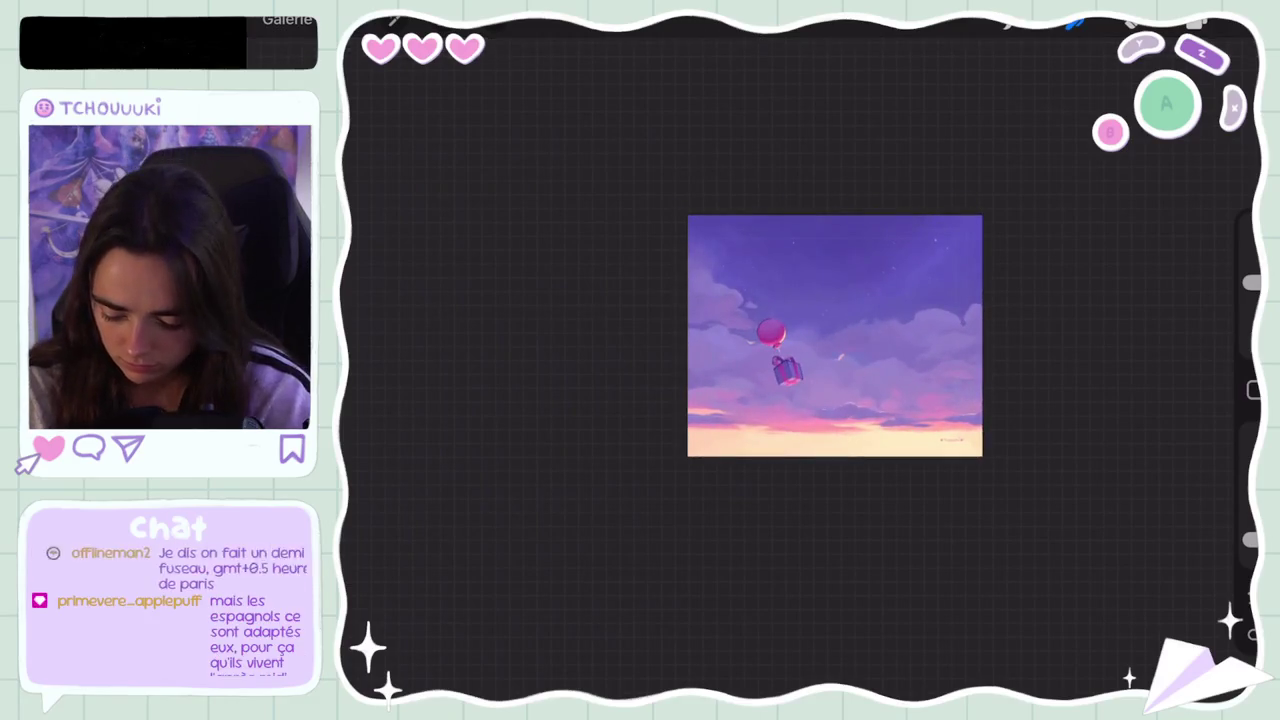
scroll(800, 354, up, 5)
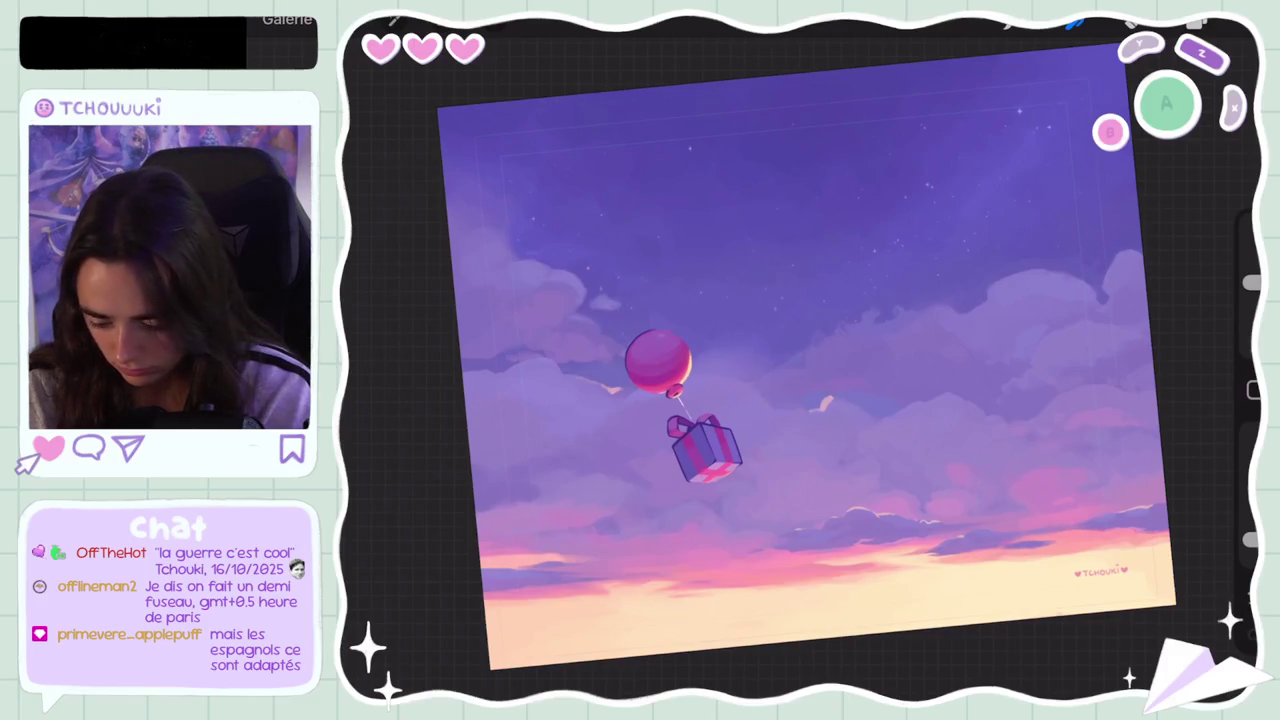
Step: Set brush size to 25%, paint a trial cloud stroke beside the balloon, then undo it
drag(1250, 284, 1250, 293)
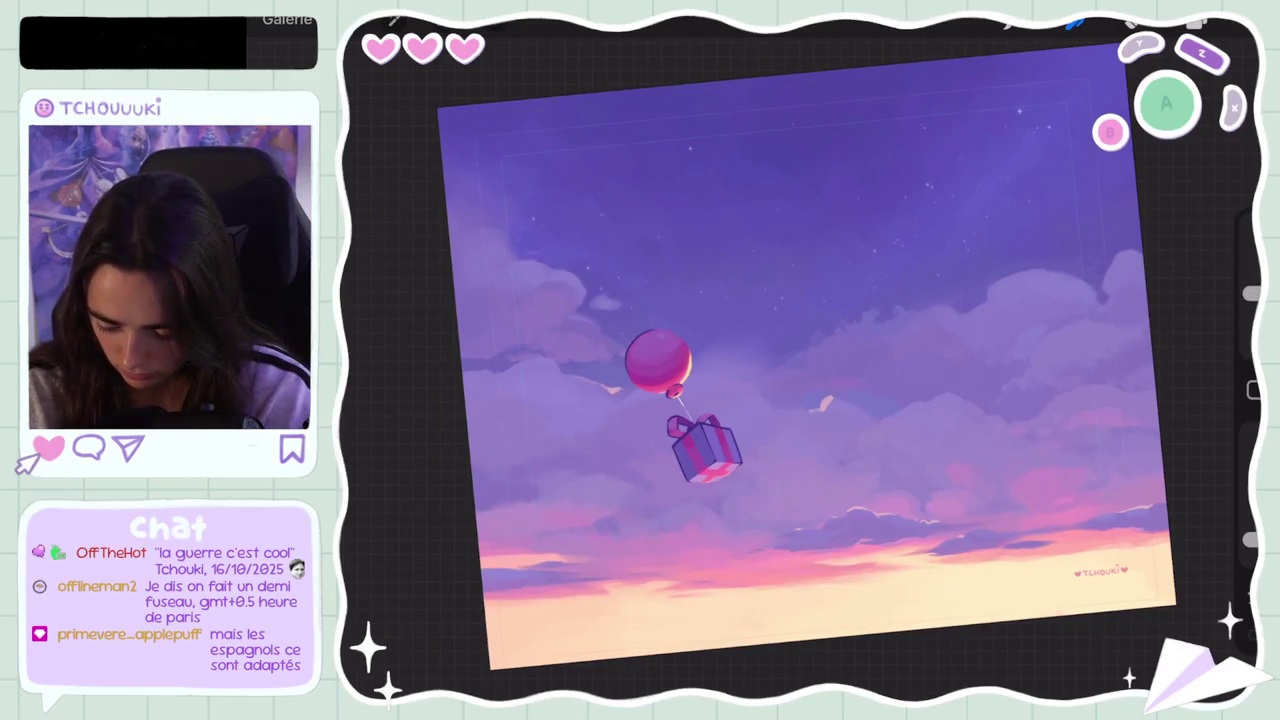
scroll(700, 400, up, 2)
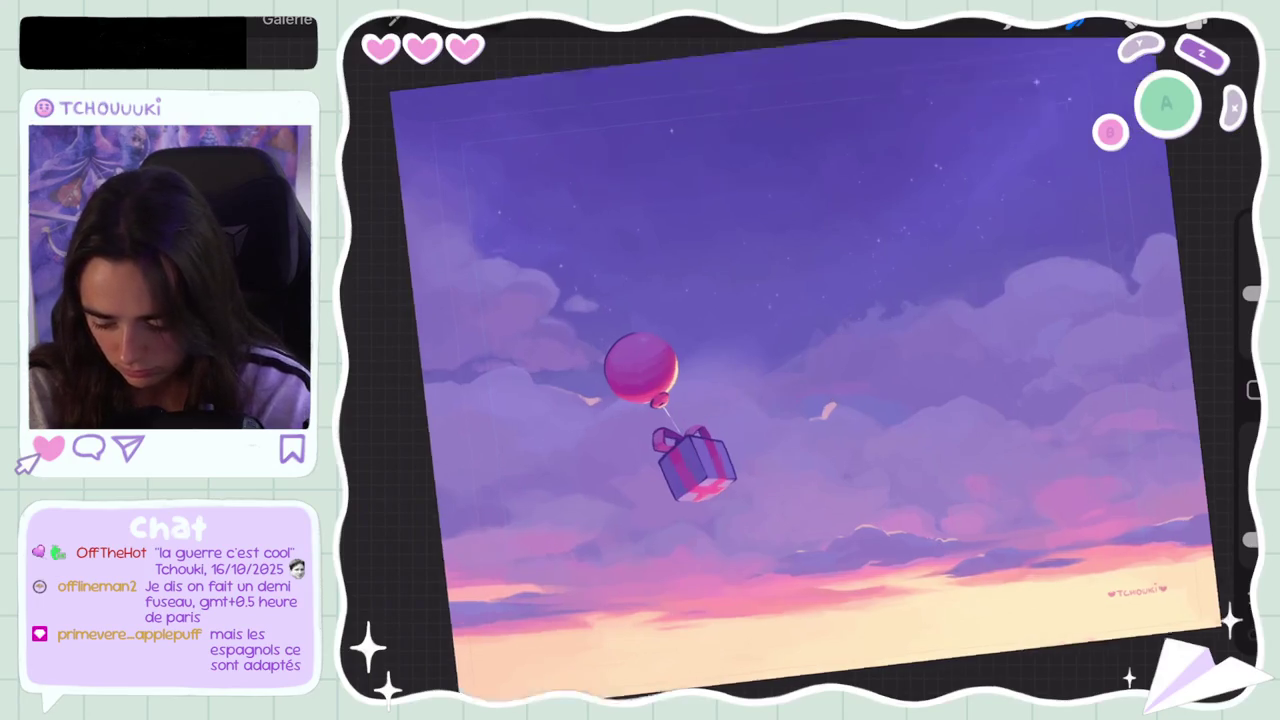
scroll(700, 400, up, 3)
drag(800, 400, 743, 320)
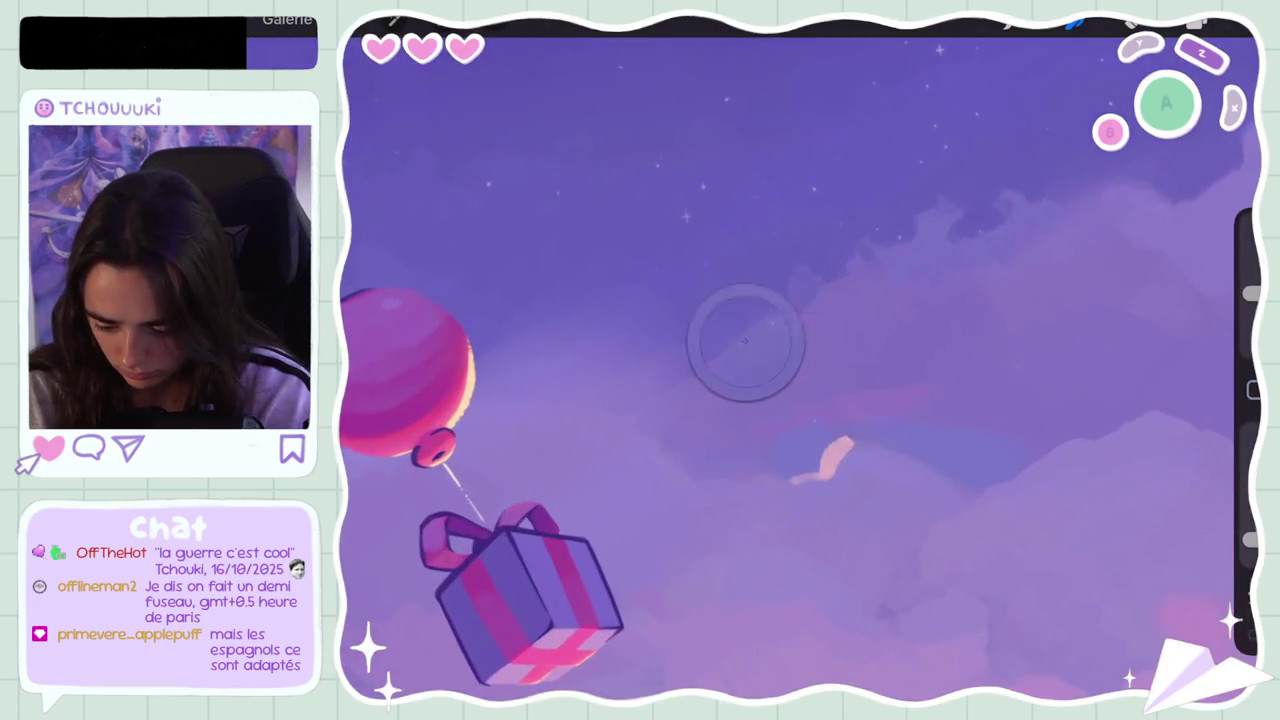
key(ctrl+z)
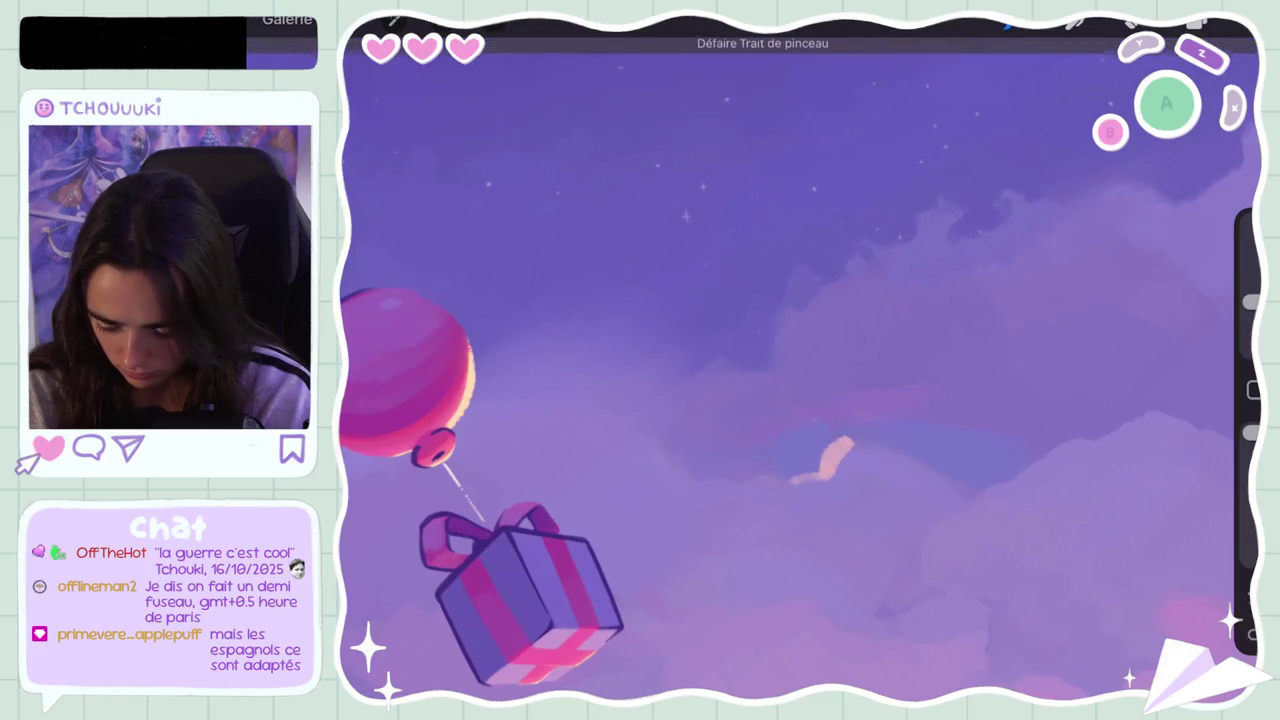
Step: Enlarge the brush slightly and shift the canvas view to the right
drag(1250, 301, 1250, 294)
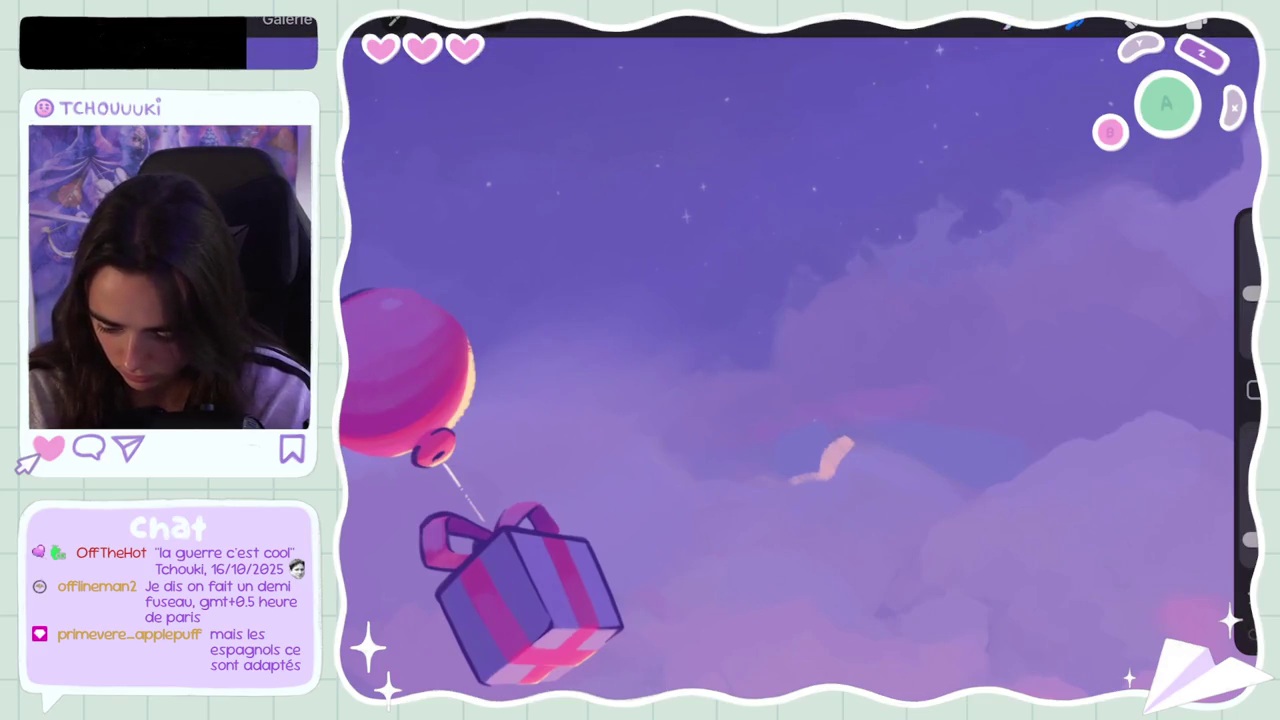
scroll(800, 370, down, 5)
scroll(800, 370, up, 4)
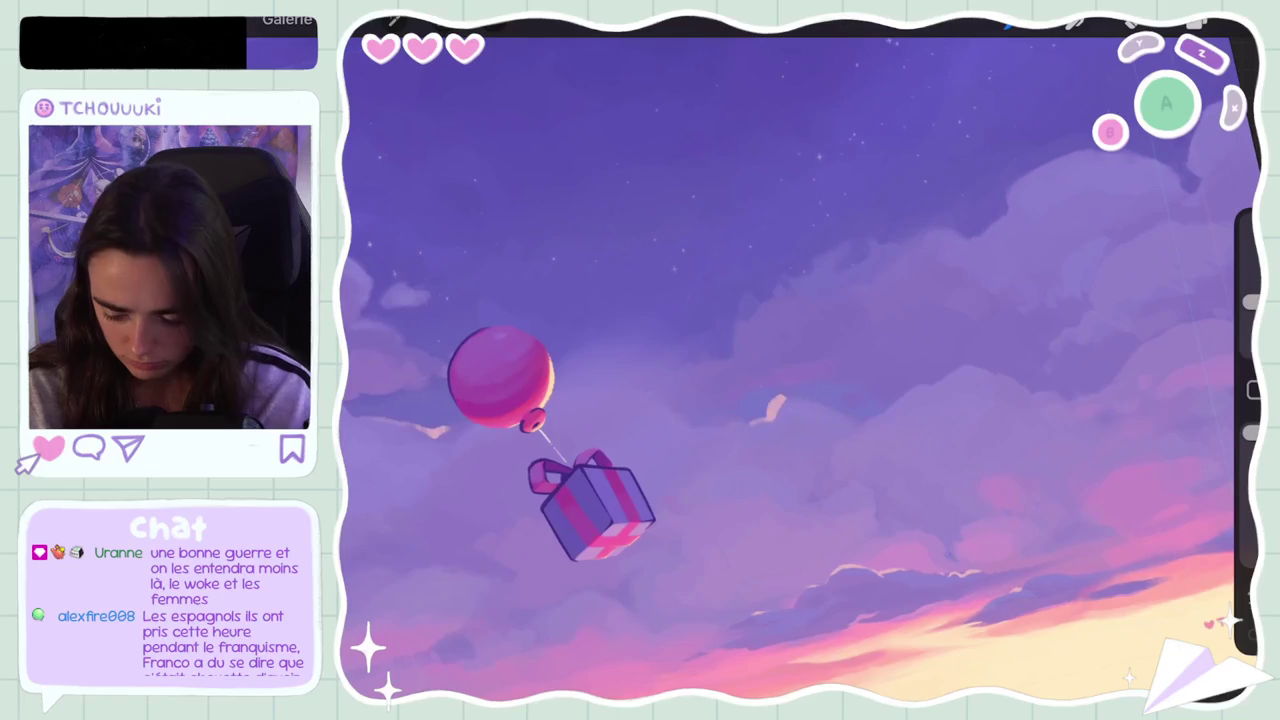
scroll(800, 370, down, 5)
scroll(800, 370, up, 3)
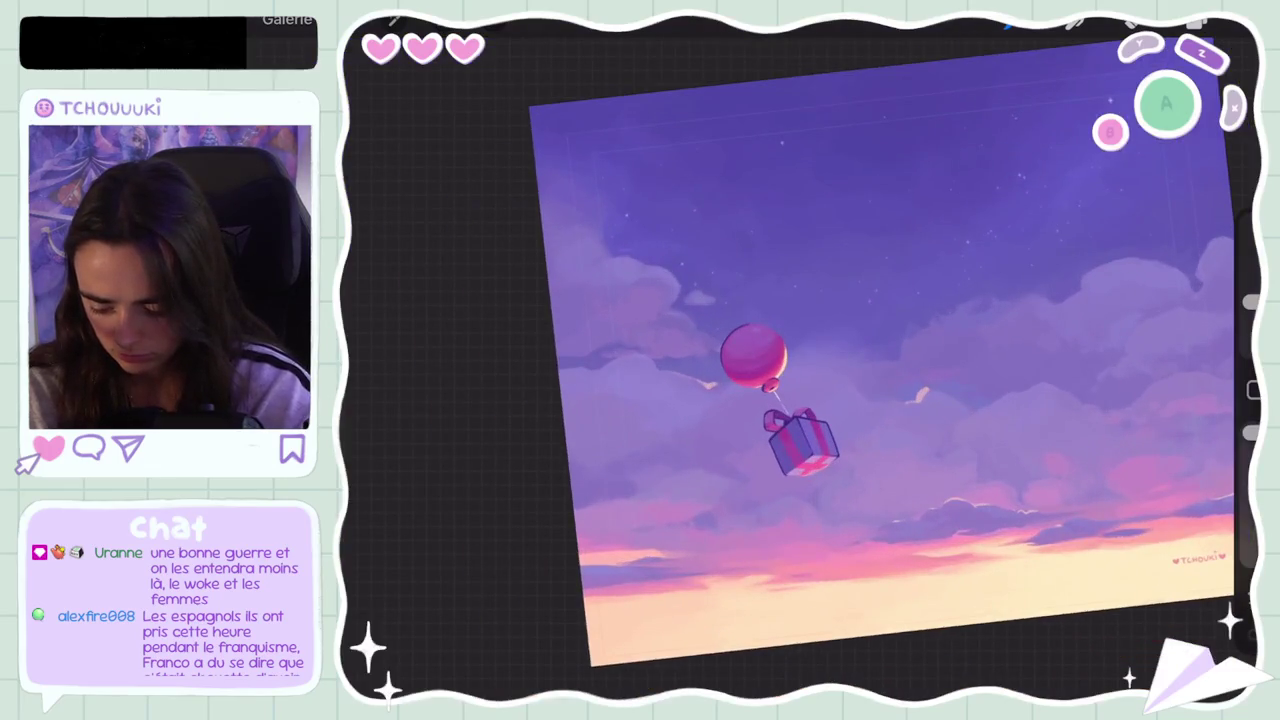
drag(753, 355, 834, 350)
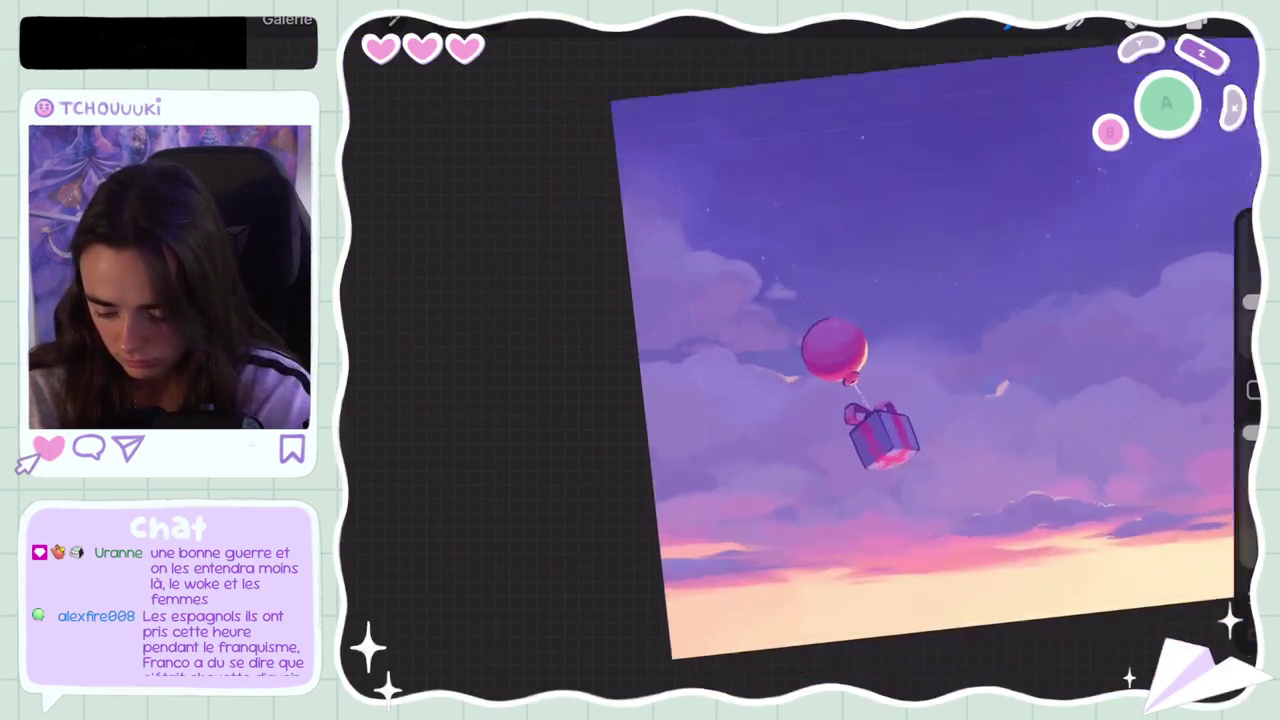
scroll(900, 370, up, 5)
scroll(900, 370, down, 5)
scroll(900, 370, up, 3)
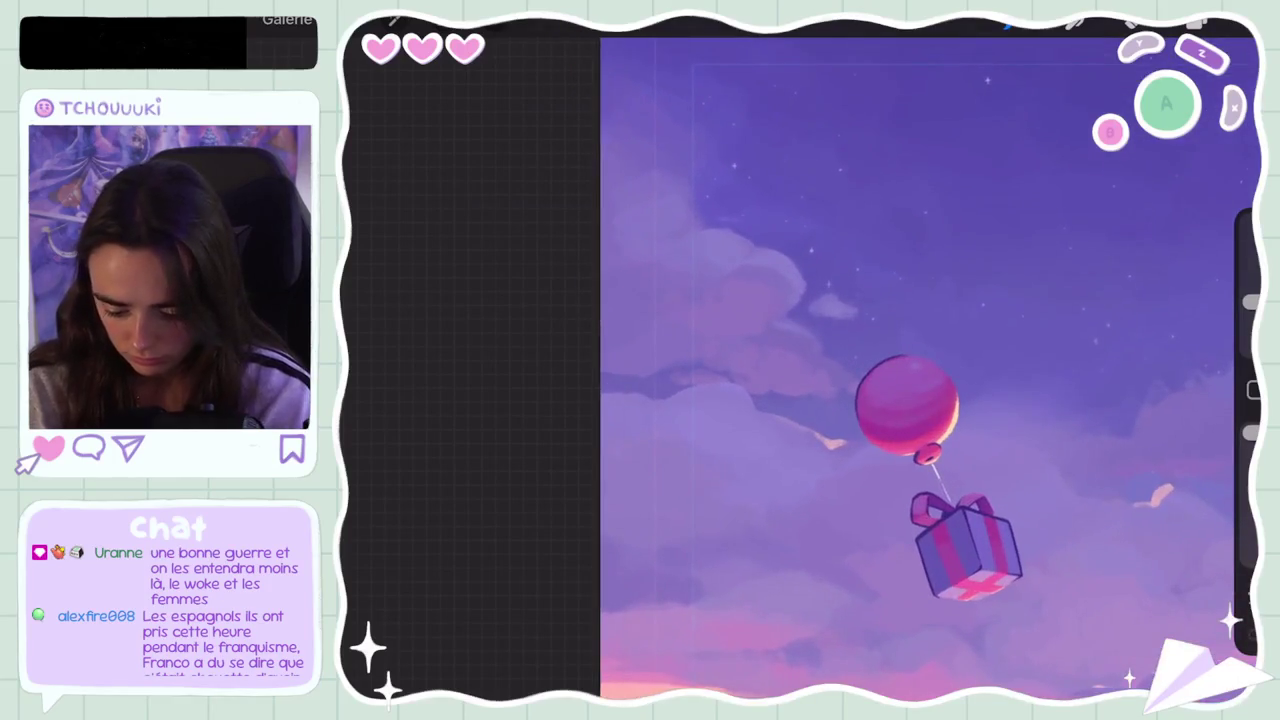
Step: Undo the four most recent brush strokes
key(ctrl+z)
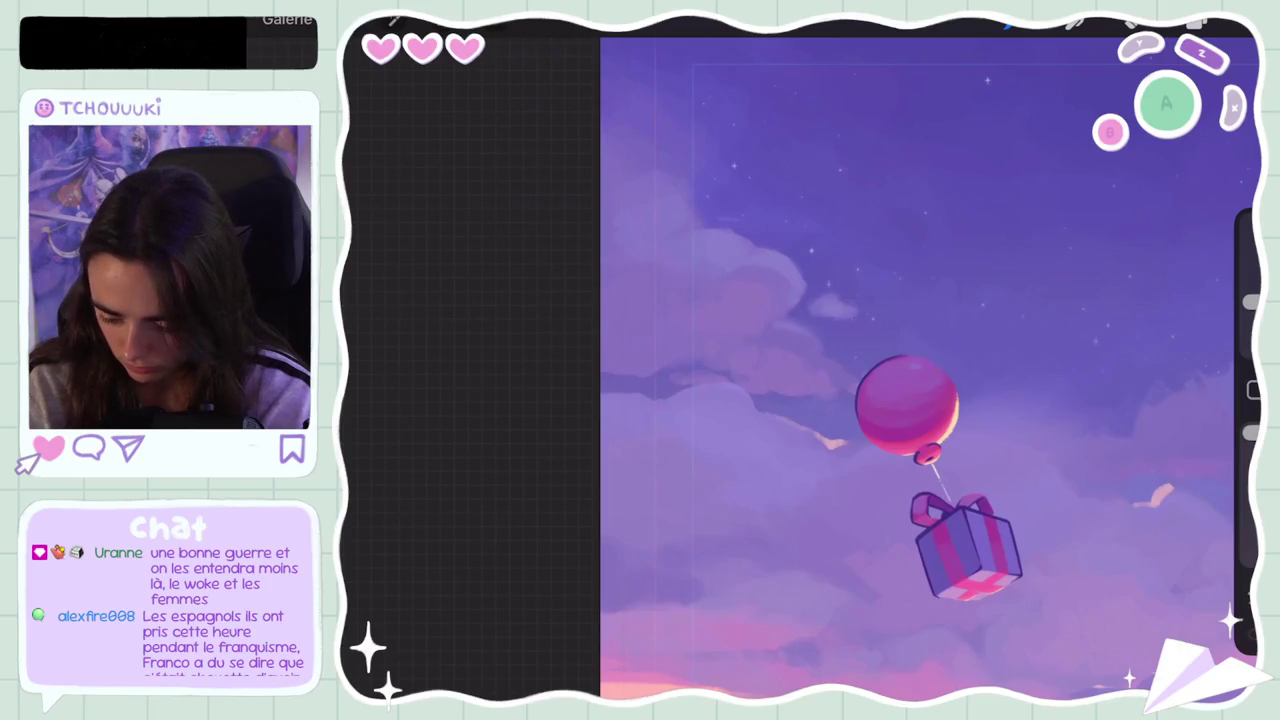
scroll(760, 370, down, 3)
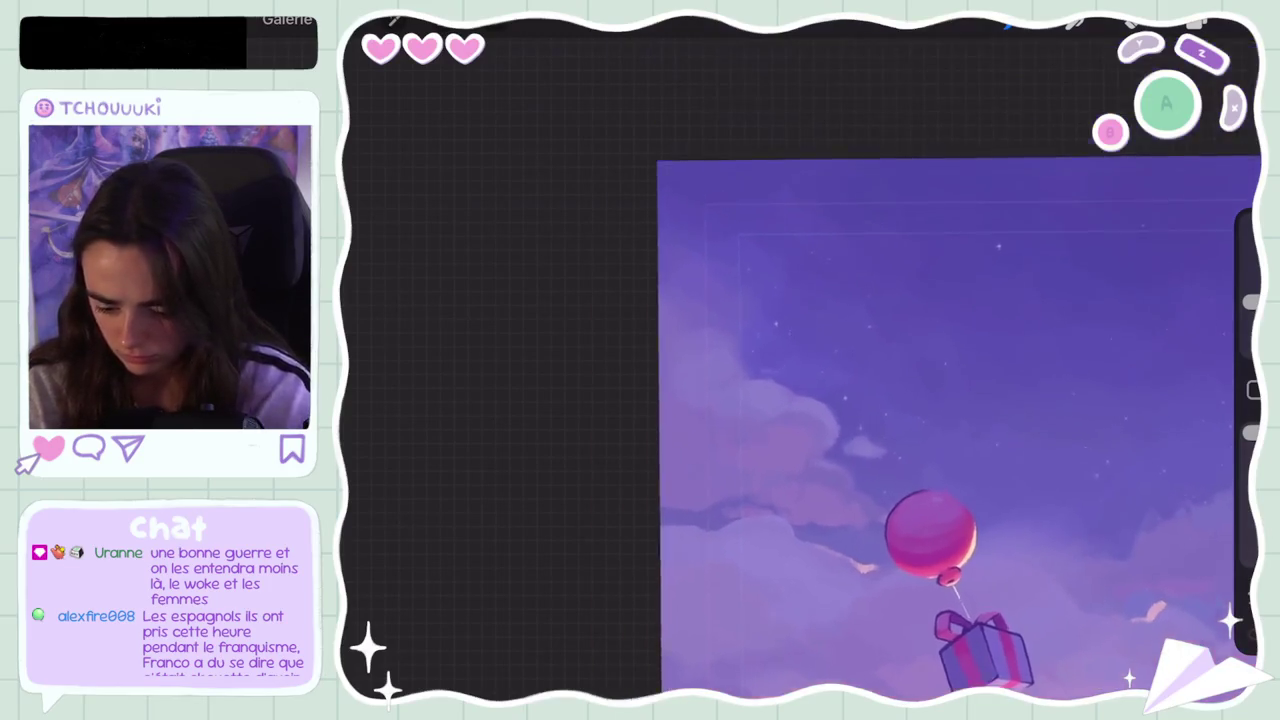
scroll(760, 370, up, 5)
key(ctrl+z)
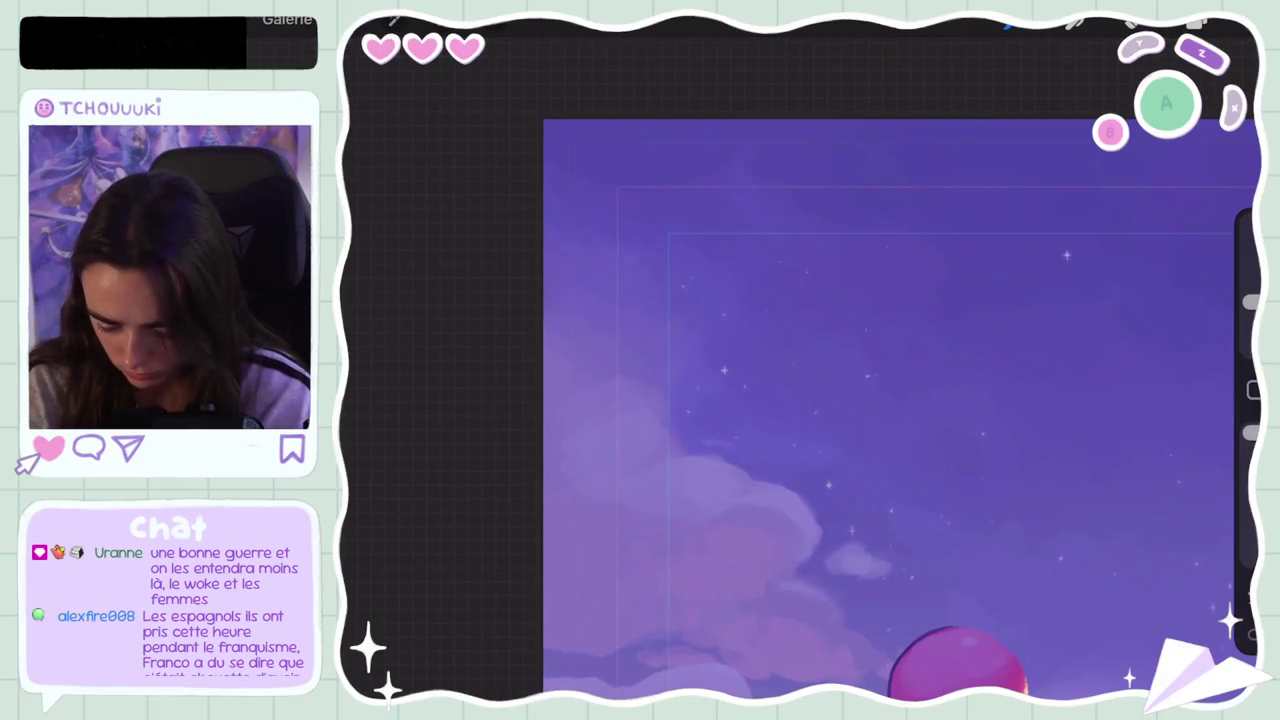
key(ctrl+z)
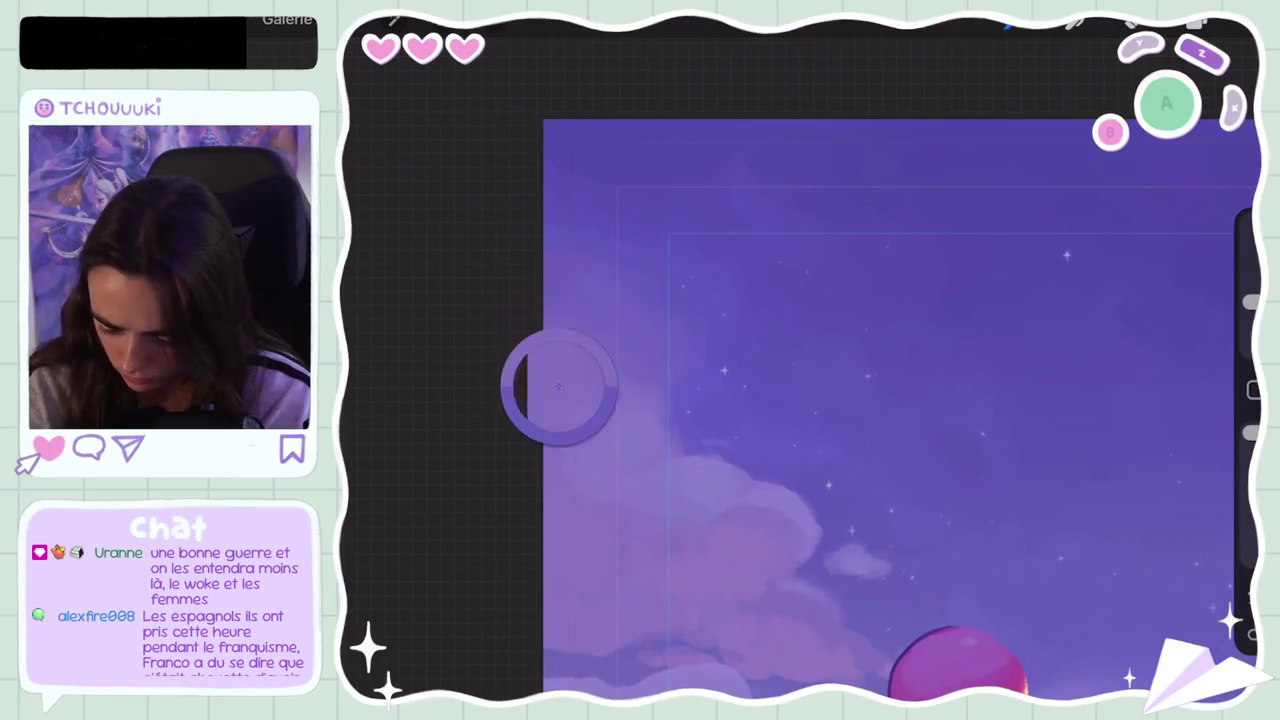
key(ctrl+z)
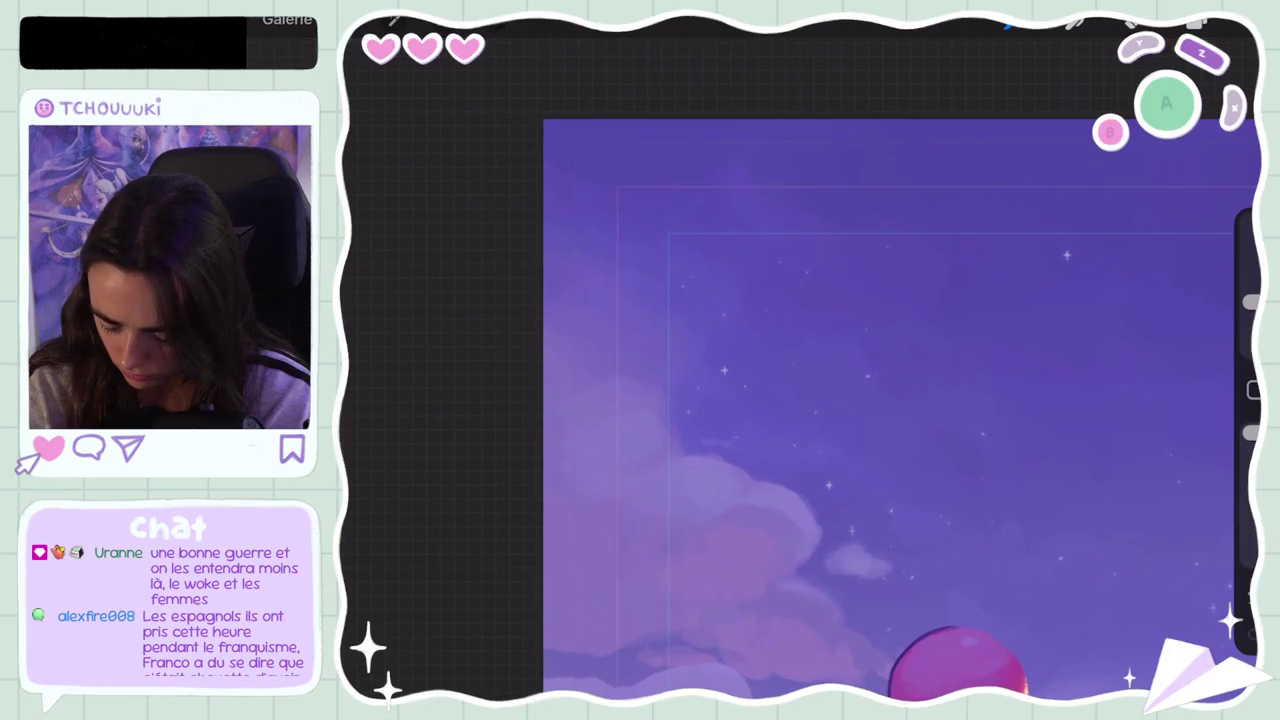
scroll(900, 410, down, 5)
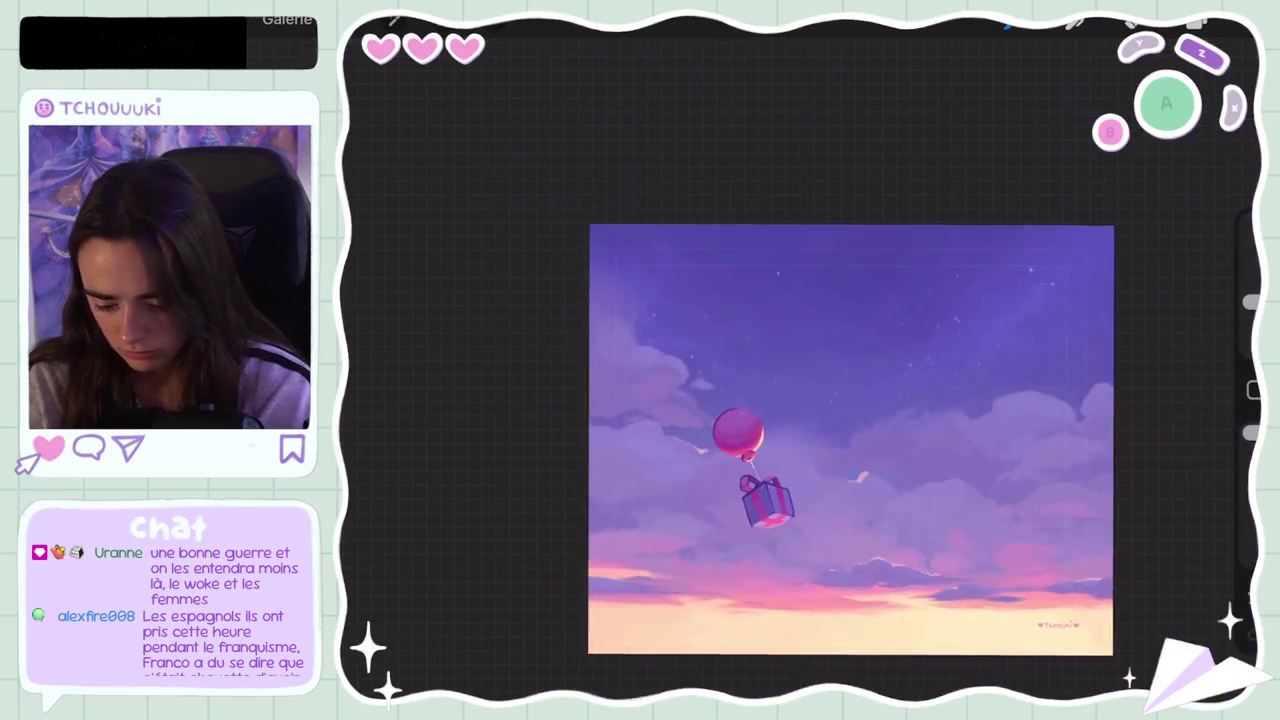
scroll(715, 380, up, 5)
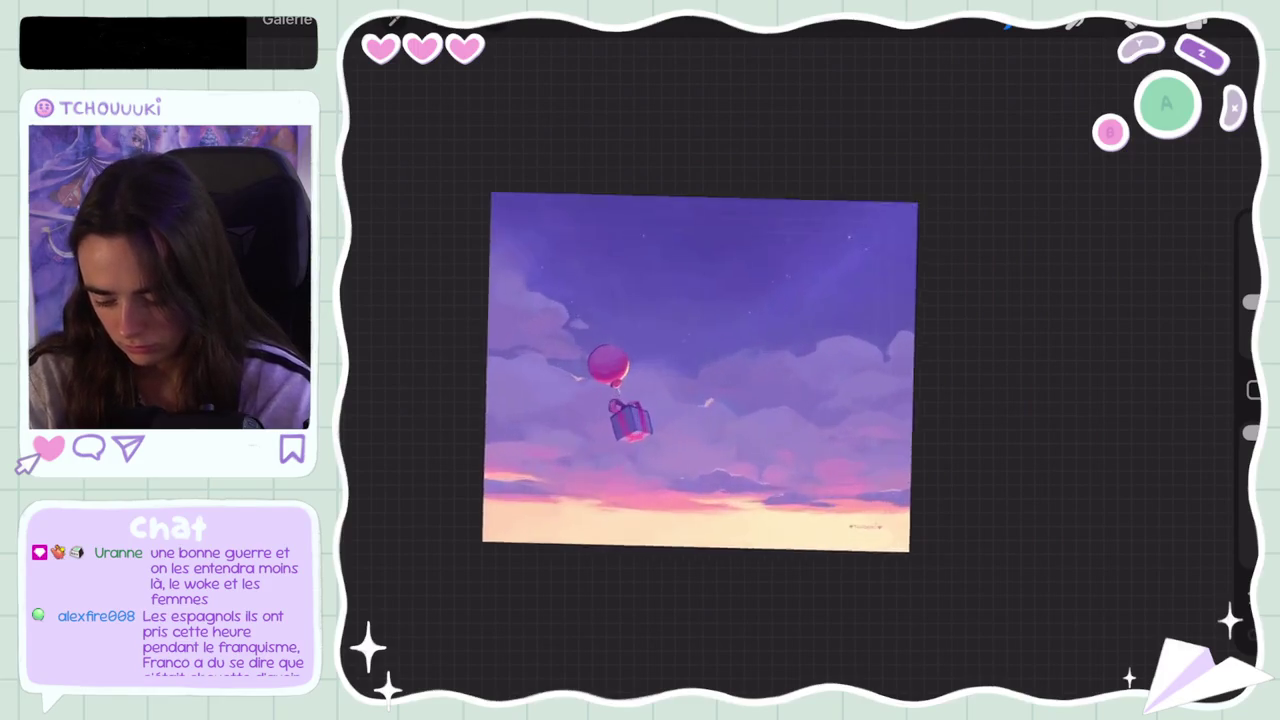
scroll(715, 380, up, 2)
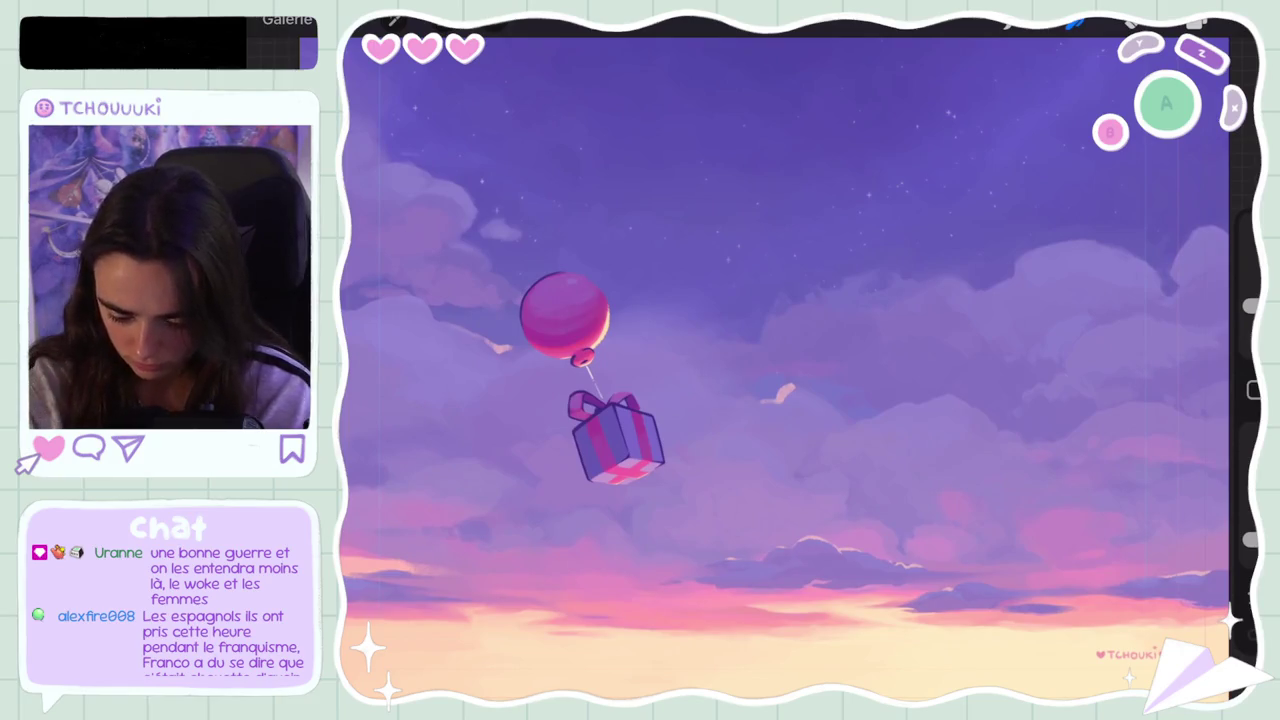
Step: Adjust brush size, set opacity to 18%, and undo two small strokes on the clouds
drag(1250, 305, 1250, 293)
click(1250, 537)
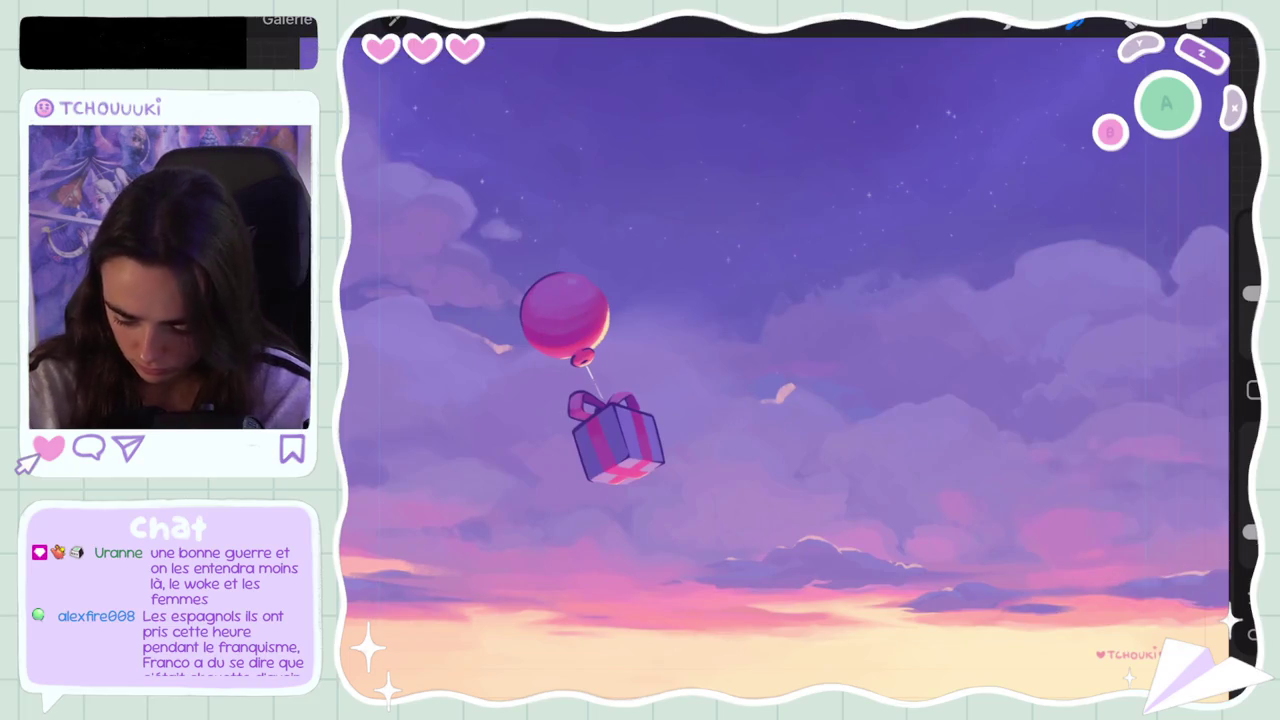
key(ctrl+z)
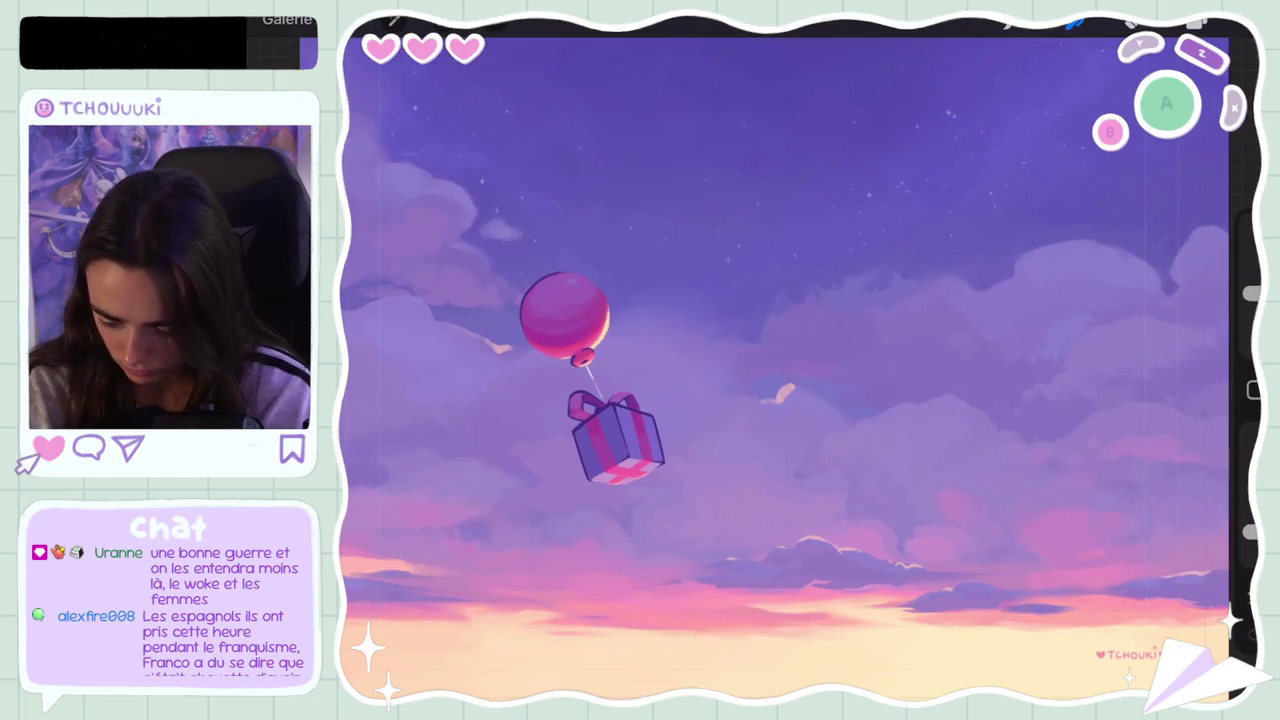
scroll(700, 365, down, 5)
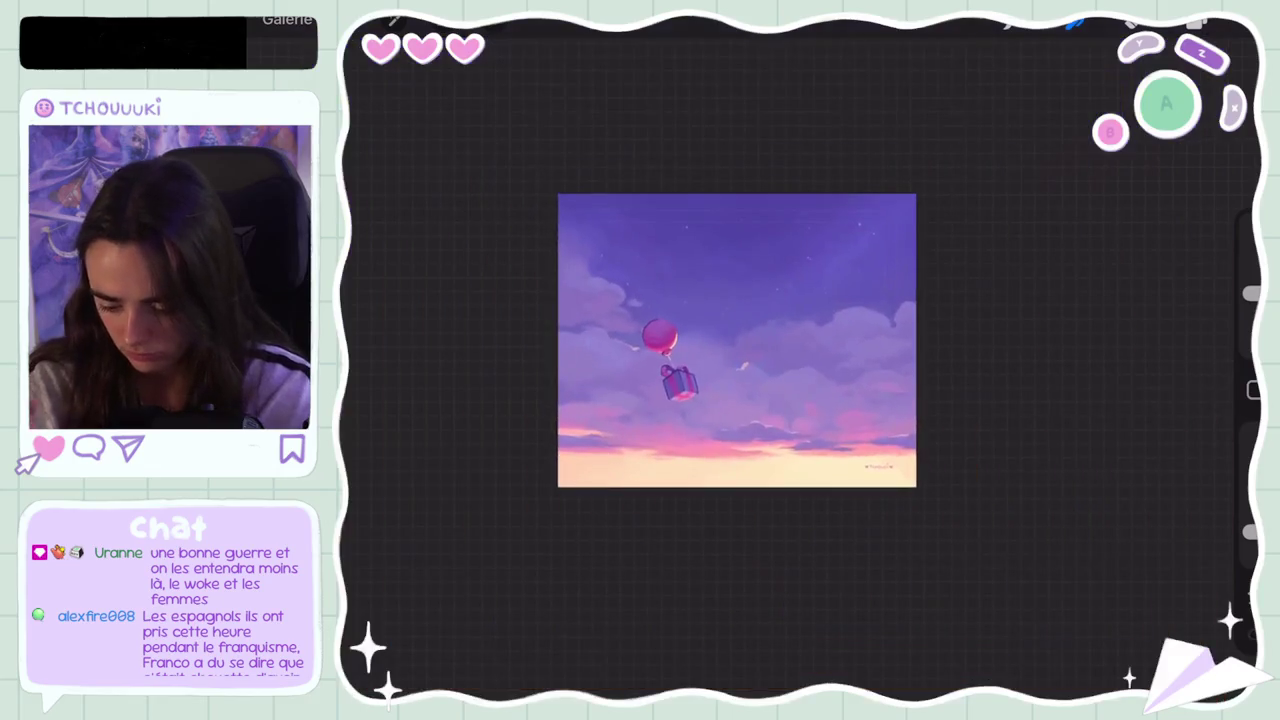
scroll(700, 365, down, 3)
scroll(700, 365, up, 5)
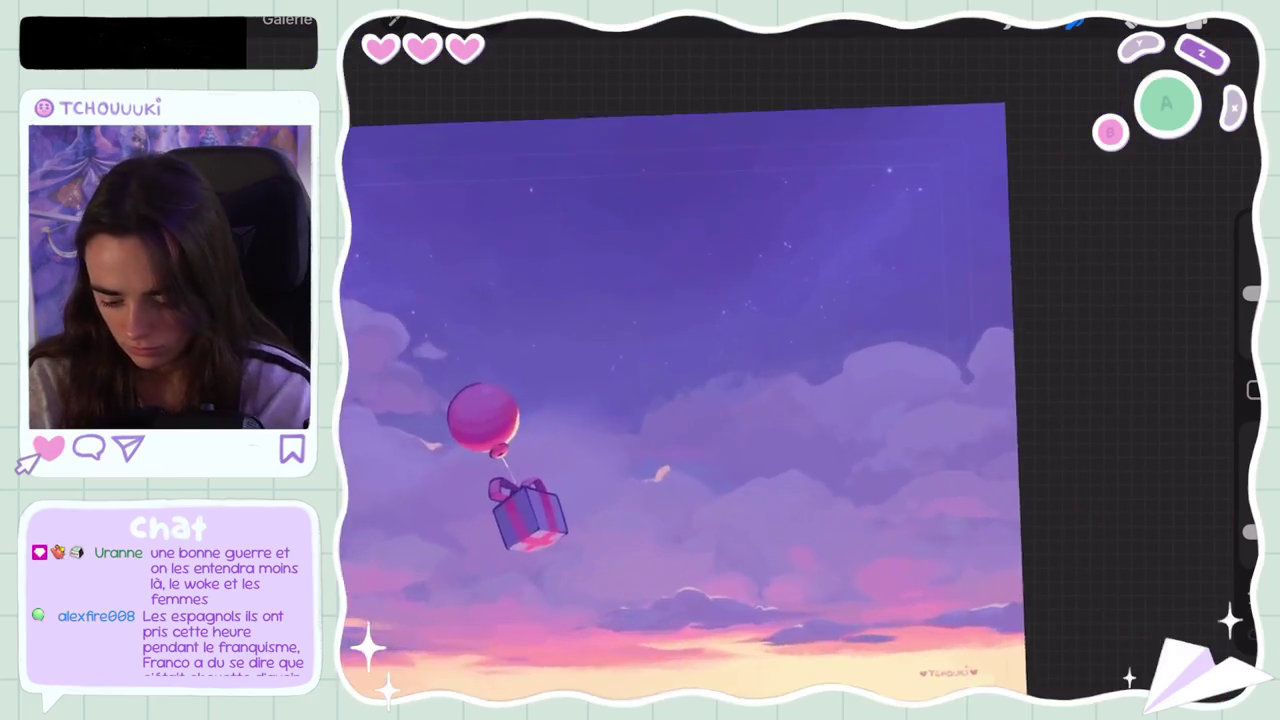
key(ctrl+z)
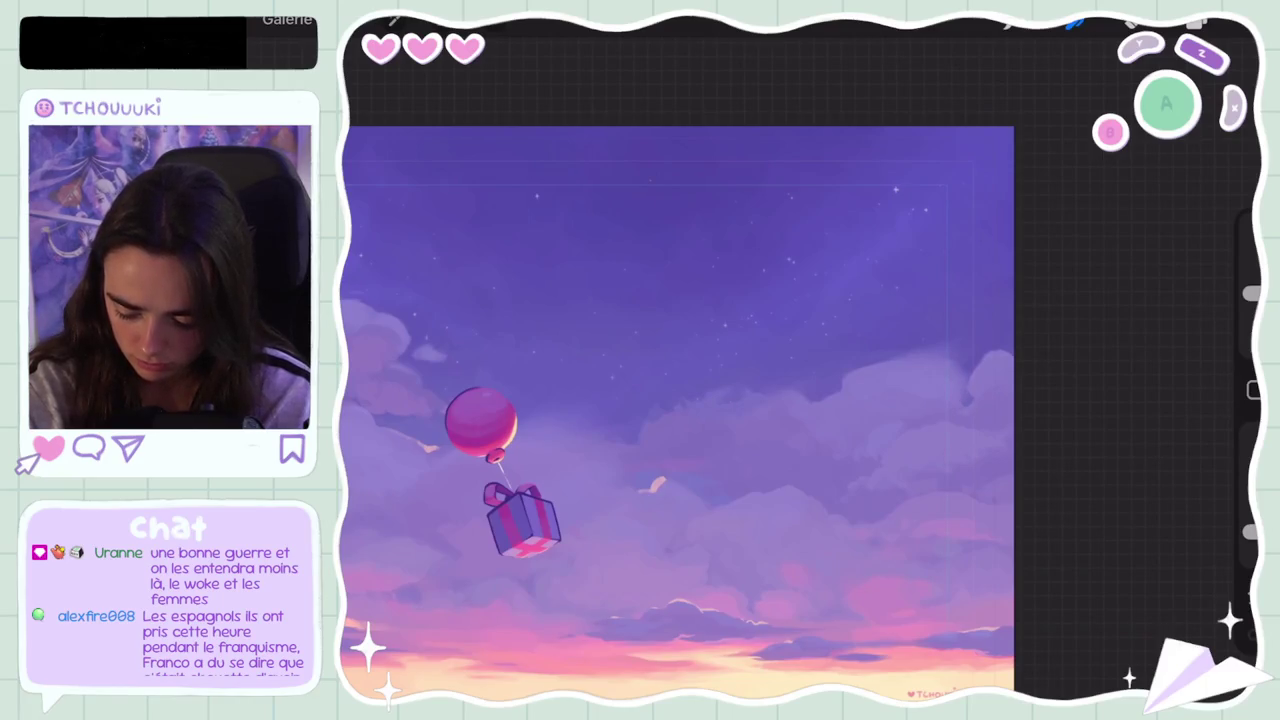
scroll(676, 413, down, 5)
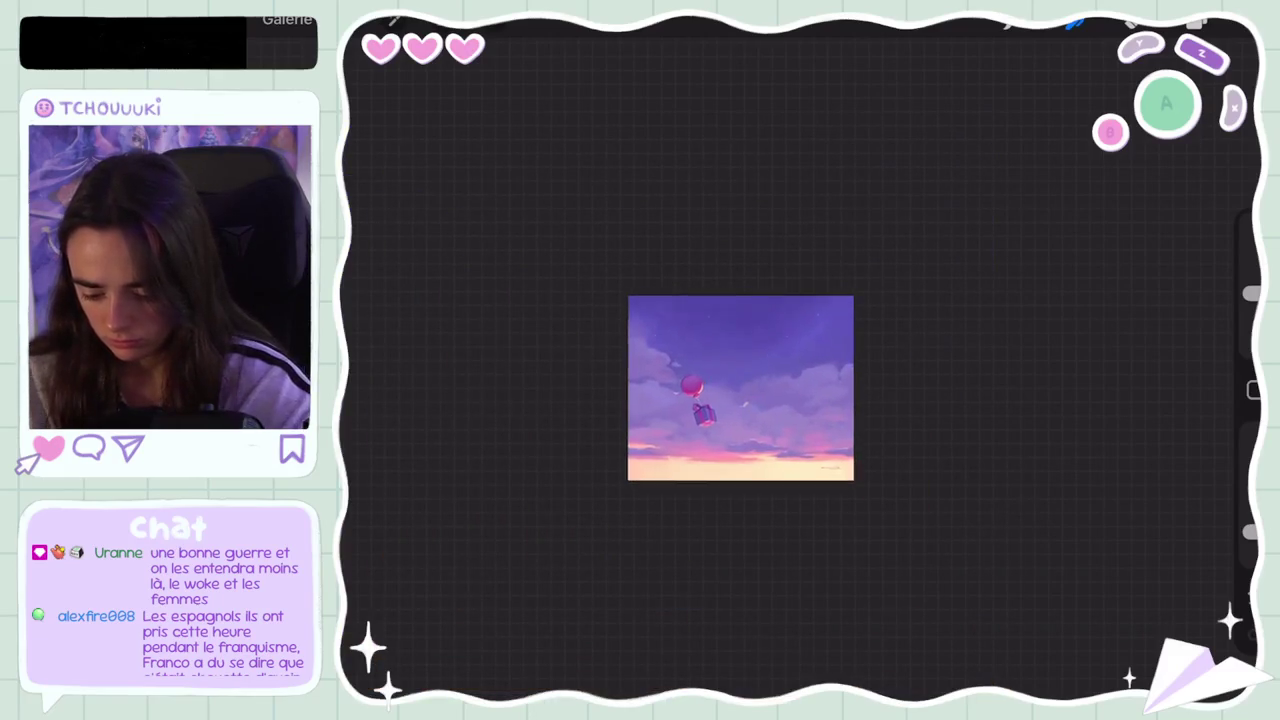
scroll(743, 383, up, 5)
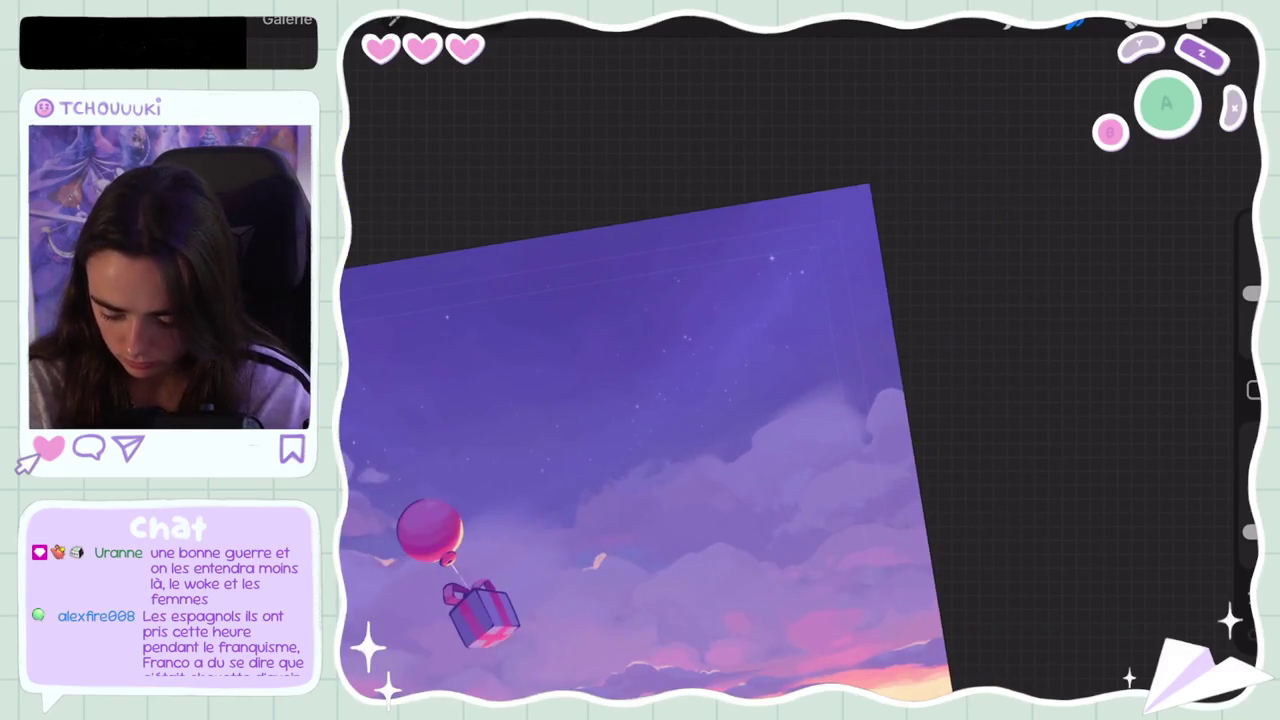
Step: Undo the previous action and the last smudge stroke on the sky
key(ctrl+z)
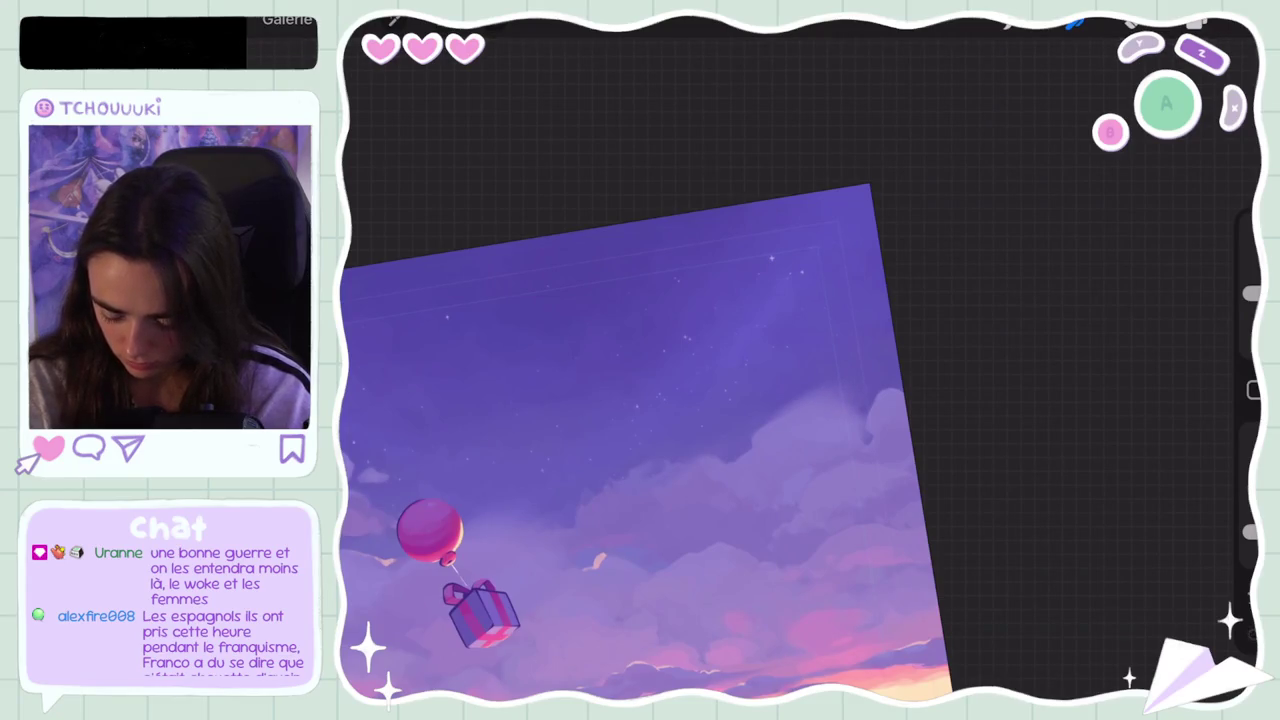
key(ctrl+z)
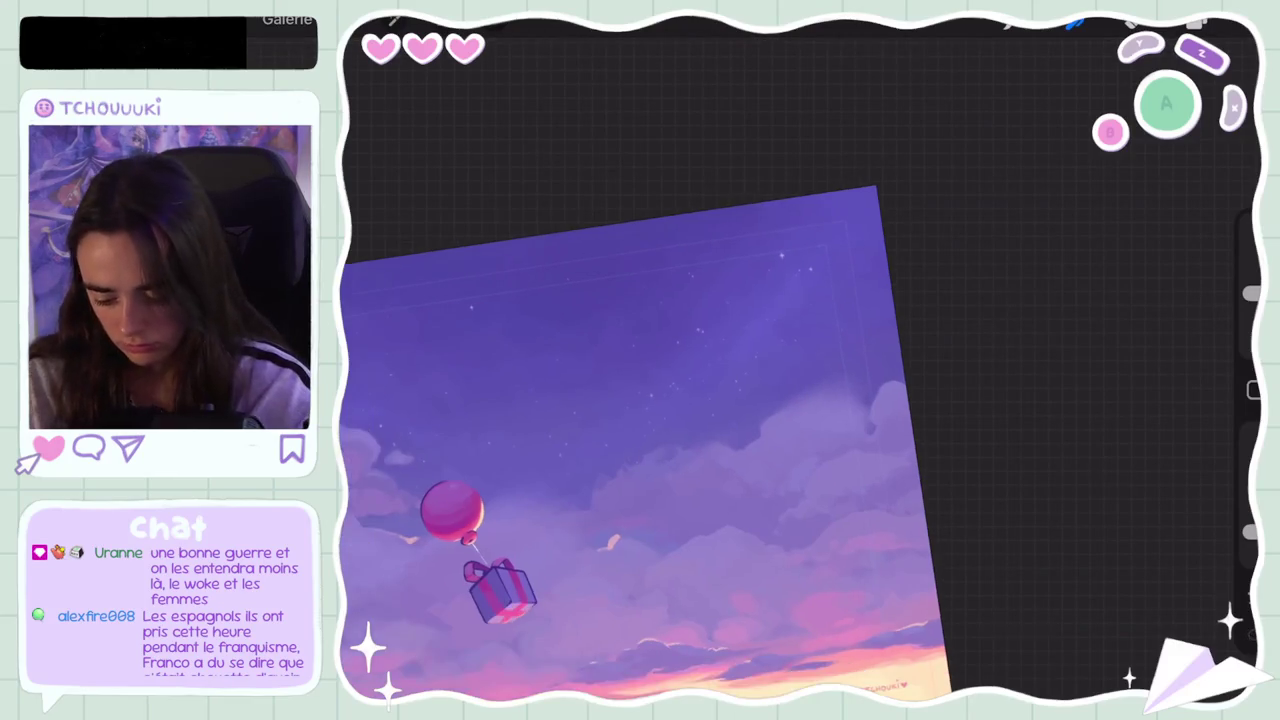
scroll(640, 440, down, 5)
scroll(720, 400, down, 2)
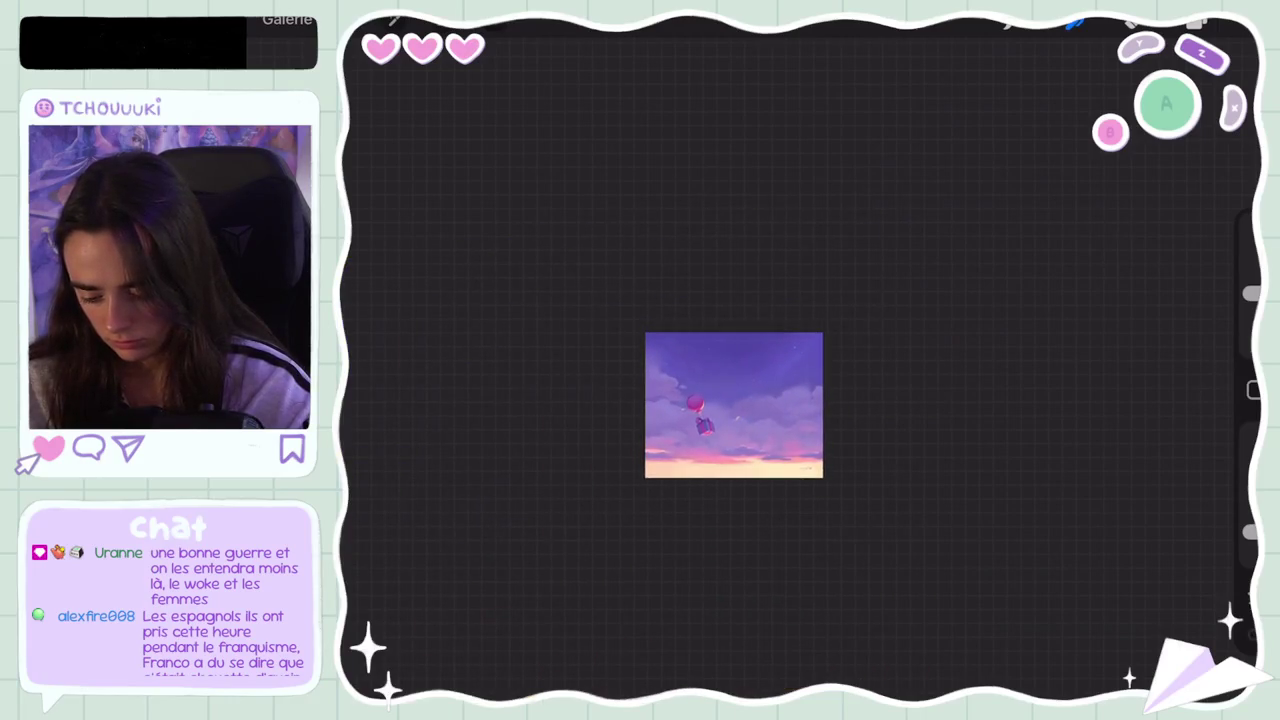
scroll(734, 405, up, 3)
scroll(734, 405, up, 3)
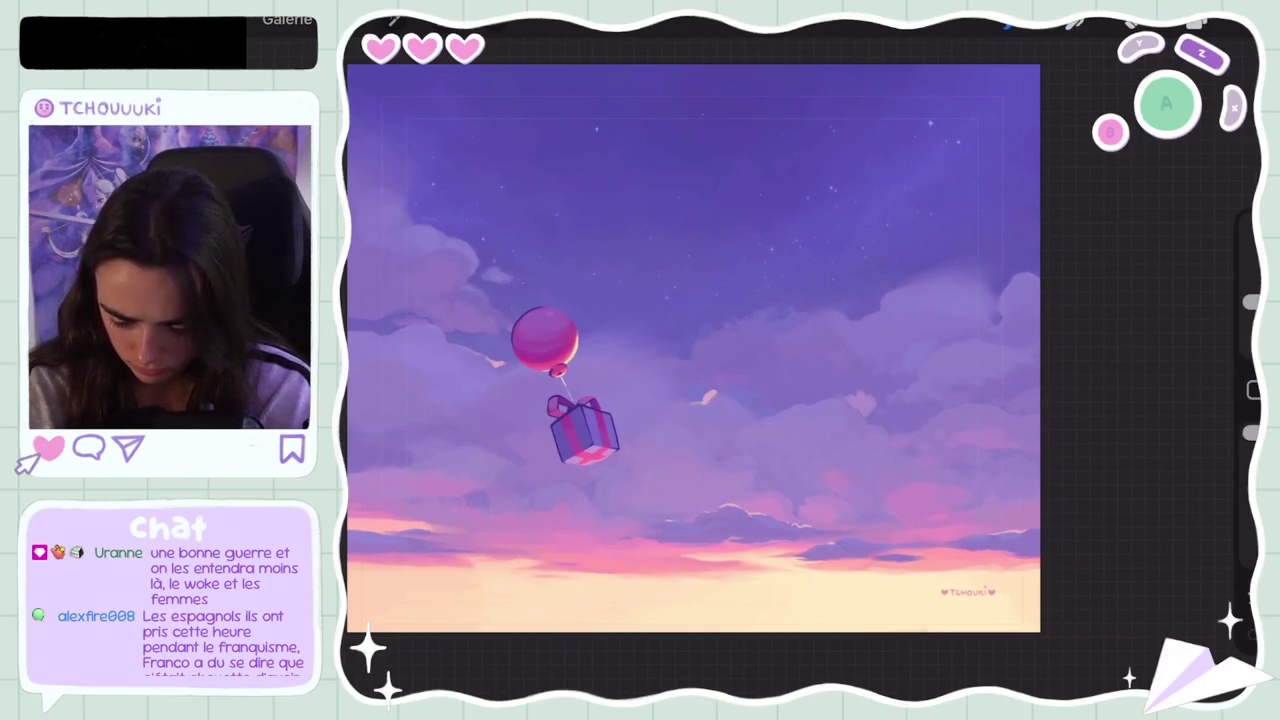
Step: Undo the pale mark on the clouds and nudge the paint colour to a slightly different lavender
key(ctrl+z)
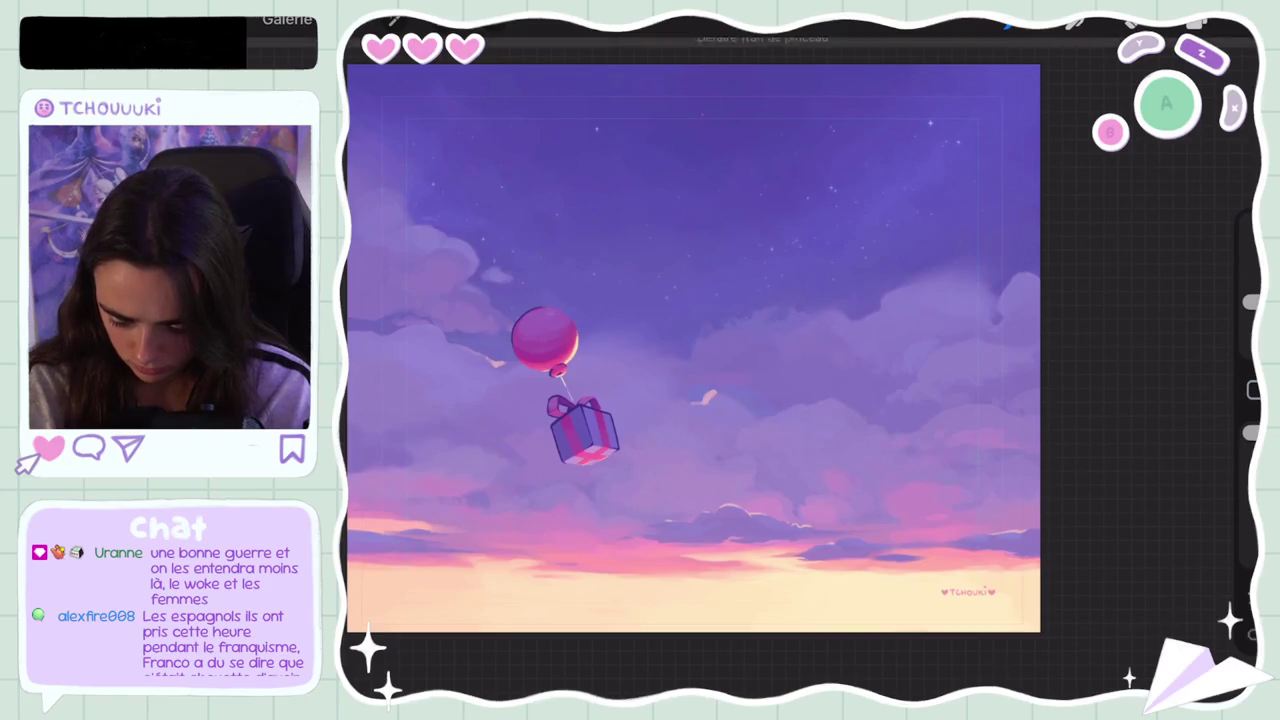
click(1196, 24)
drag(1024, 171, 1017, 166)
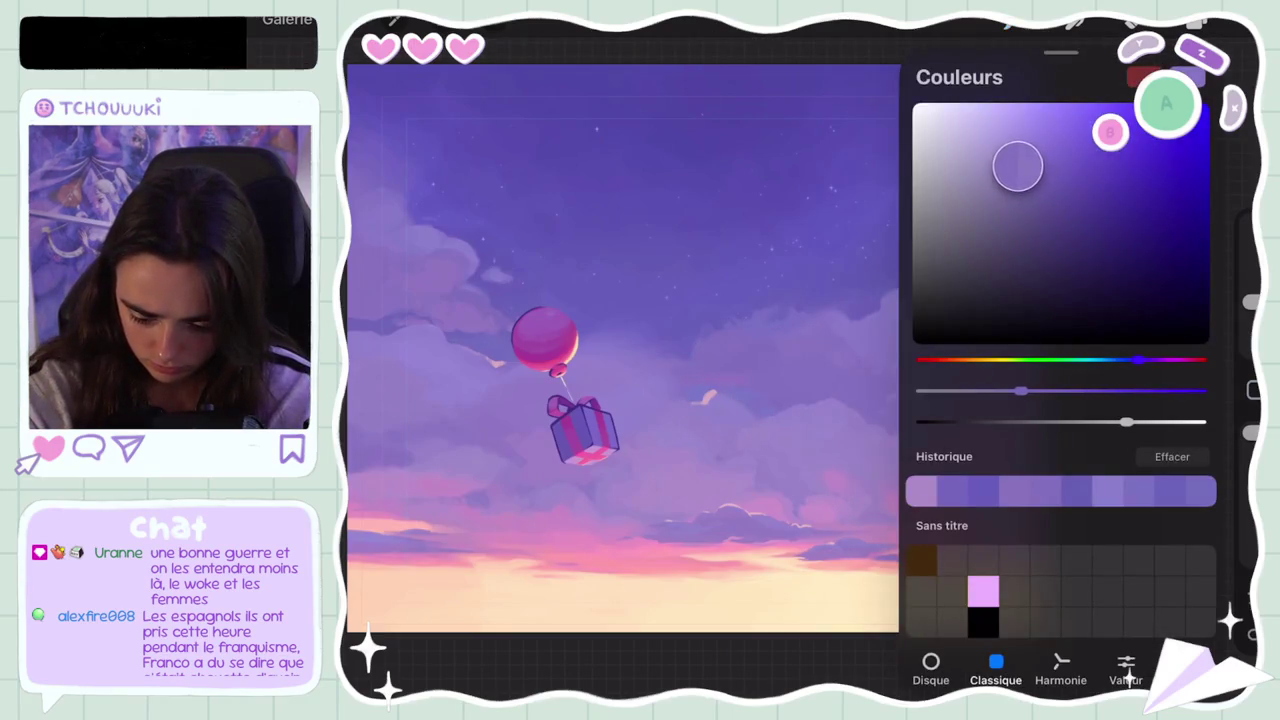
click(1196, 24)
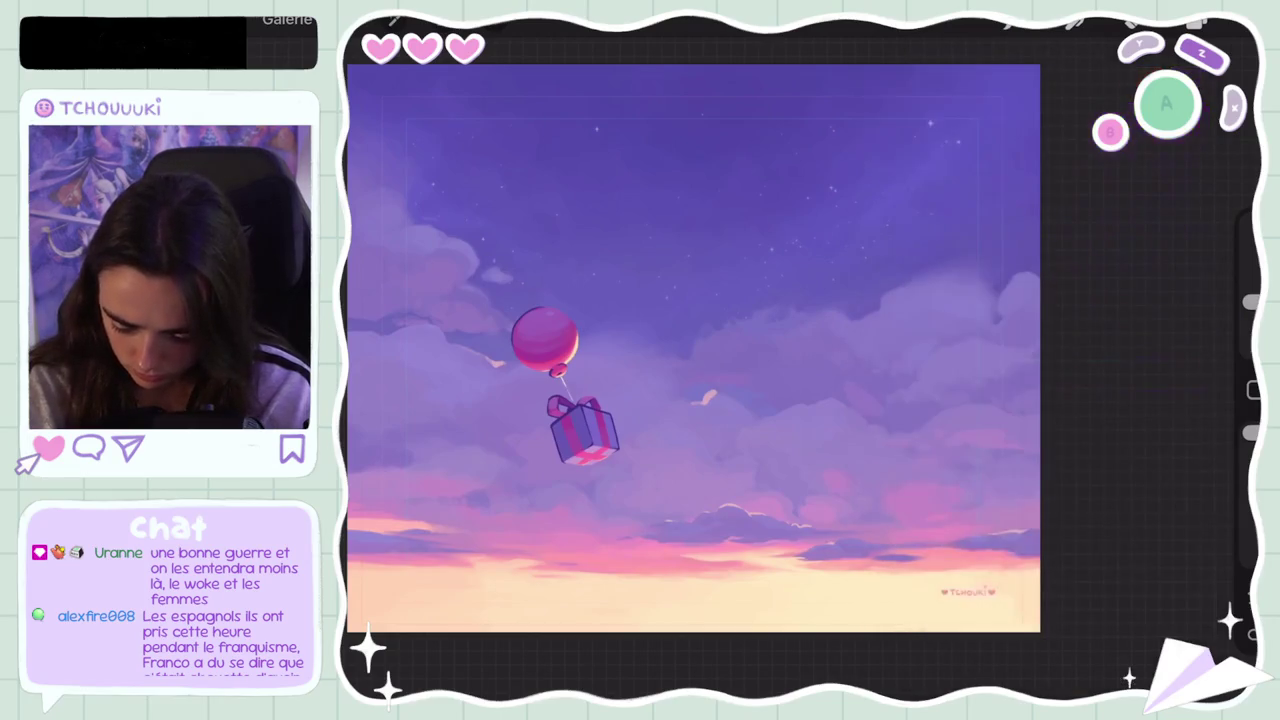
Step: Undo six more small brush strokes on the clouds
key(ctrl+z)
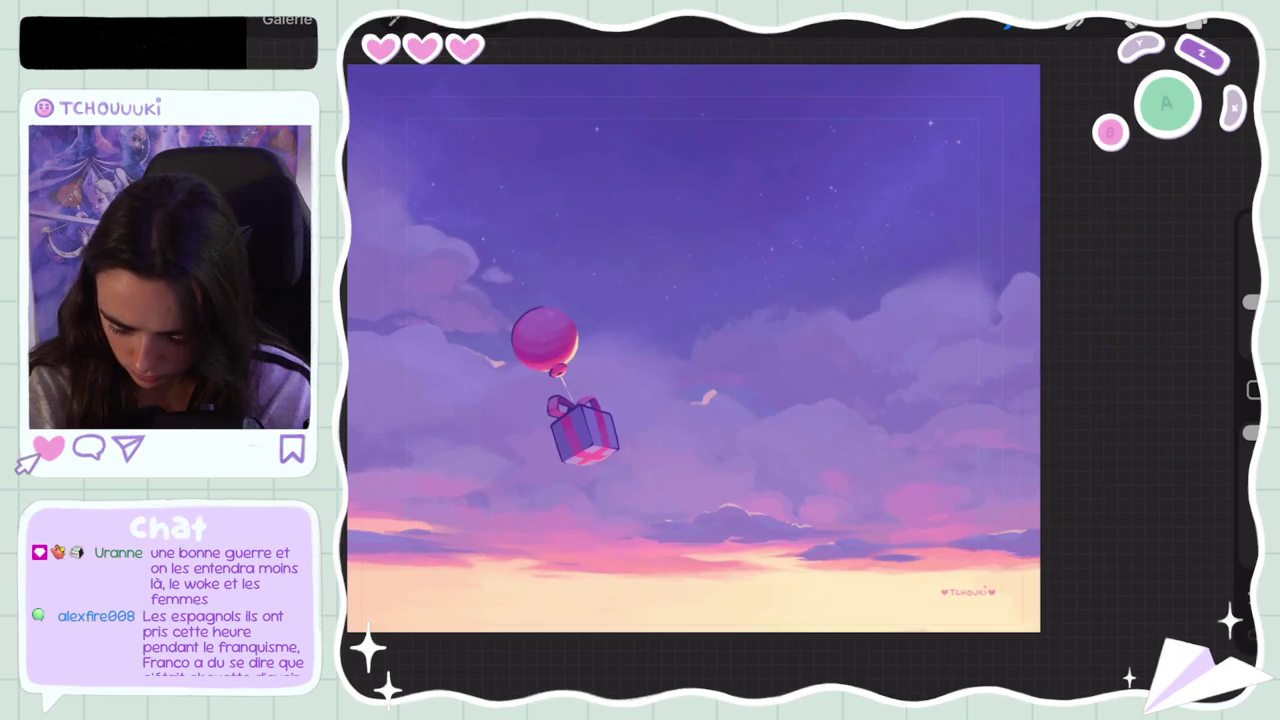
key(ctrl+z)
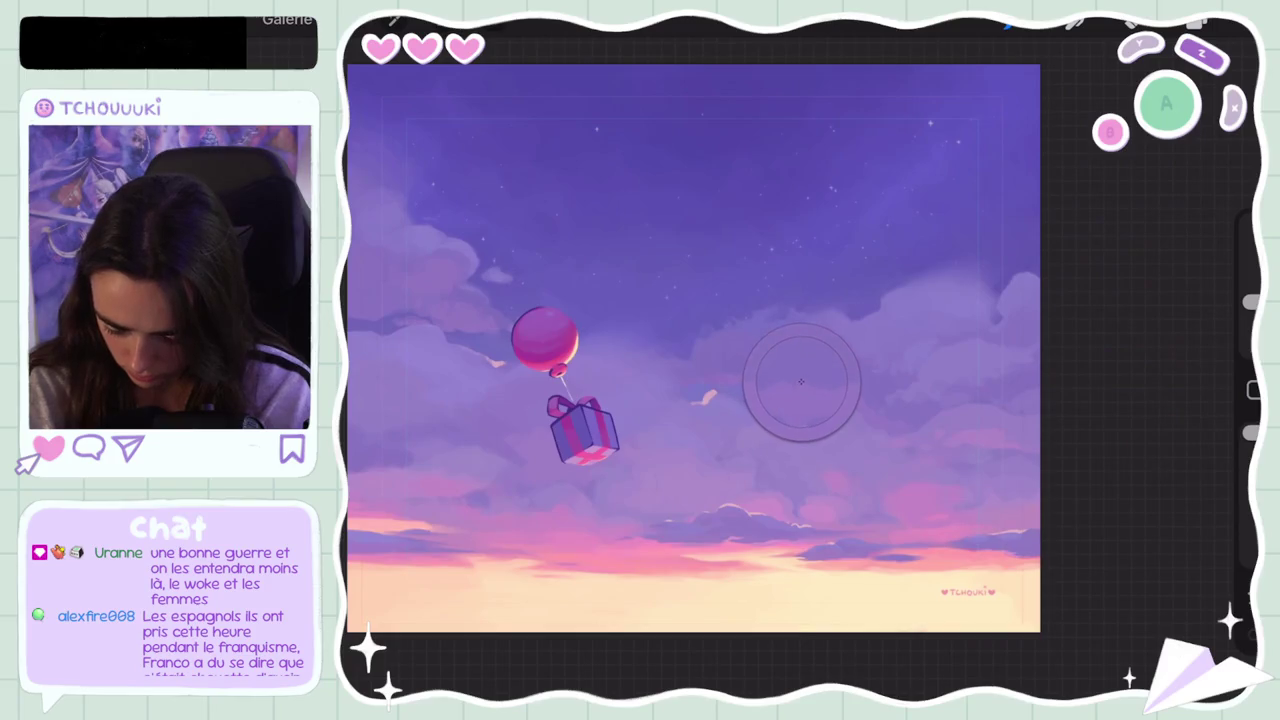
key(ctrl+z)
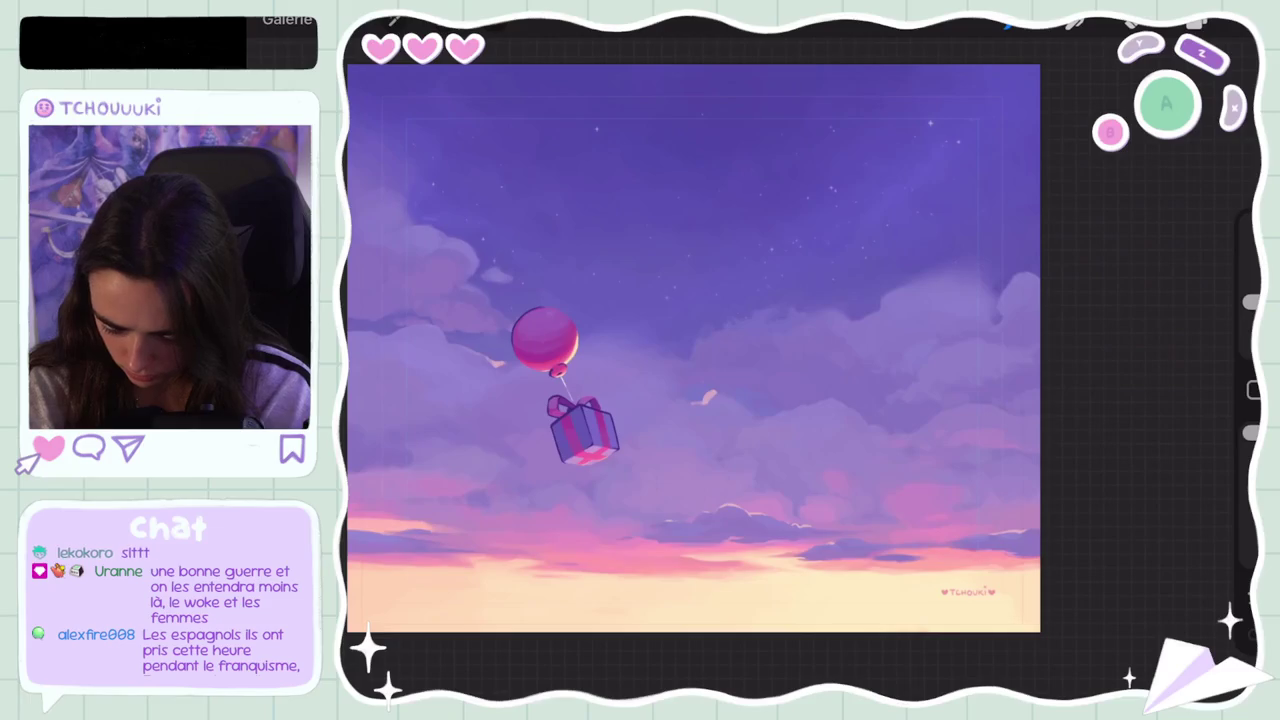
key(ctrl+z)
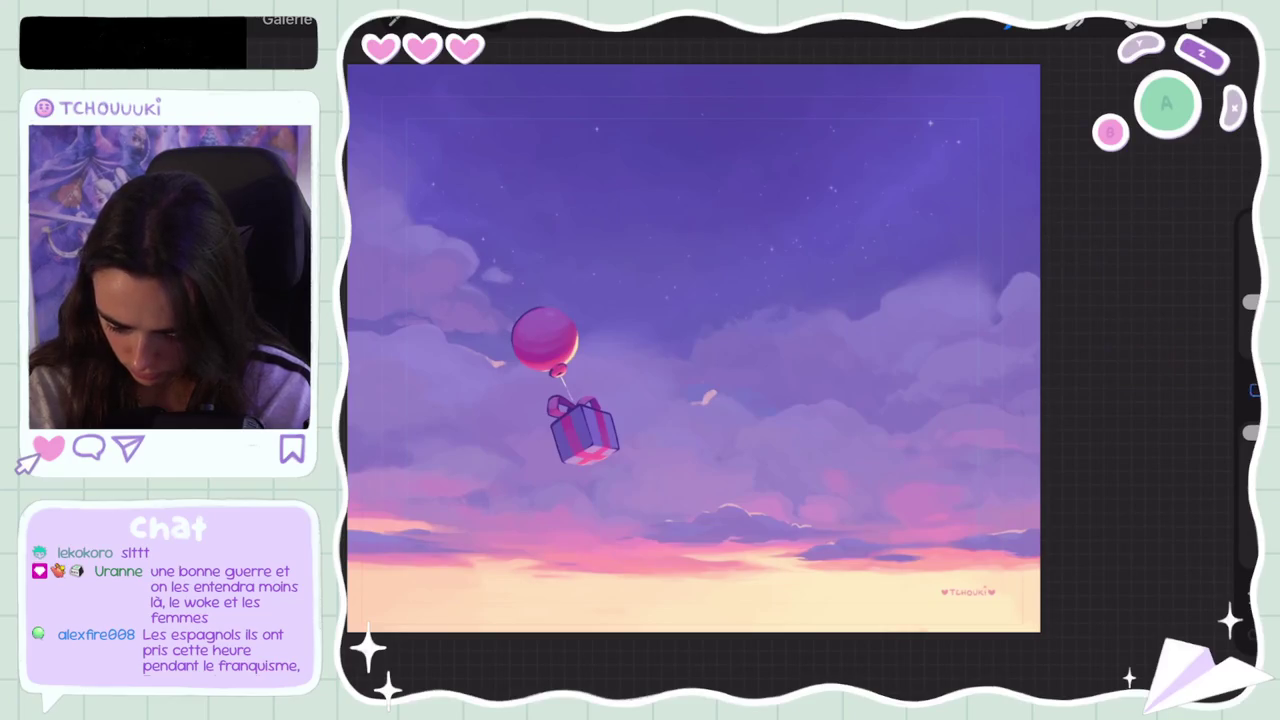
key(ctrl+z)
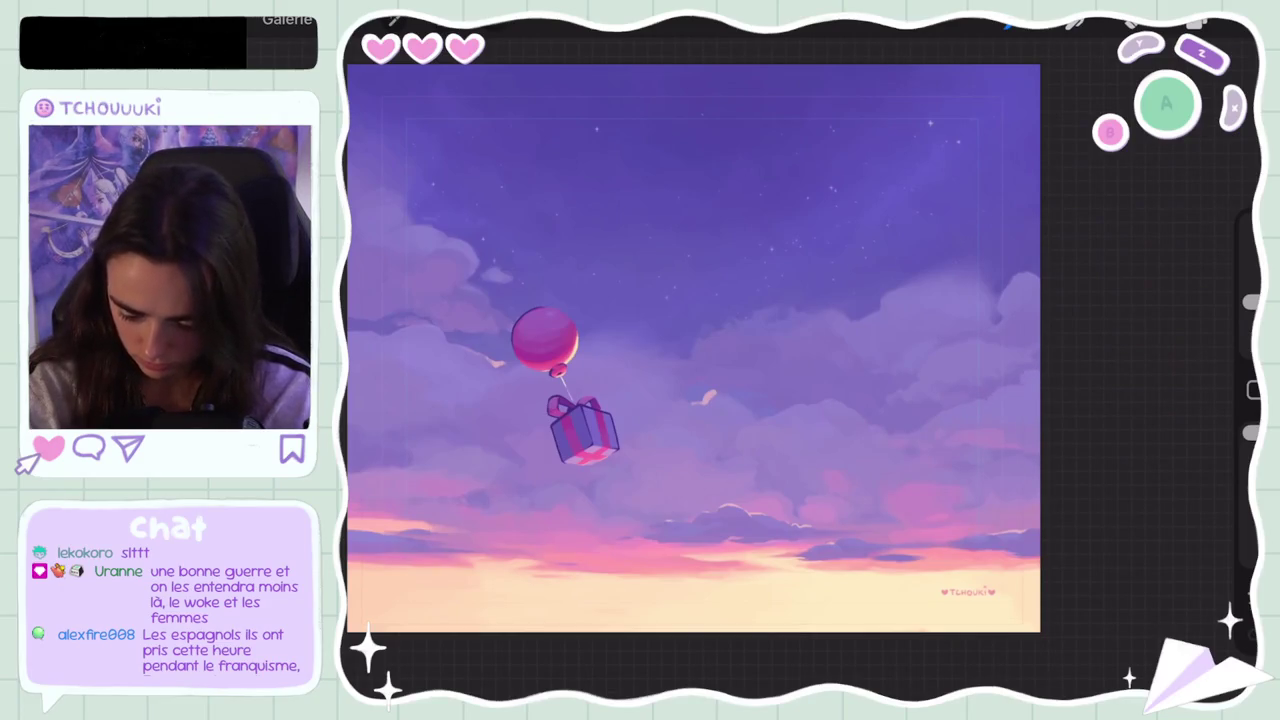
key(ctrl+z)
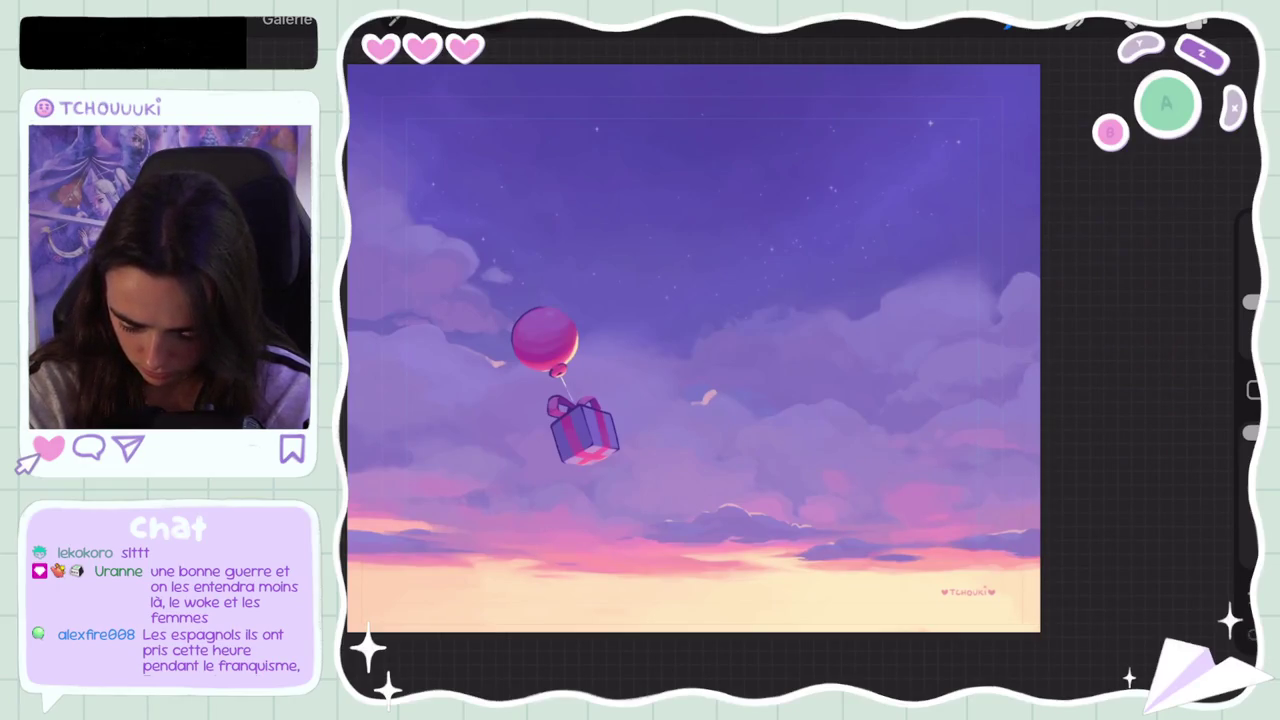
Step: Rotate the canvas view counterclockwise and undo the last brush stroke
scroll(692, 348, down, 5)
scroll(638, 368, up, 10)
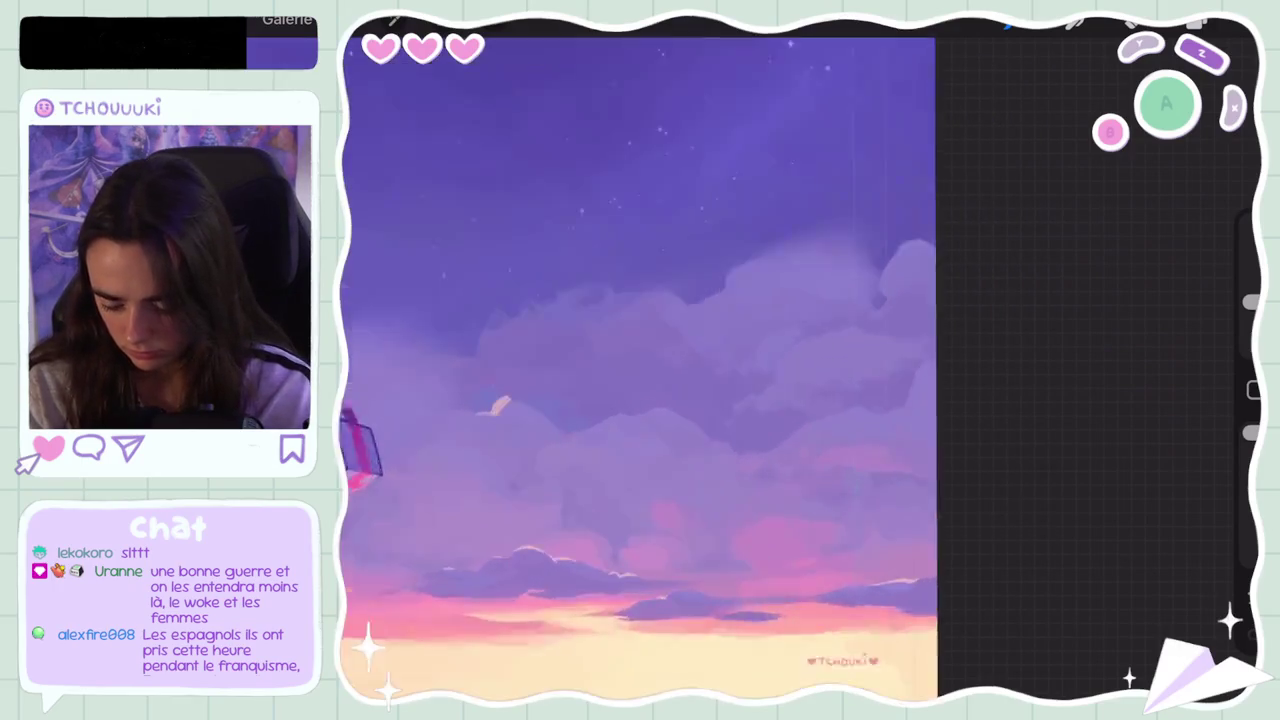
scroll(640, 370, up, 5)
scroll(640, 370, down, 5)
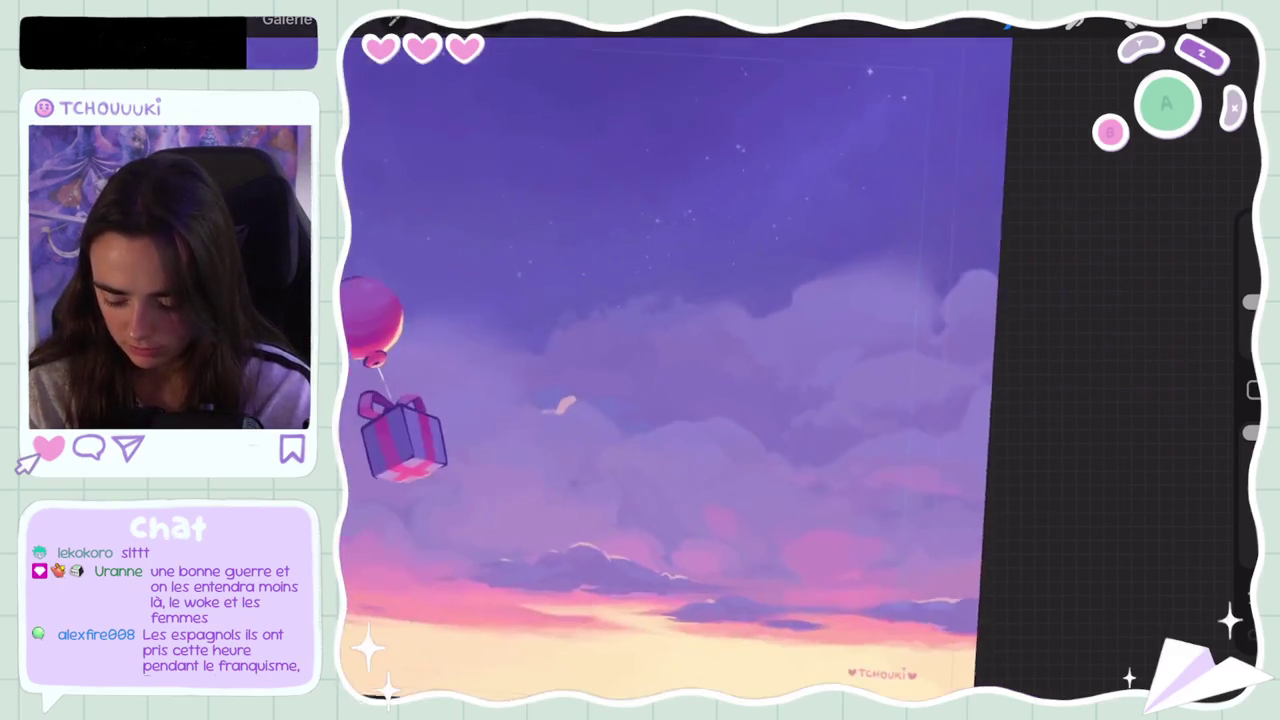
scroll(825, 400, up, 2)
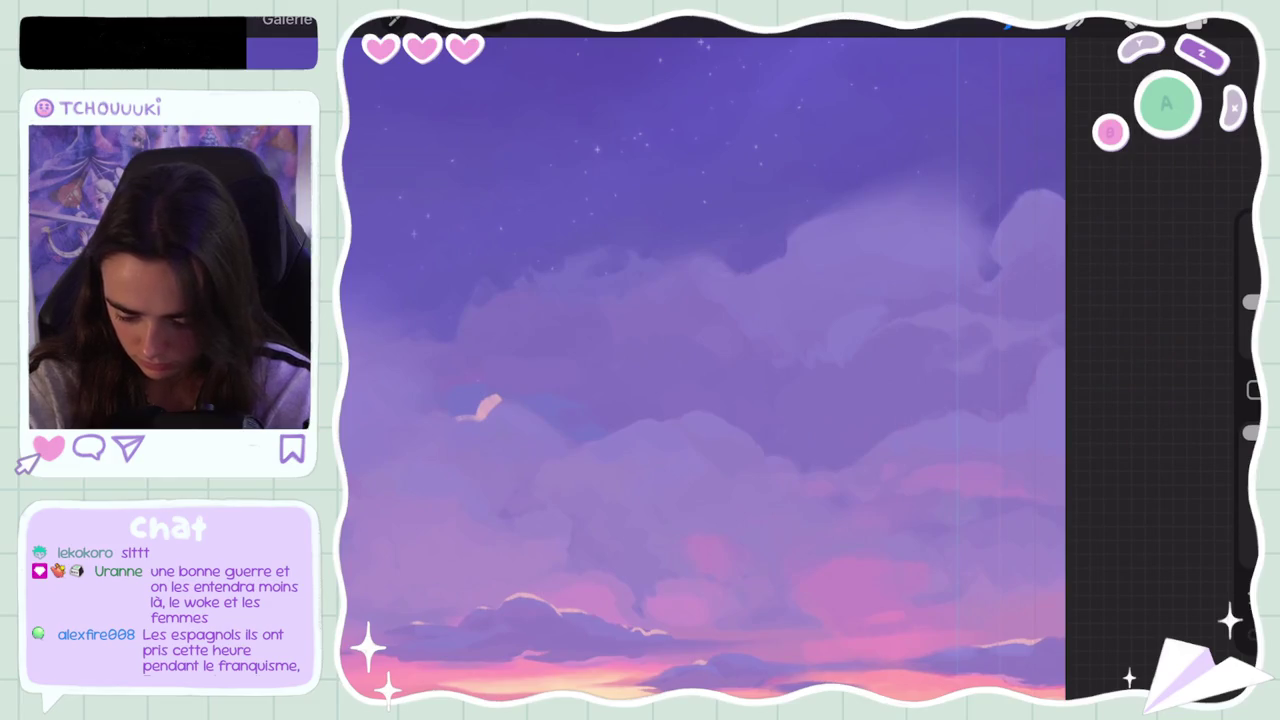
drag(800, 250, 700, 200)
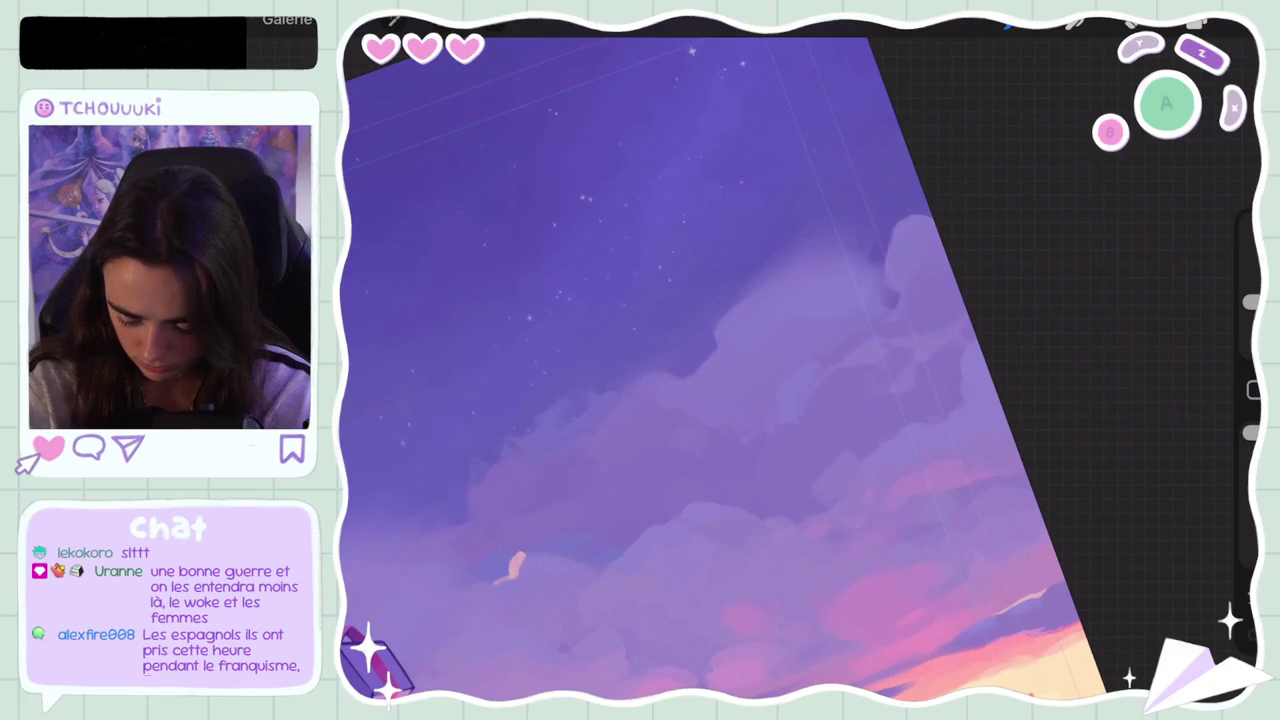
key(ctrl+z)
Step: Nudge the lavender paint colour twice, undoing a stroke after each tweak
click(1238, 22)
drag(1012, 163, 1003, 166)
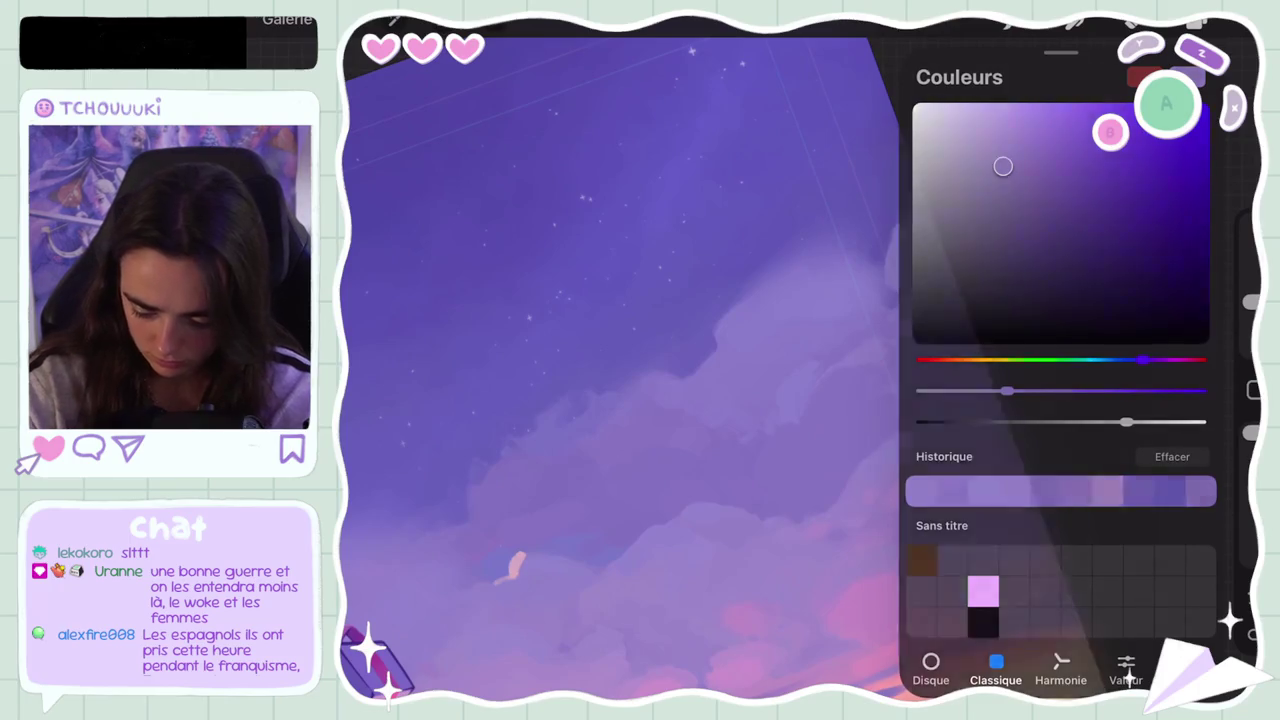
click(1238, 22)
key(ctrl+z)
click(1238, 22)
drag(1000, 163, 1005, 173)
click(1238, 22)
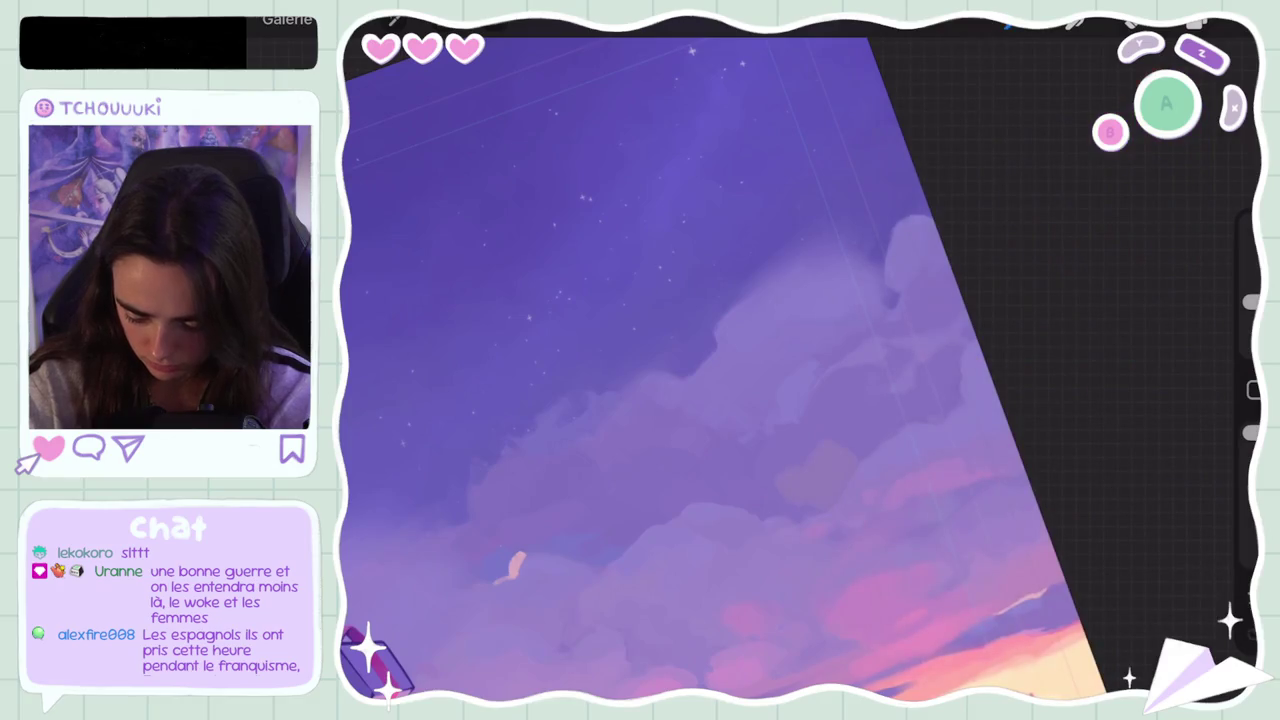
key(ctrl+z)
Step: Adjust the paint colour once more and undo two further strokes
click(1238, 22)
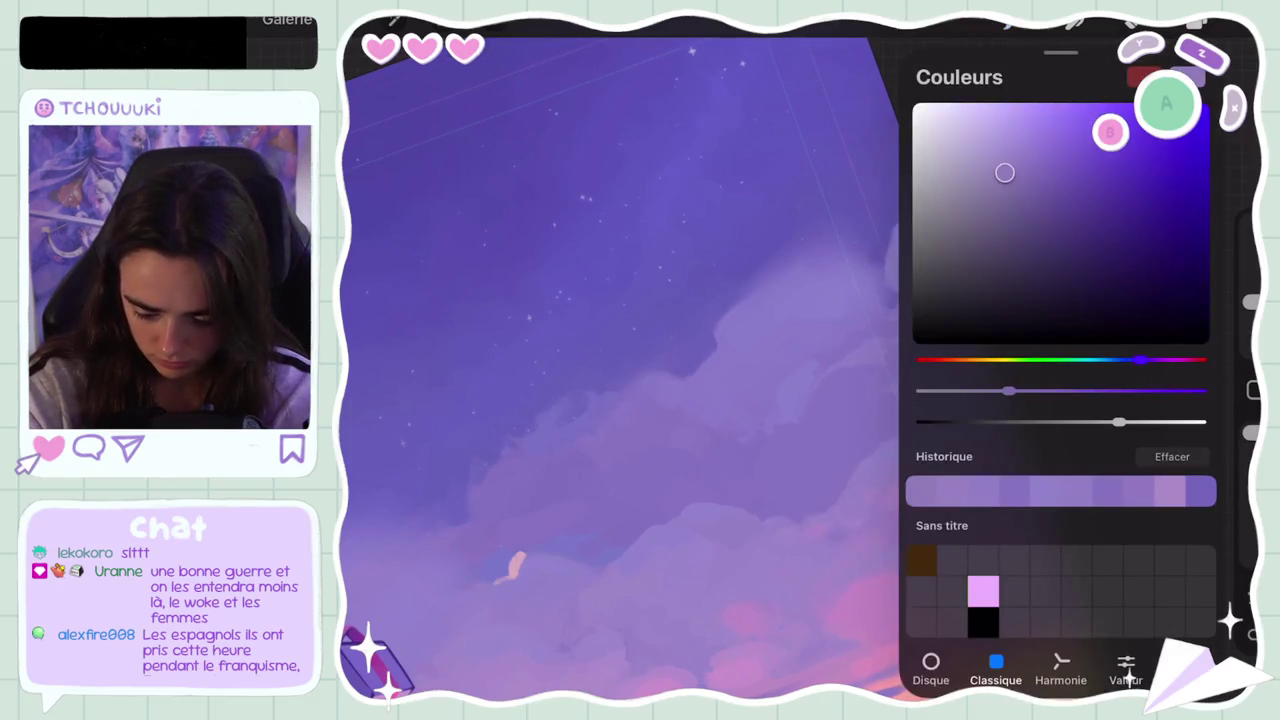
drag(1005, 173, 1008, 171)
click(1238, 22)
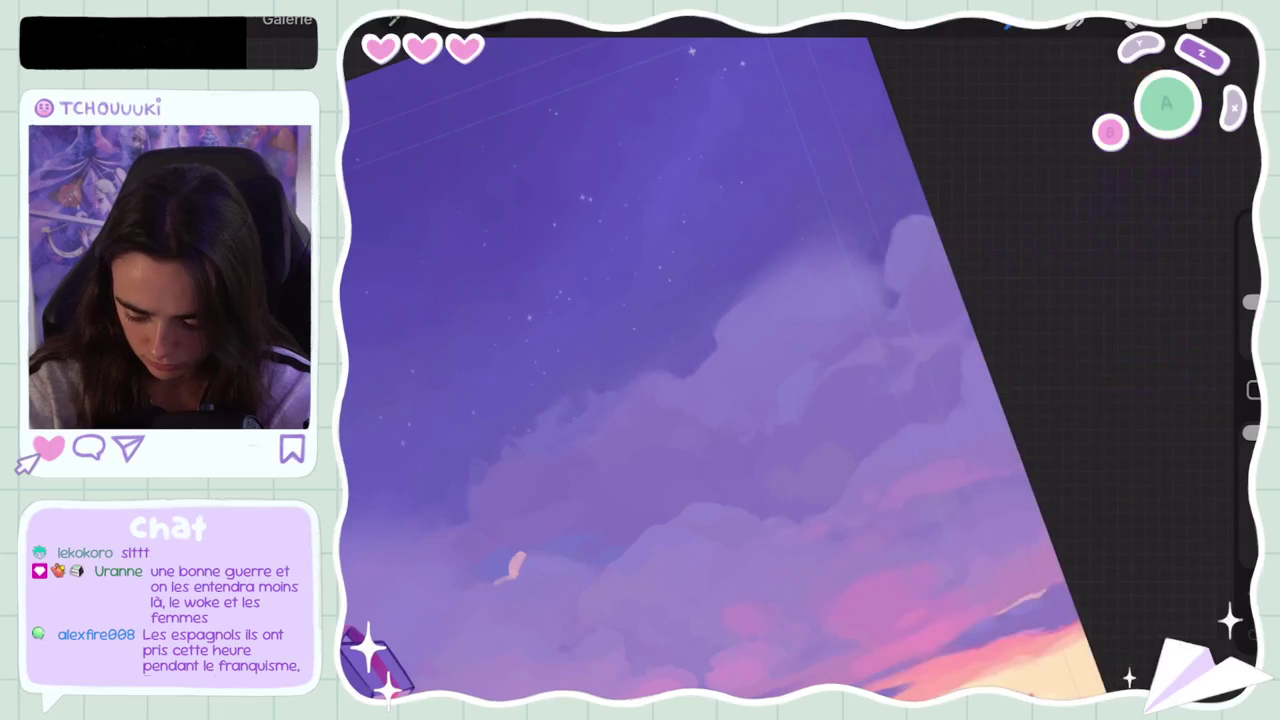
key(ctrl+z)
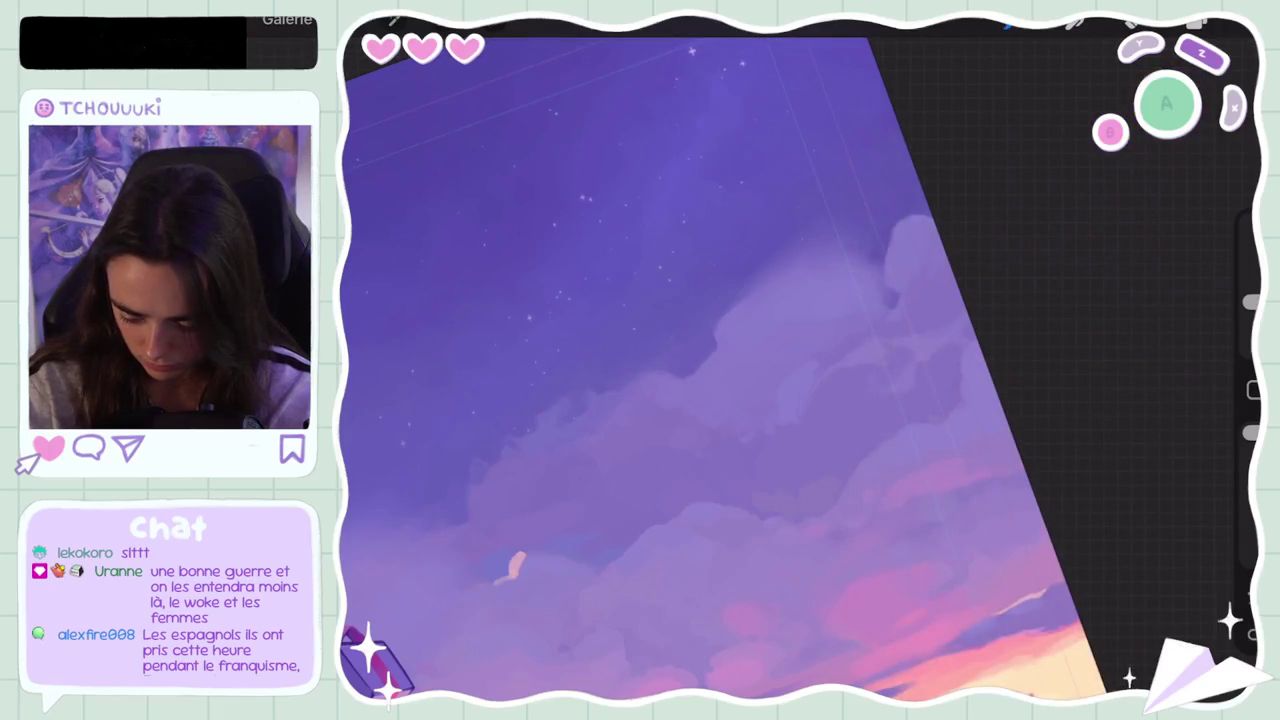
key(ctrl+z)
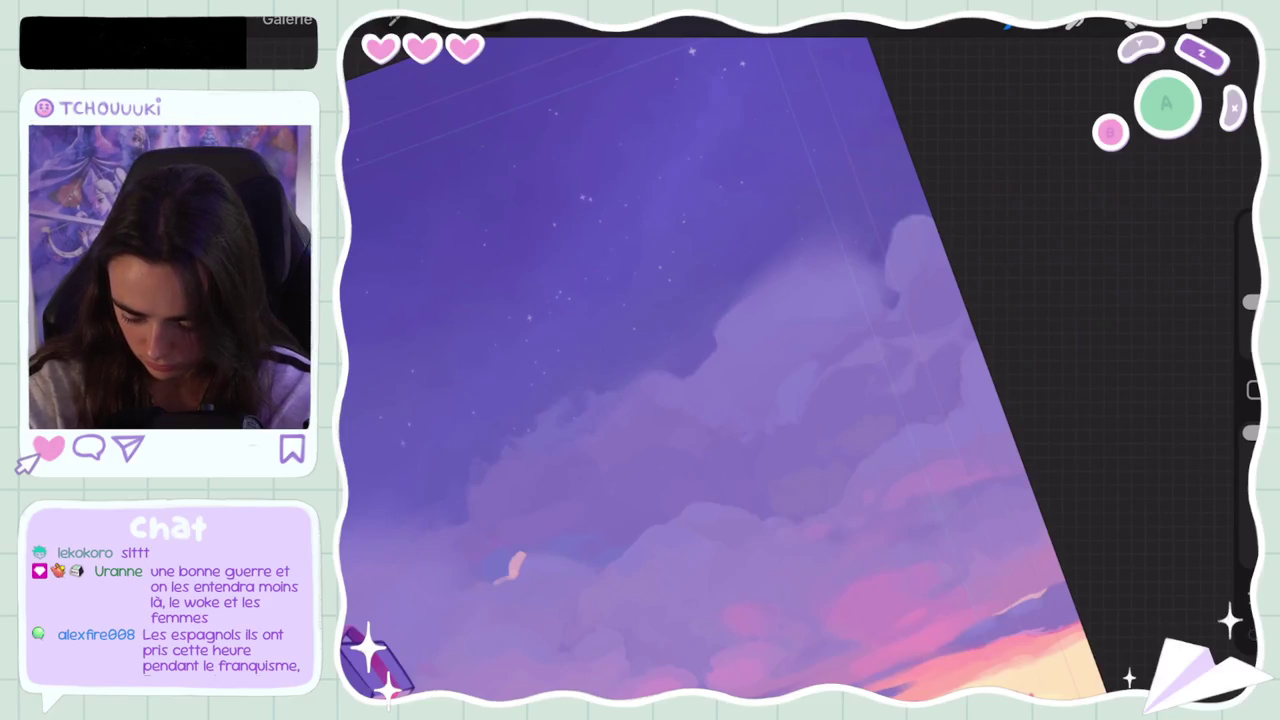
Step: Sample cloud colours, including the pink clouds, from the canvas and undo another stroke
click(928, 414)
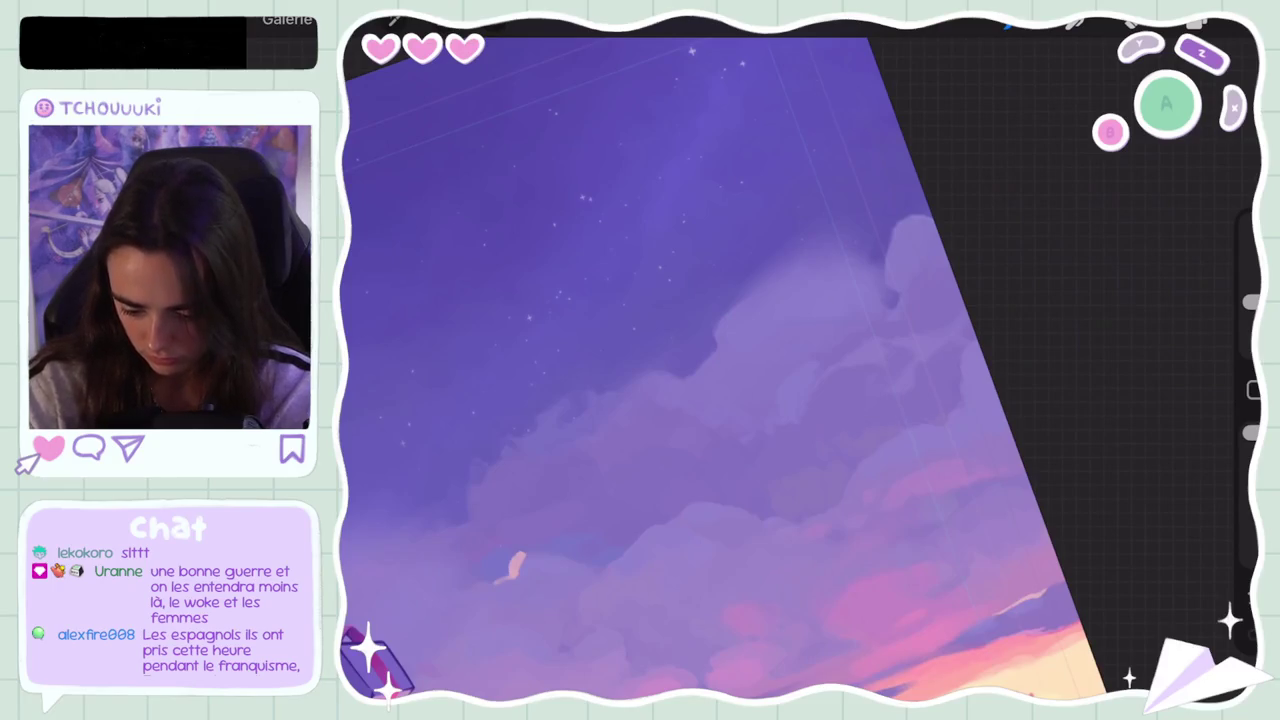
click(794, 394)
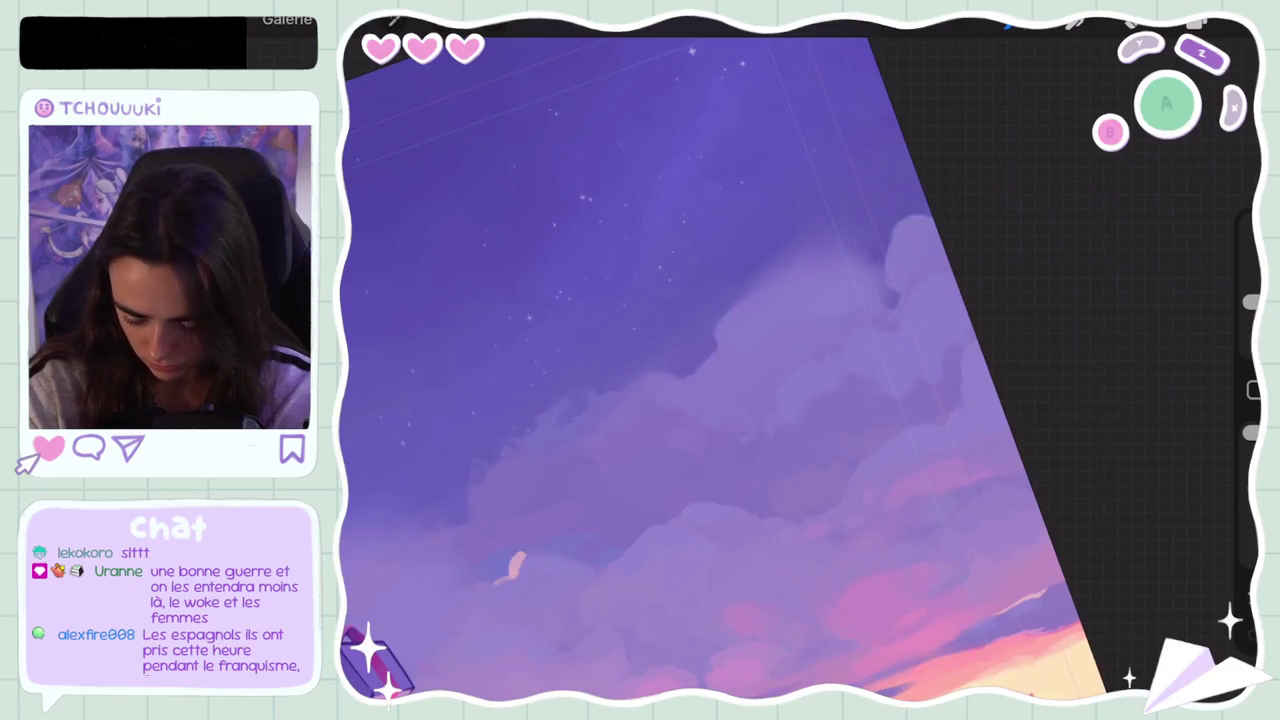
drag(886, 400, 808, 400)
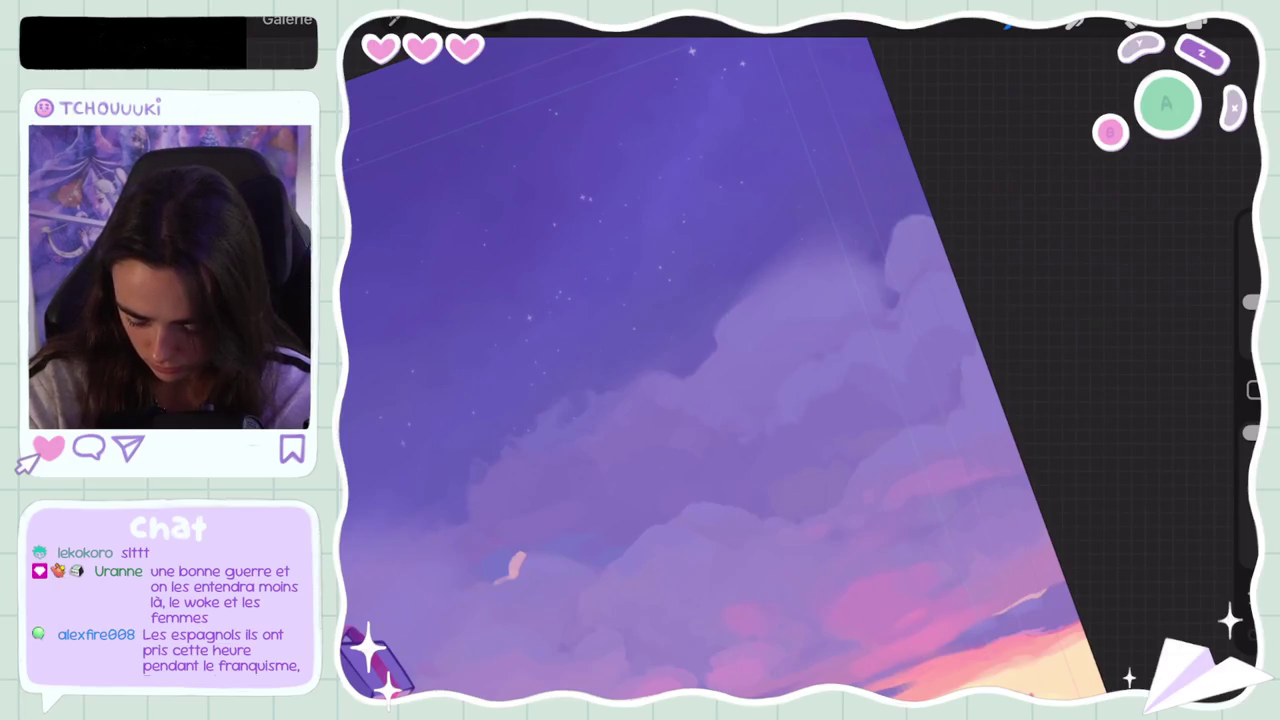
key(ctrl+z)
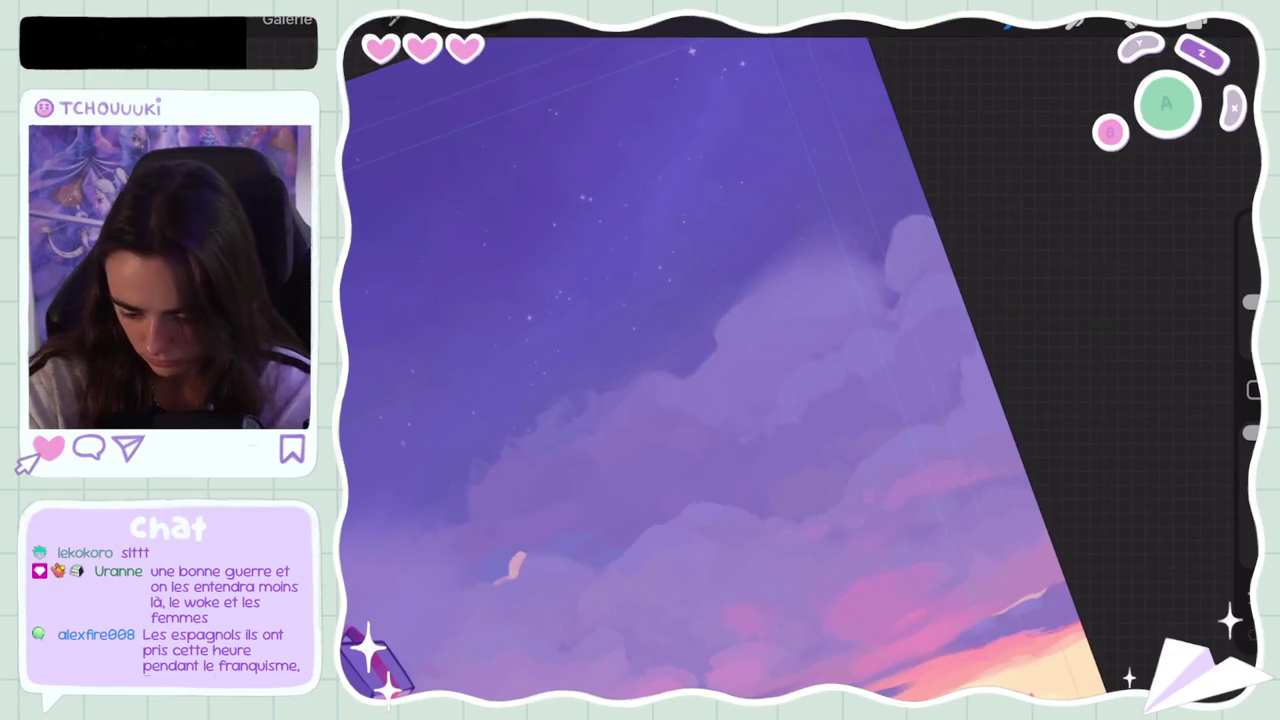
Step: Brush over the small pale cloud crescent, then undo that repaint
scroll(700, 360, down, 5)
scroll(656, 396, down, 2)
scroll(653, 401, up, 3)
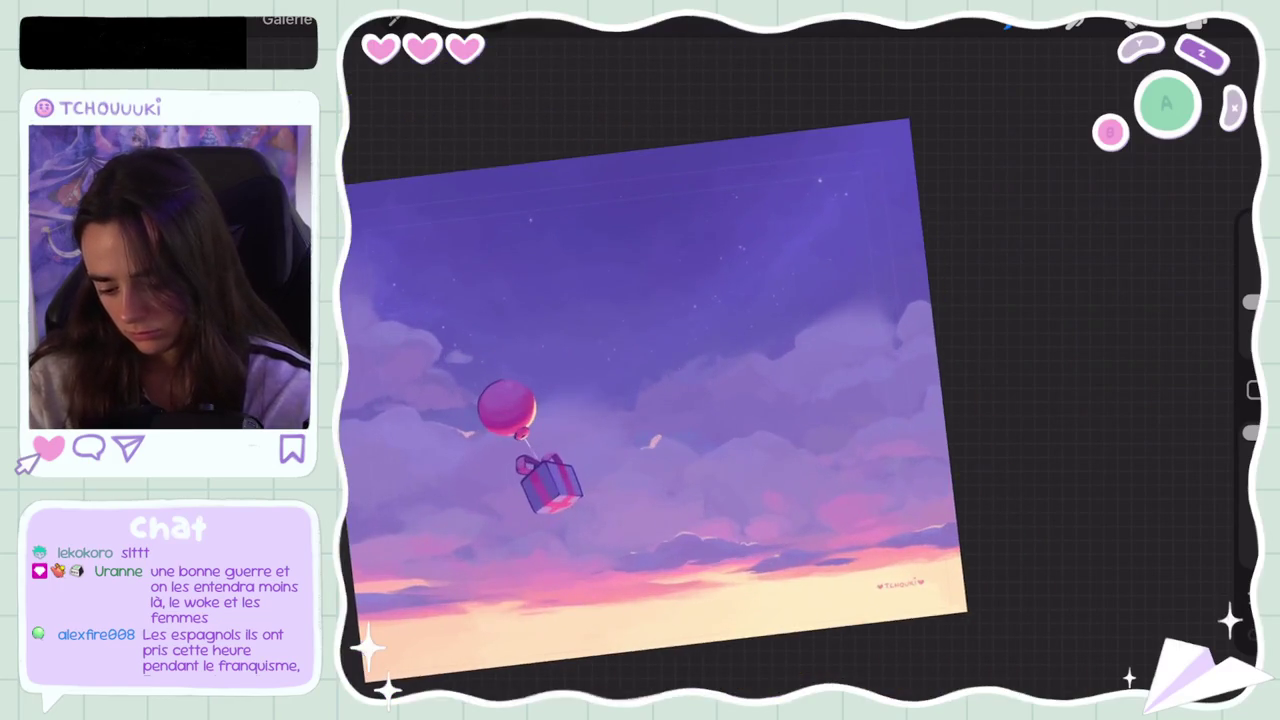
scroll(730, 370, up, 2)
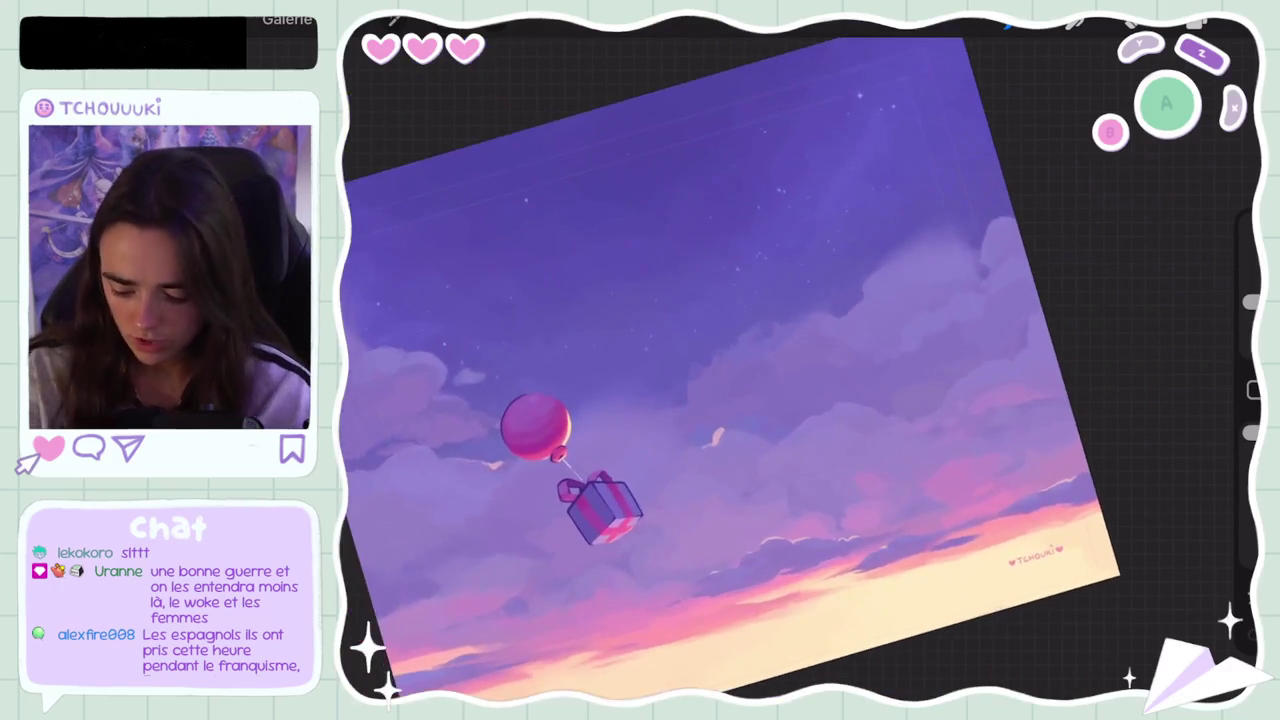
mouse_move(722, 434)
mouse_down()
mouse_move(712, 444)
mouse_move(727, 452)
mouse_up()
key(ctrl+z)
key(ctrl+z)
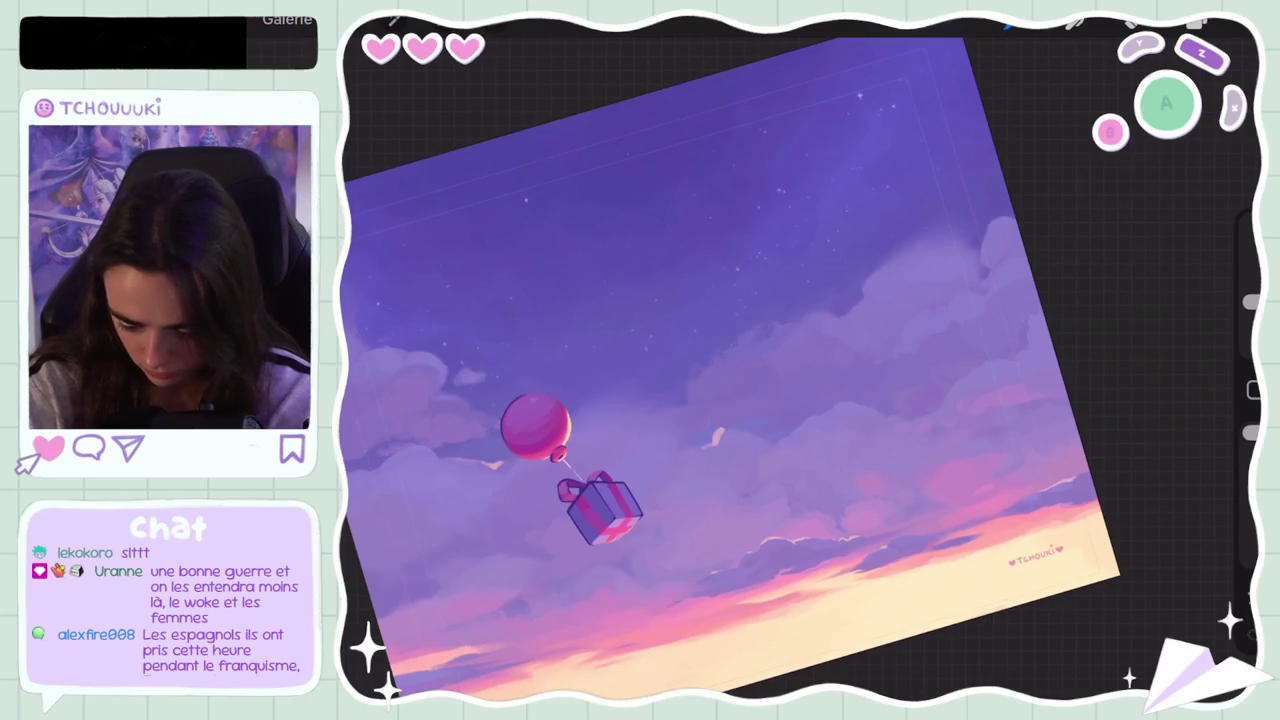
key(ctrl+z)
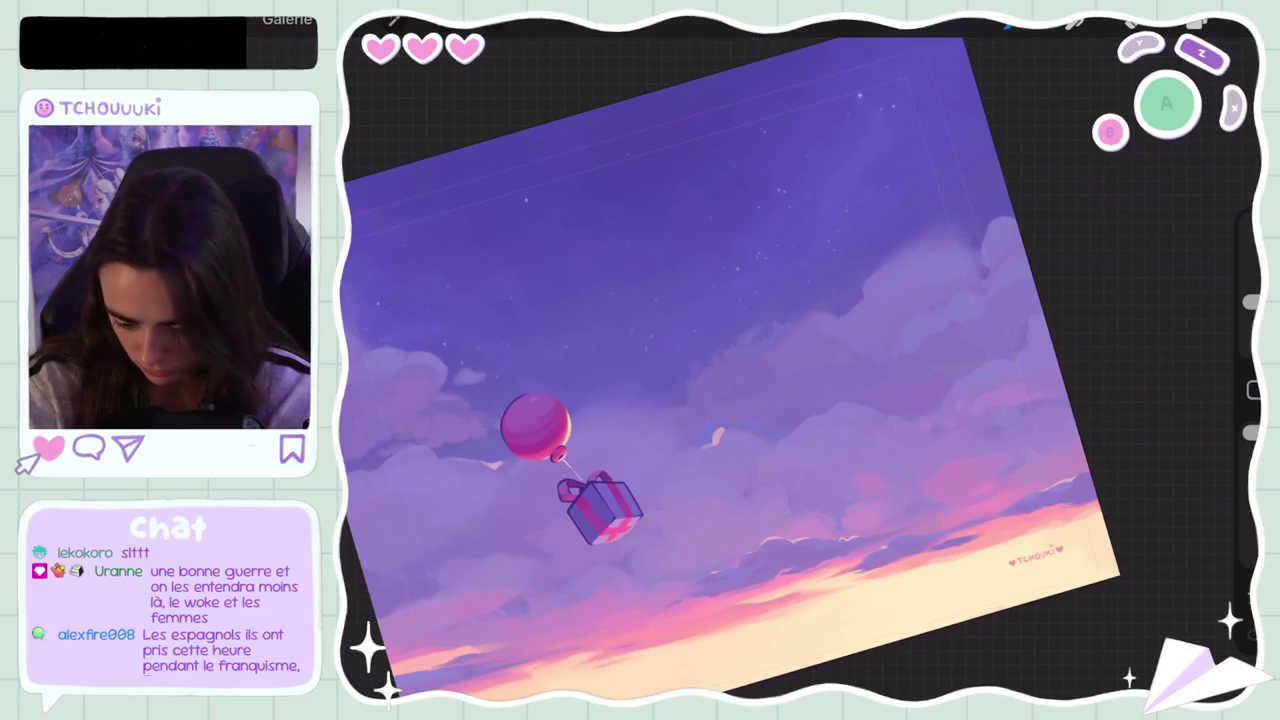
key(ctrl+z)
key(ctrl+z)
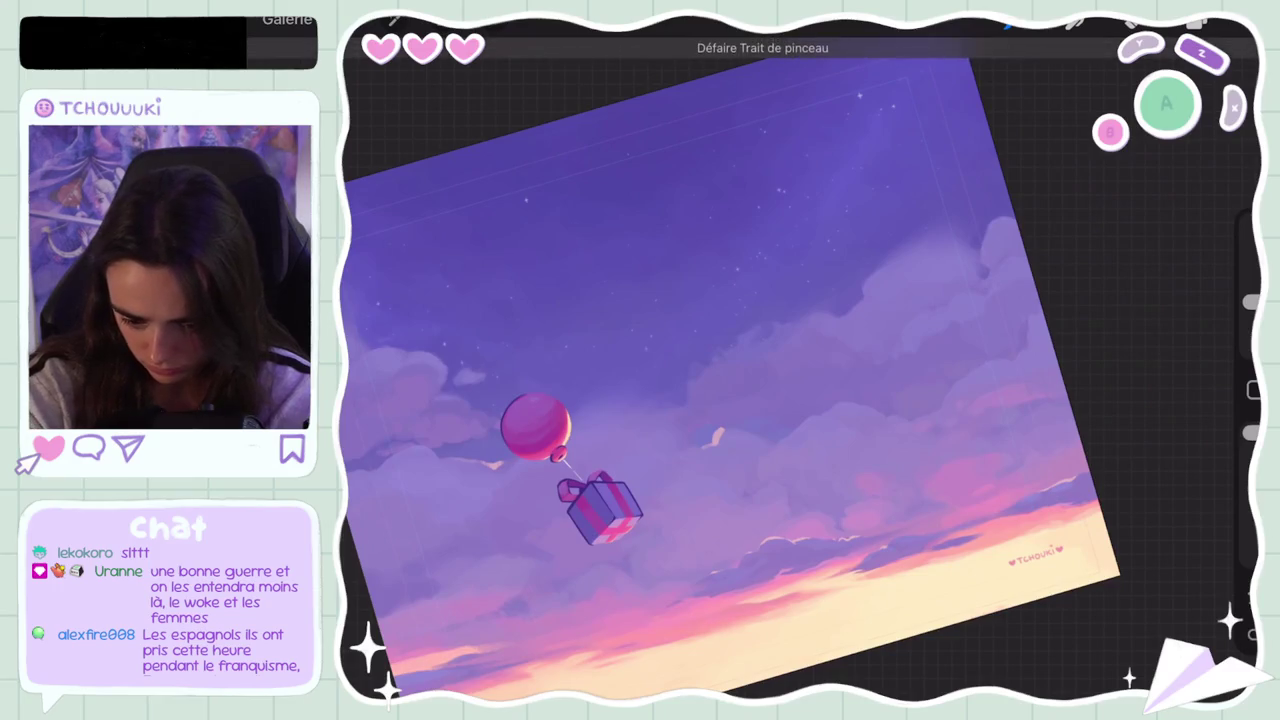
Step: Adjust the paint colour in the Colours panel while undoing three more strokes
key(c)
click(1022, 170)
key(c)
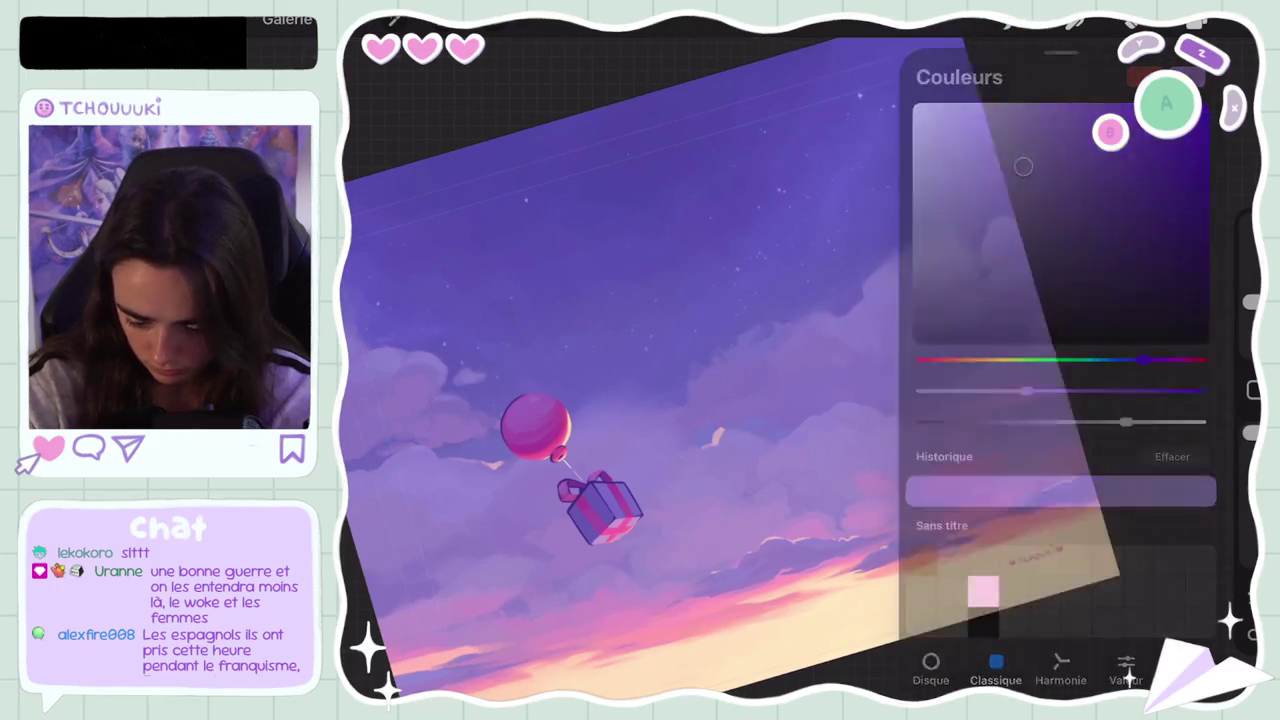
key(ctrl+z)
key(c)
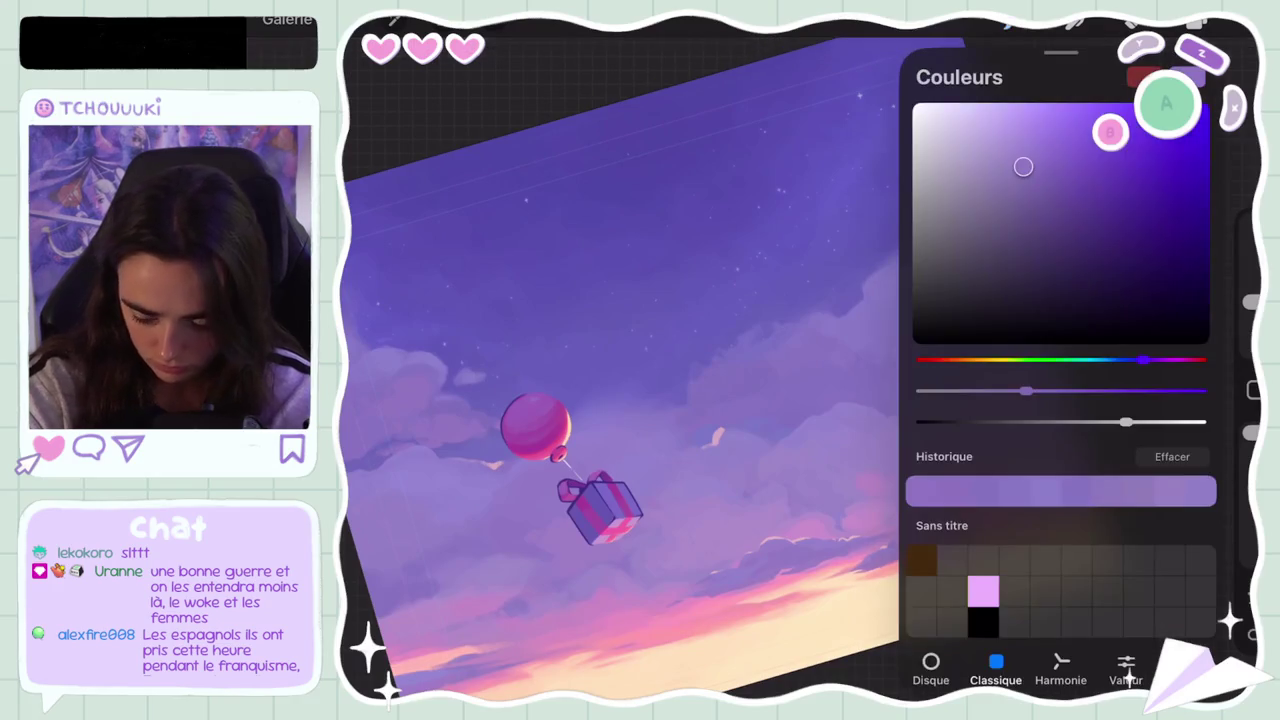
key(c)
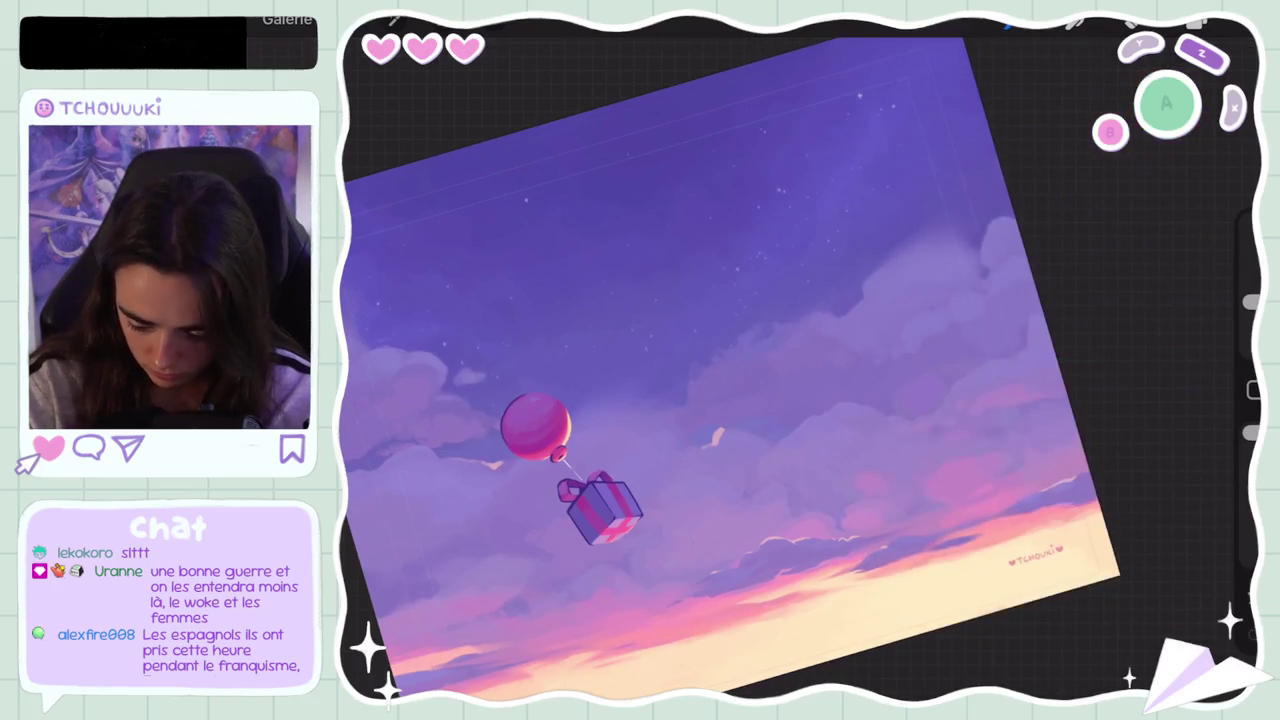
key(ctrl+z)
key(c)
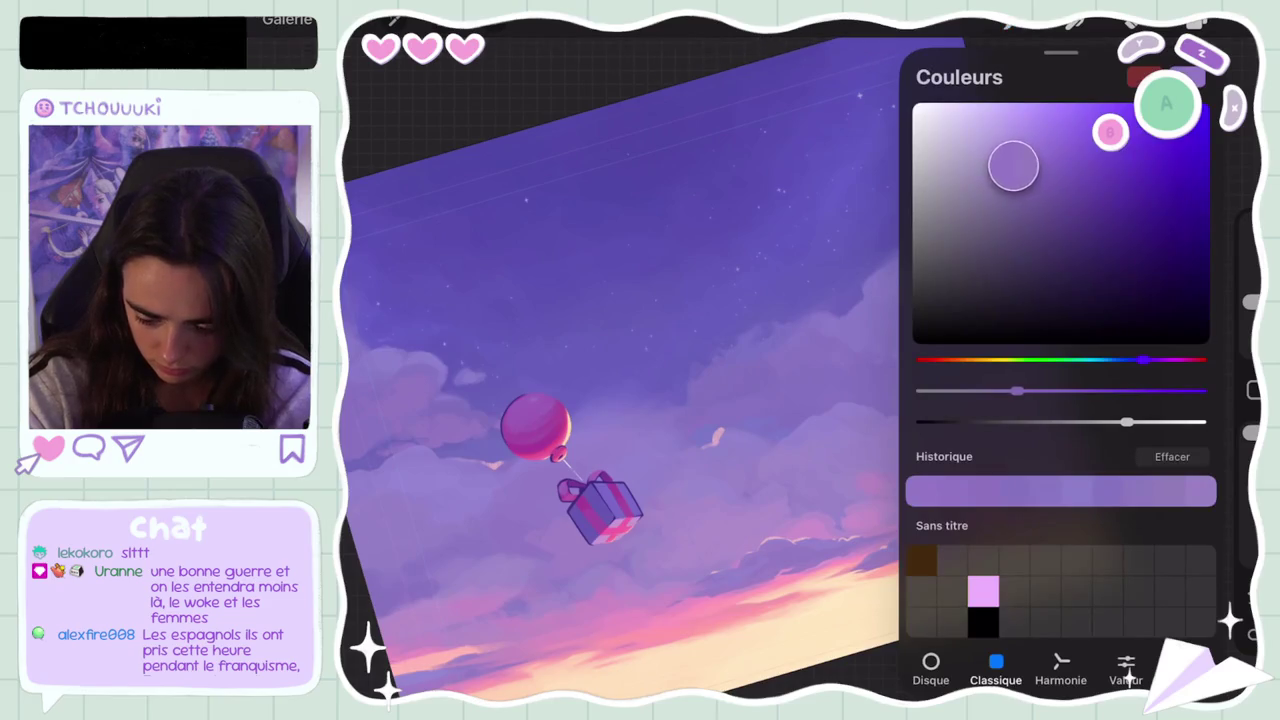
key(c)
key(ctrl+z)
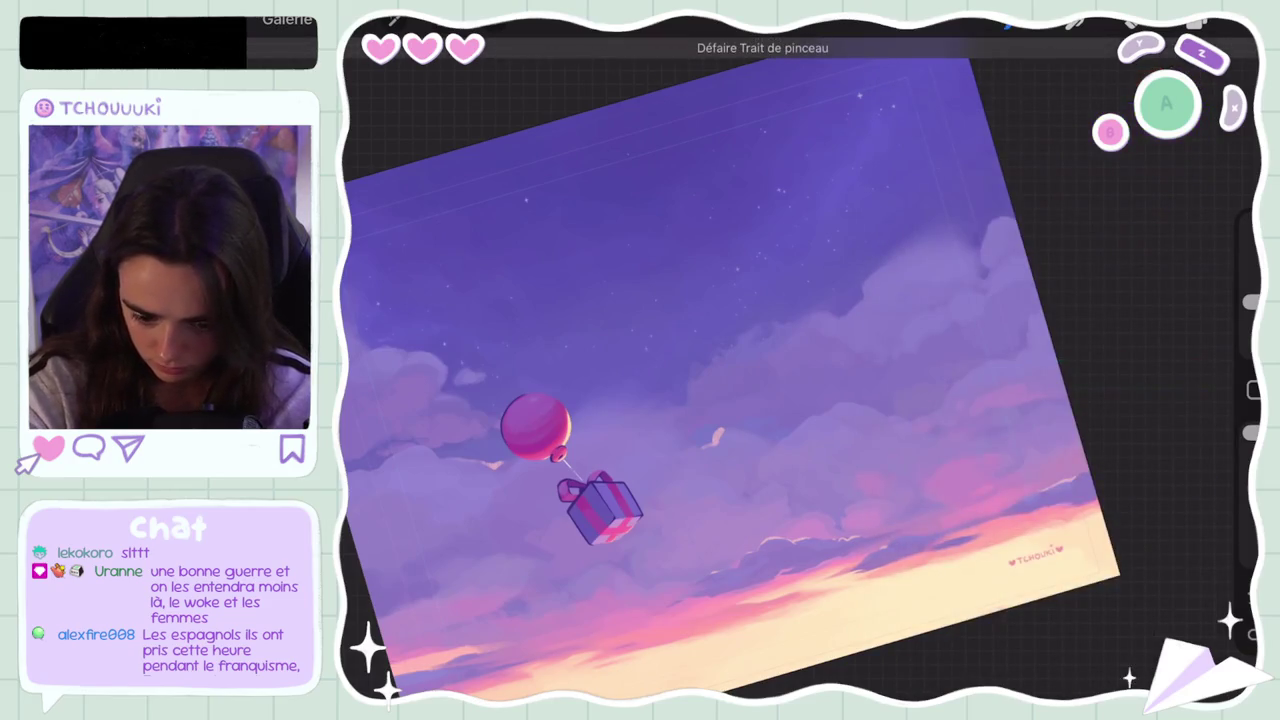
key(c)
key(c)
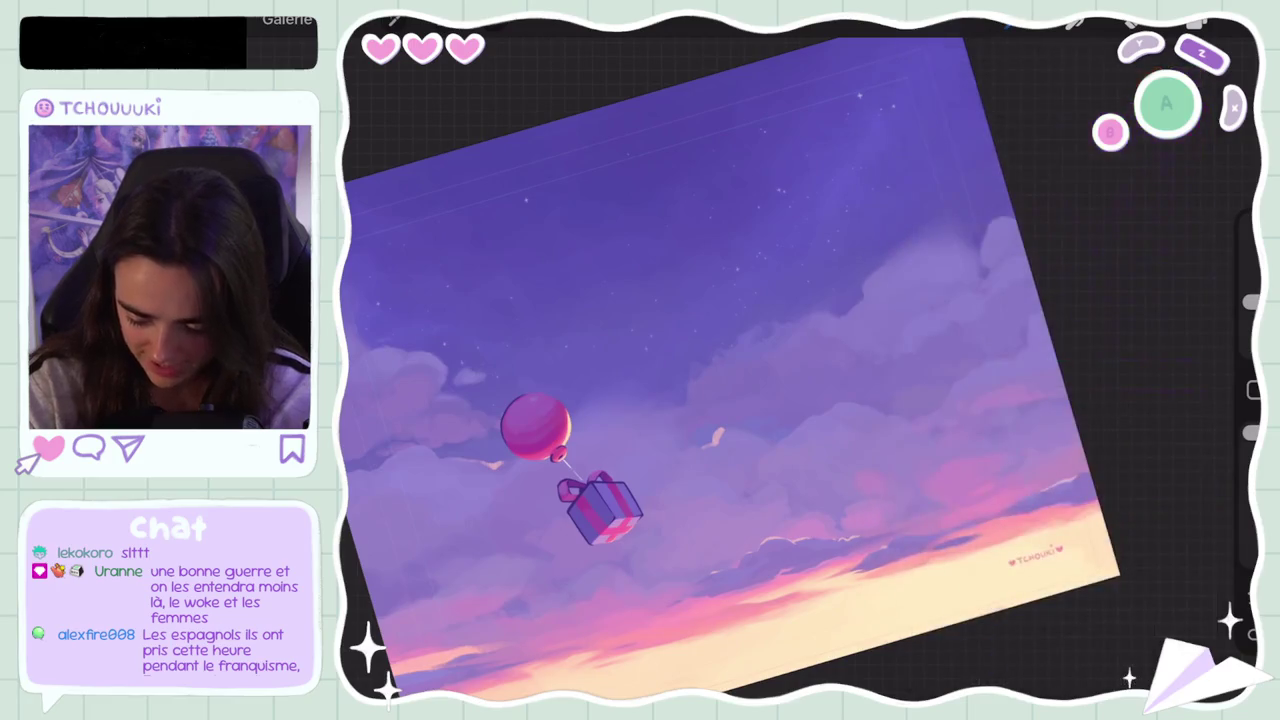
Step: Undo five more brush strokes, checking the Colours panel along the way
key(ctrl+z)
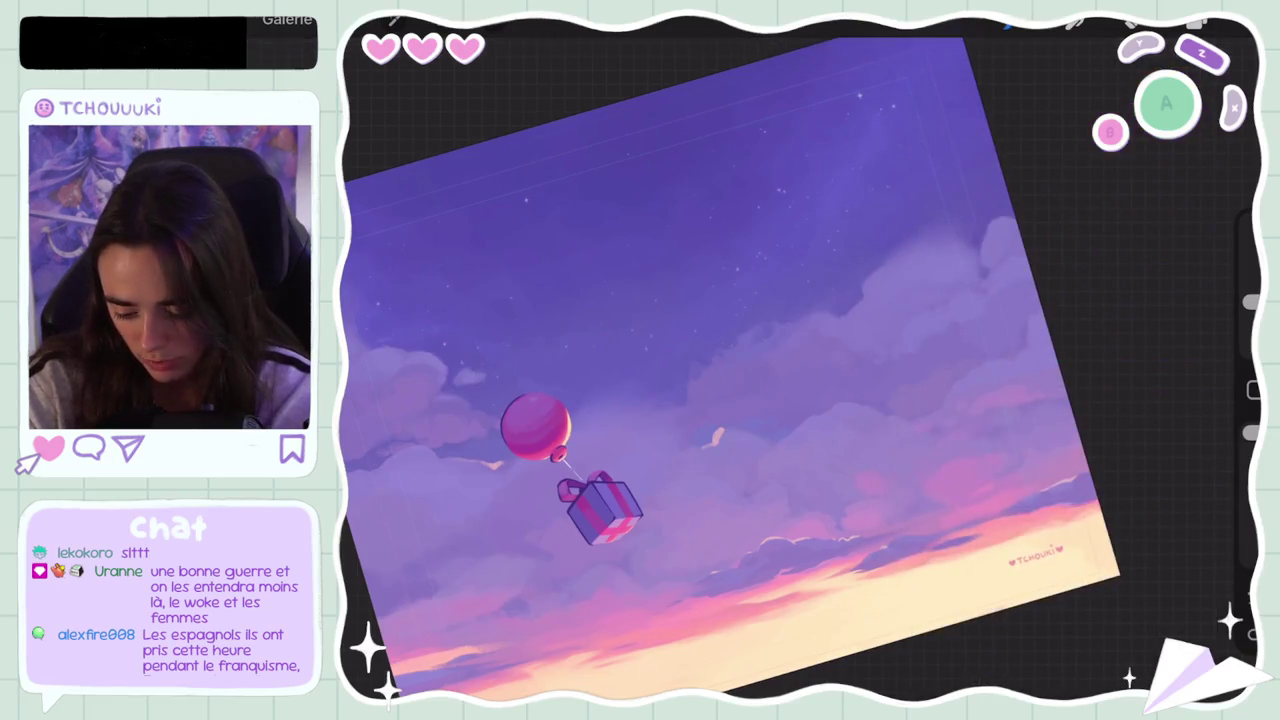
key(ctrl+z)
key(c)
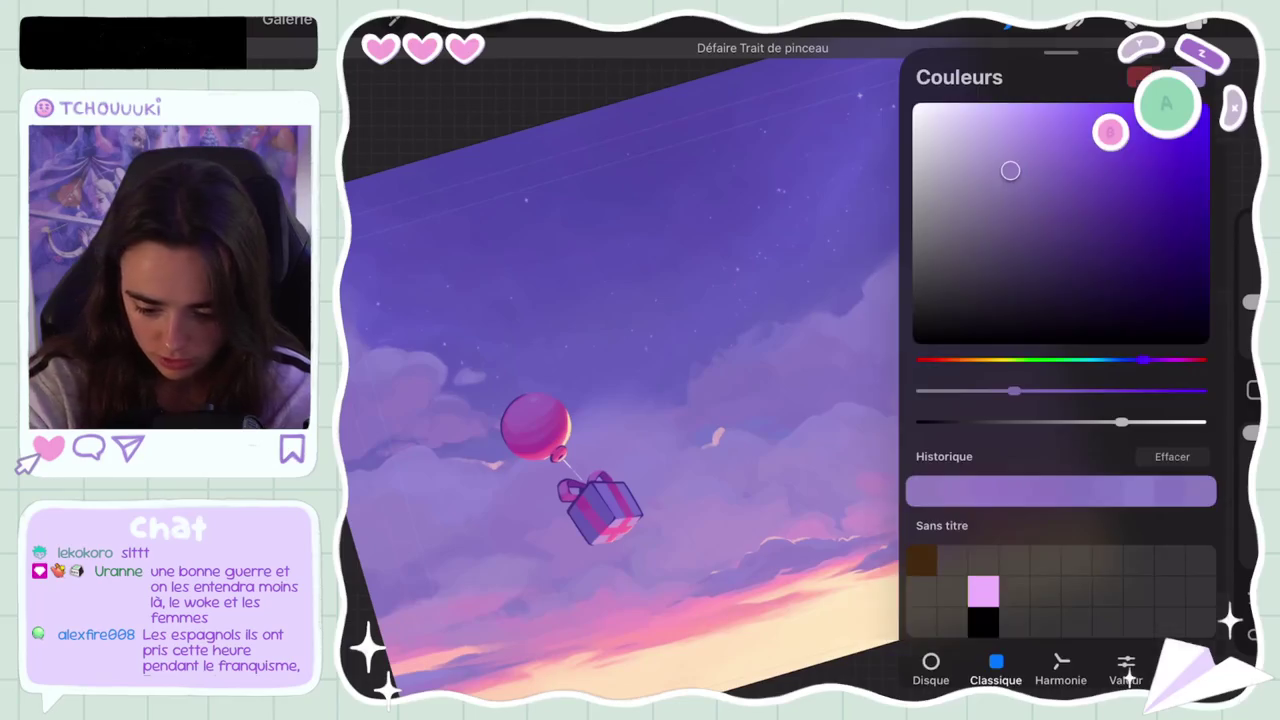
key(c)
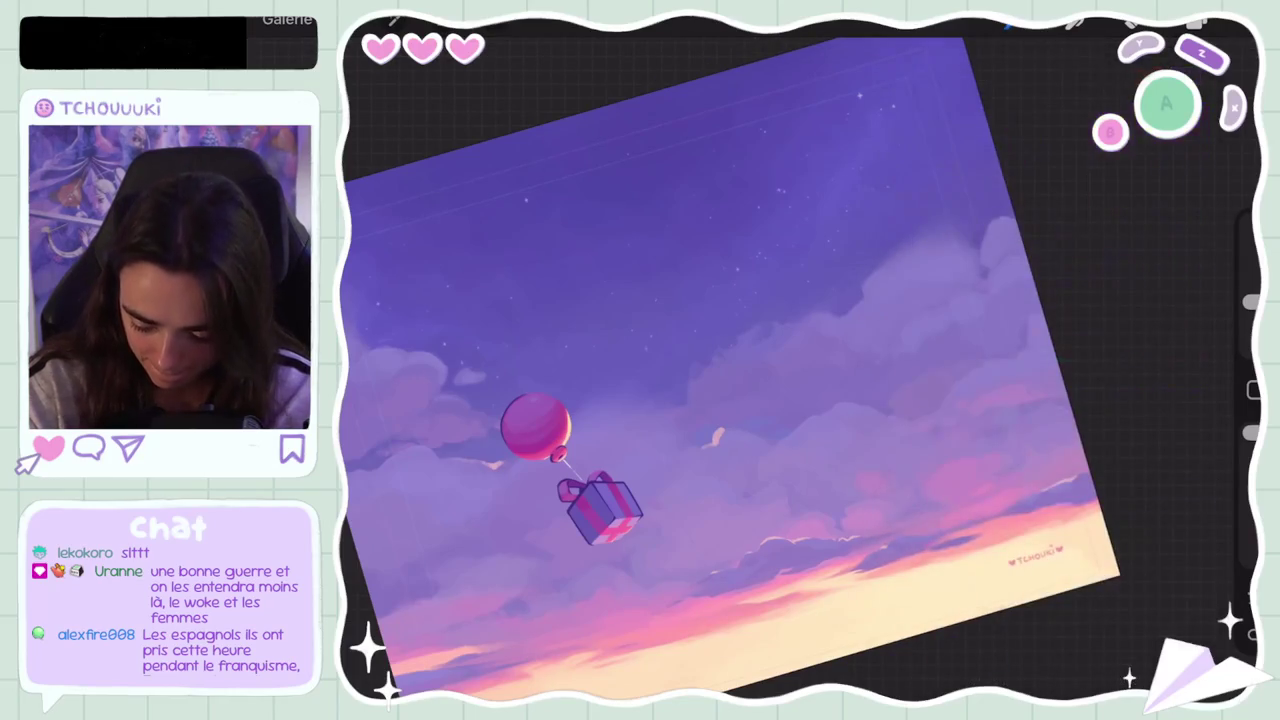
key(ctrl+z)
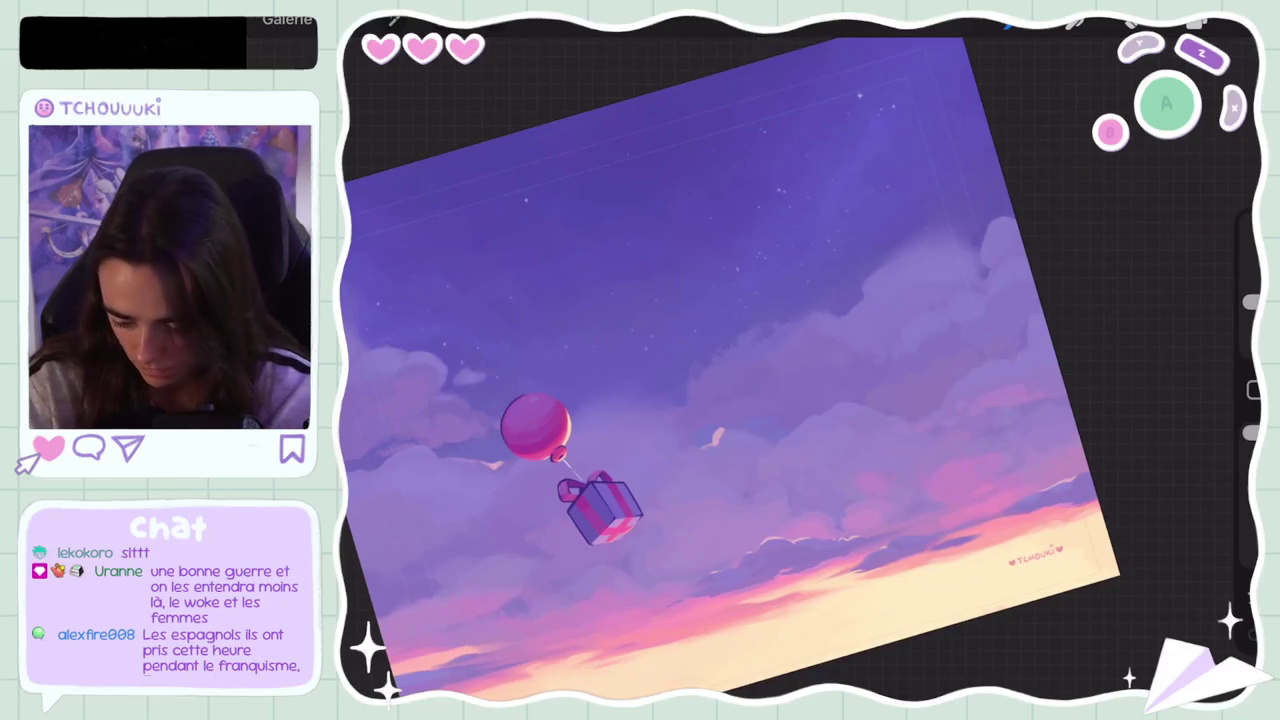
key(ctrl+z)
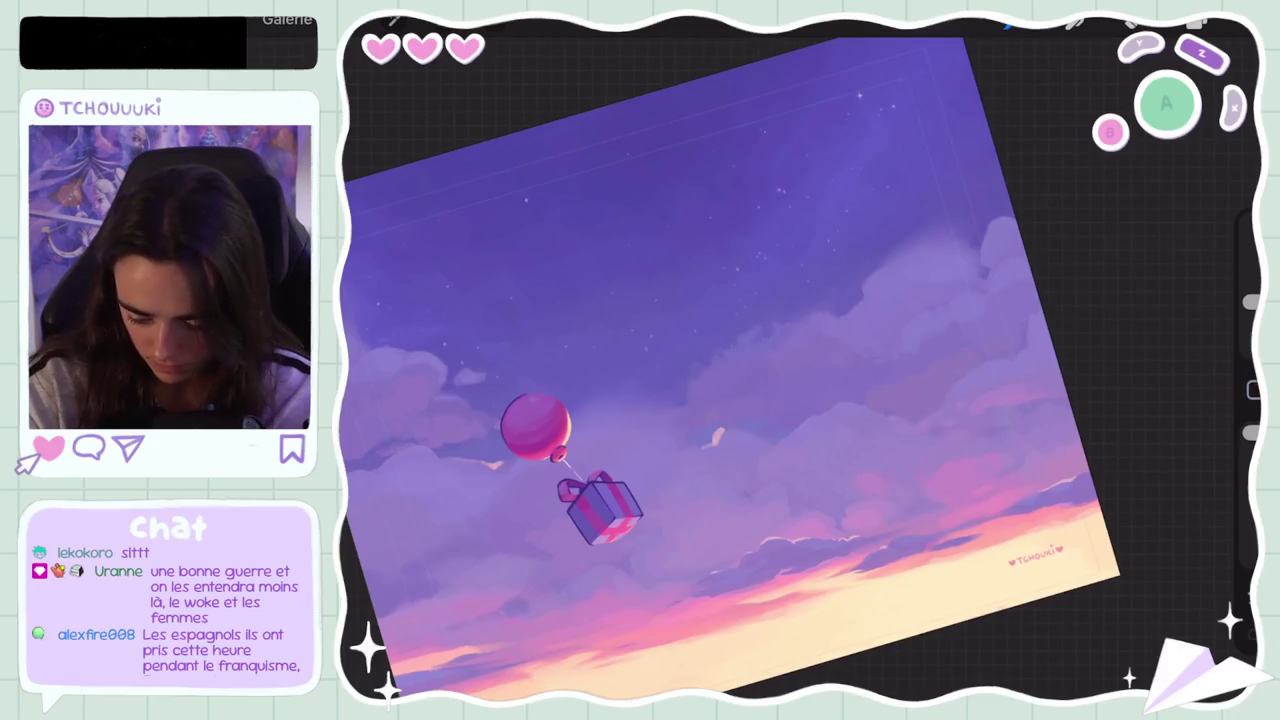
click(1197, 22)
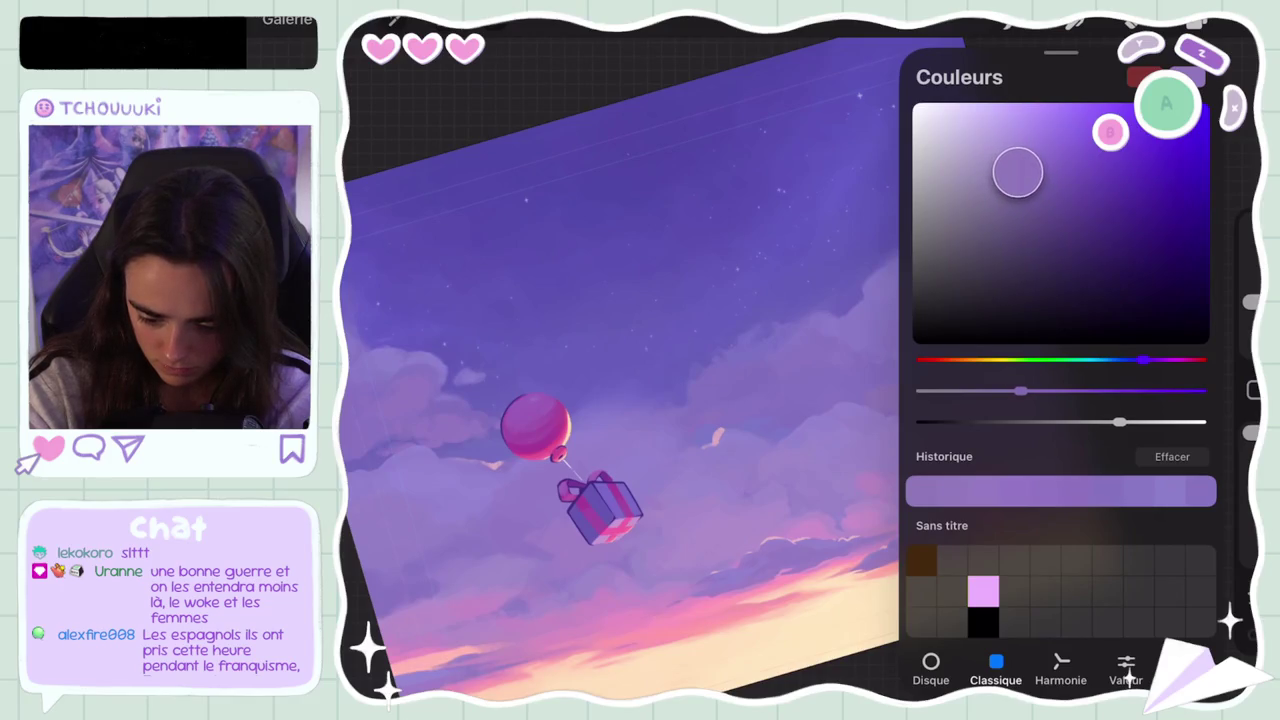
key(Escape)
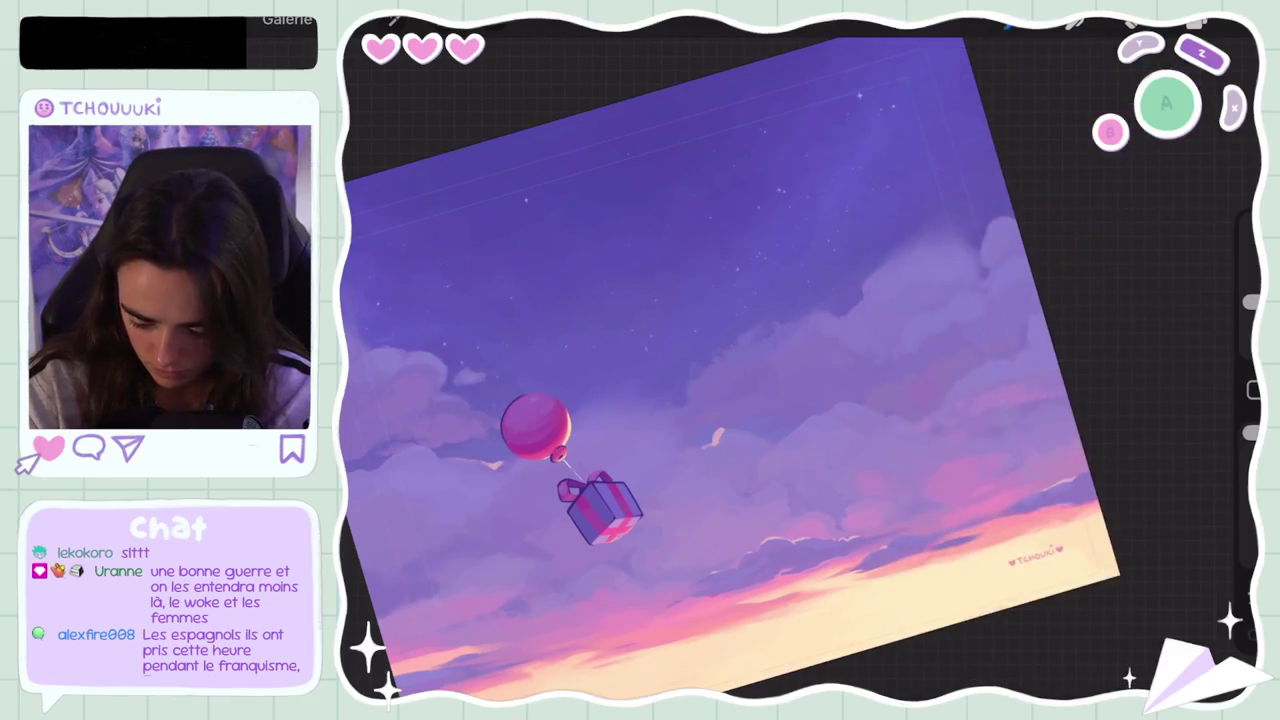
key(ctrl+z)
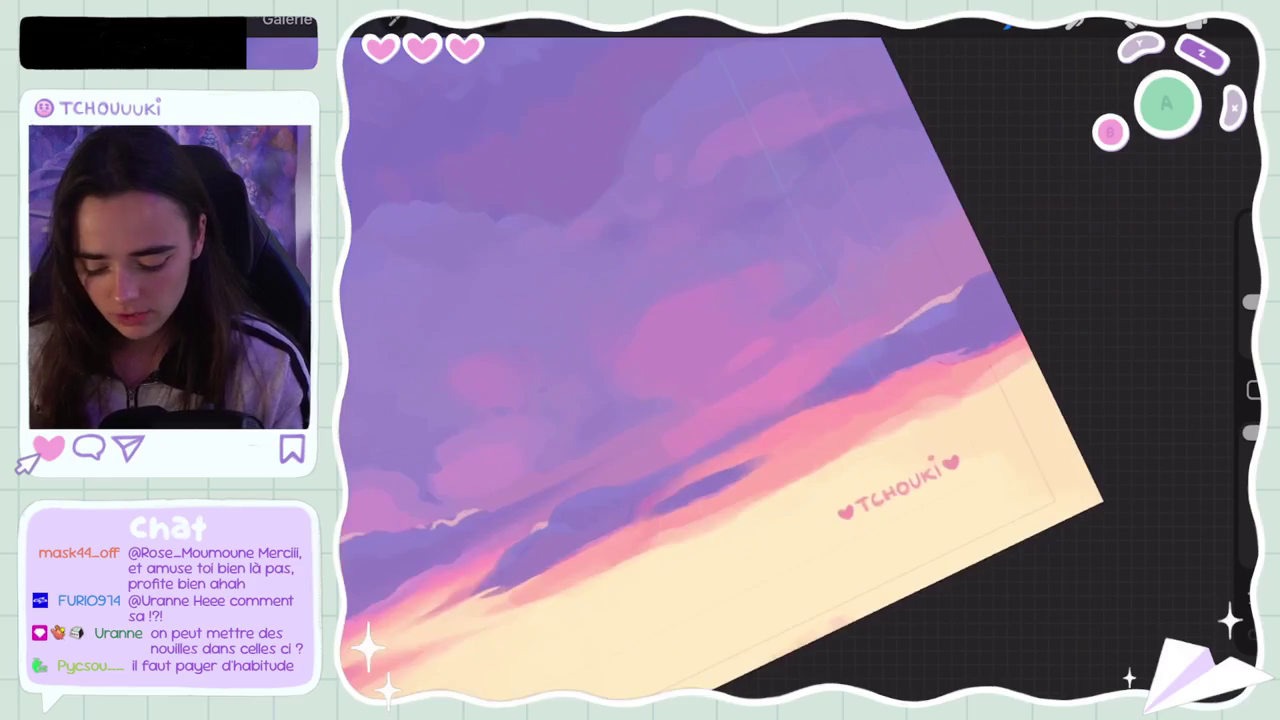
Step: Finish sampling a colour, shrink the brush to 5%, and undo the last stroke
click(931, 320)
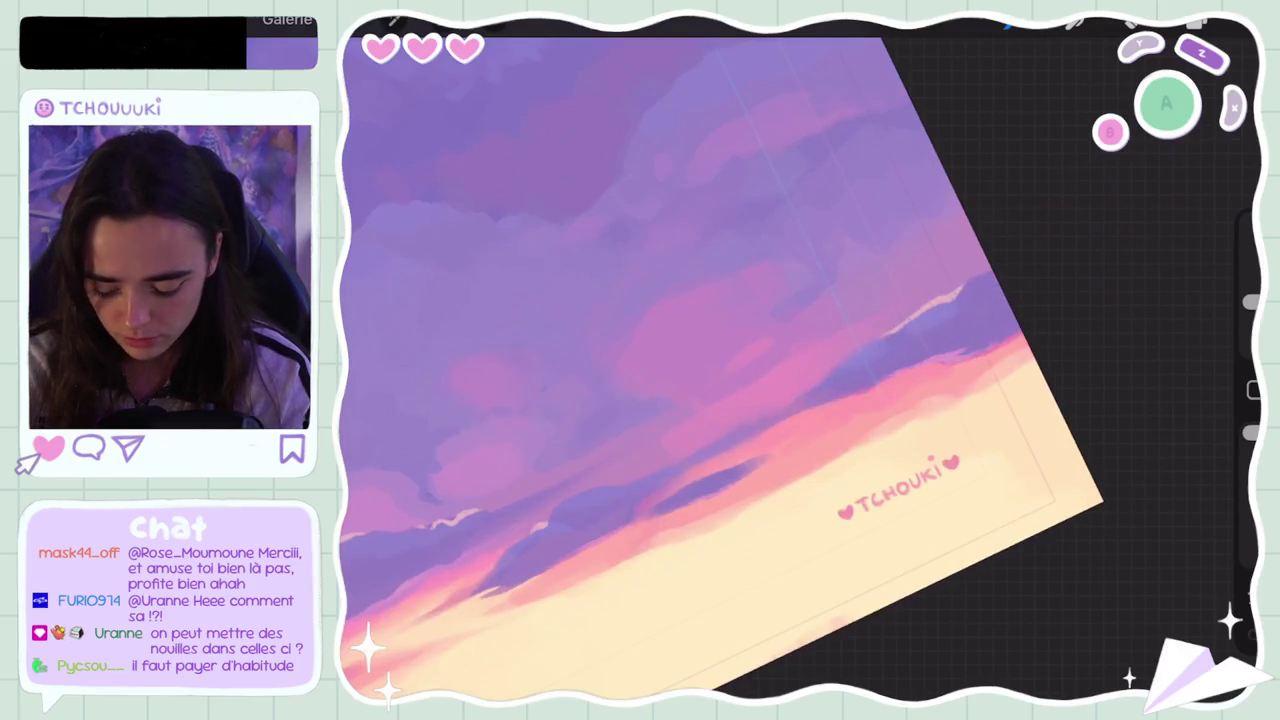
drag(1250, 302, 1250, 318)
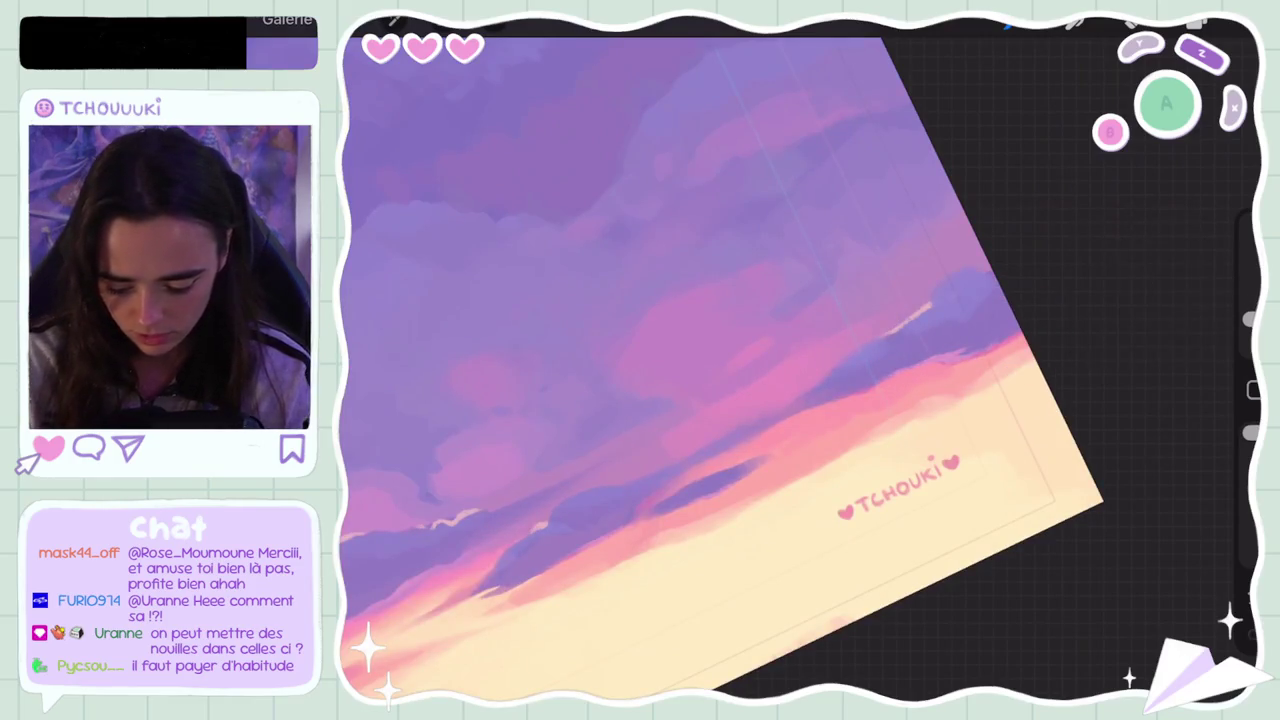
key(ctrl+z)
key(ctrl+z)
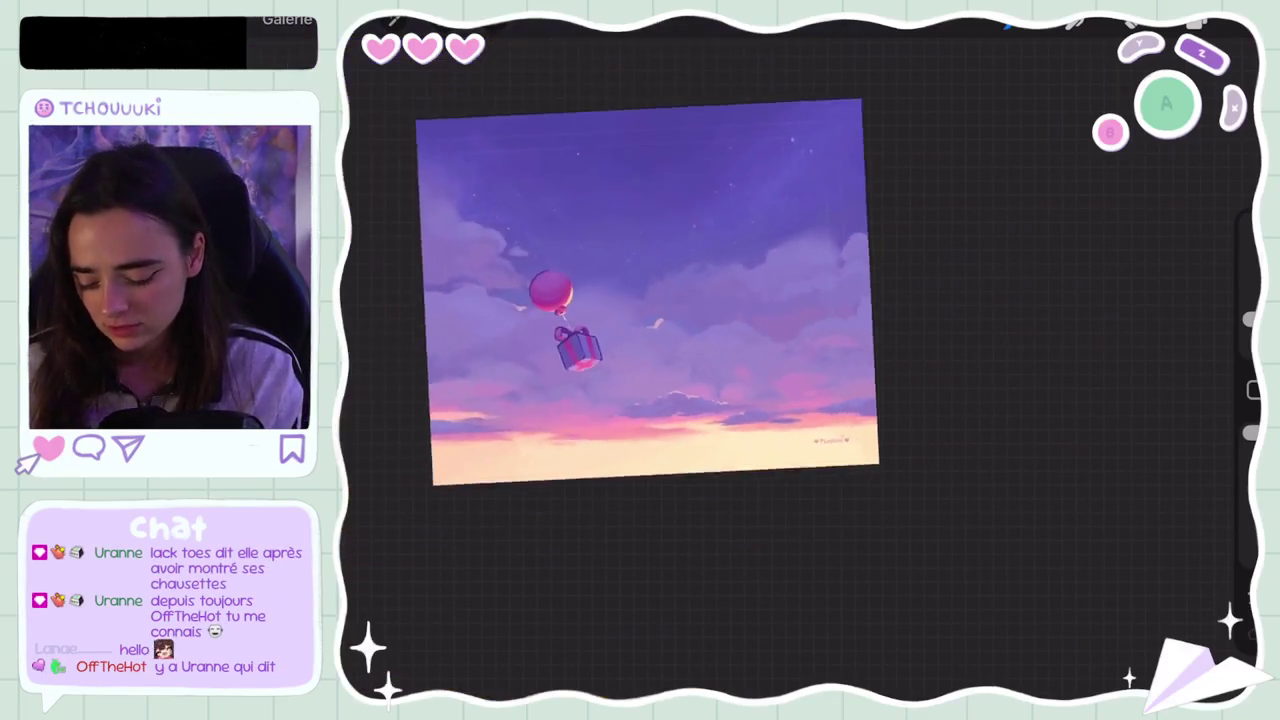
click(1196, 22)
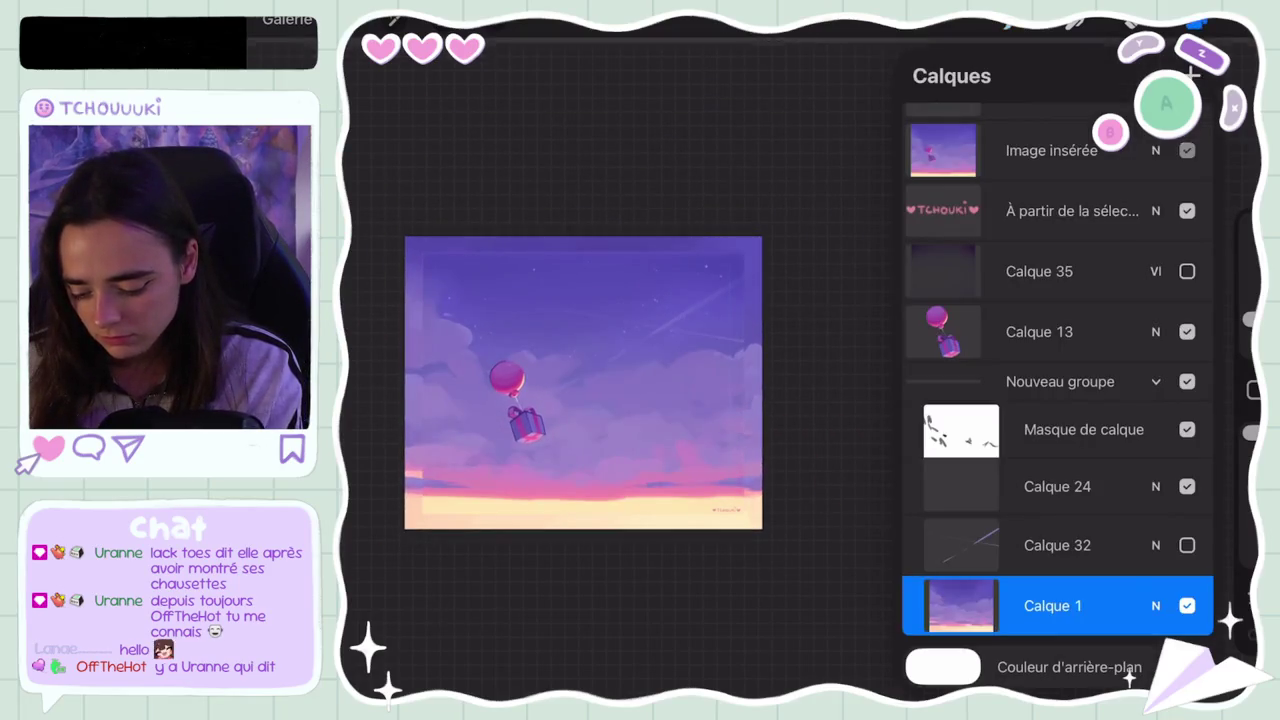
Step: Toggle the Image insérée layer on and off to compare, leaving it hidden
click(1187, 150)
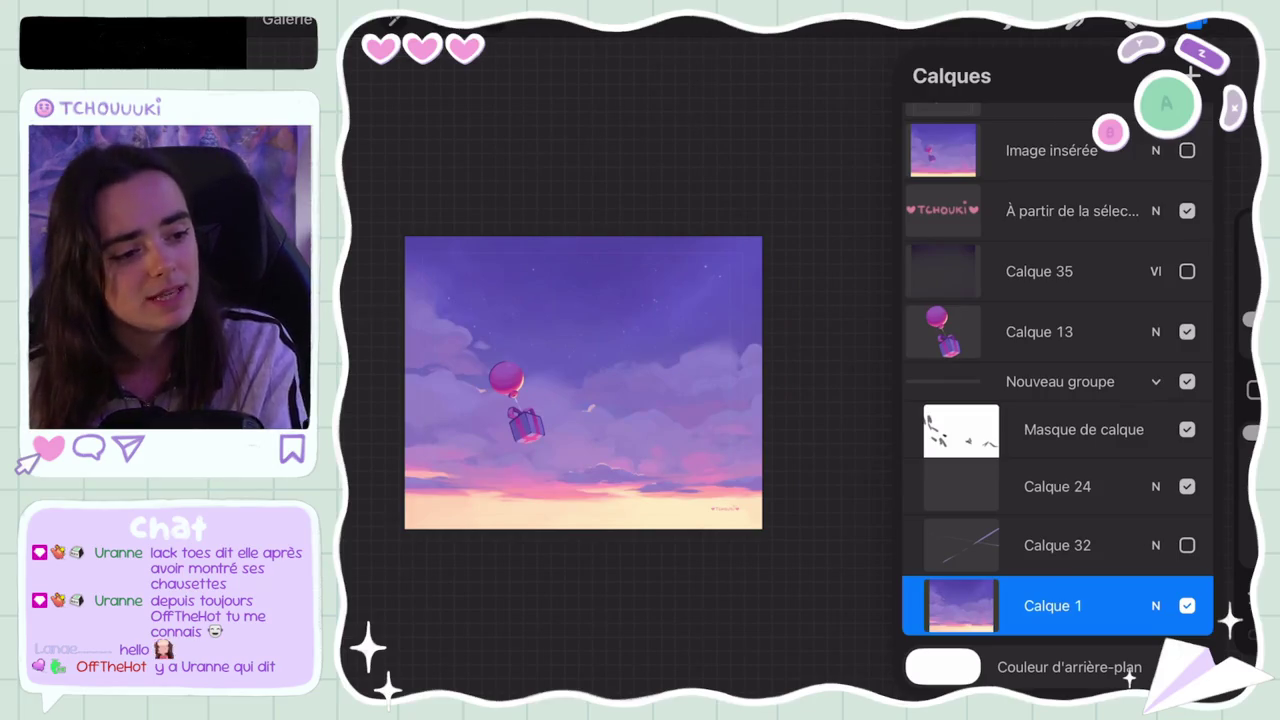
click(1187, 150)
click(1050, 150)
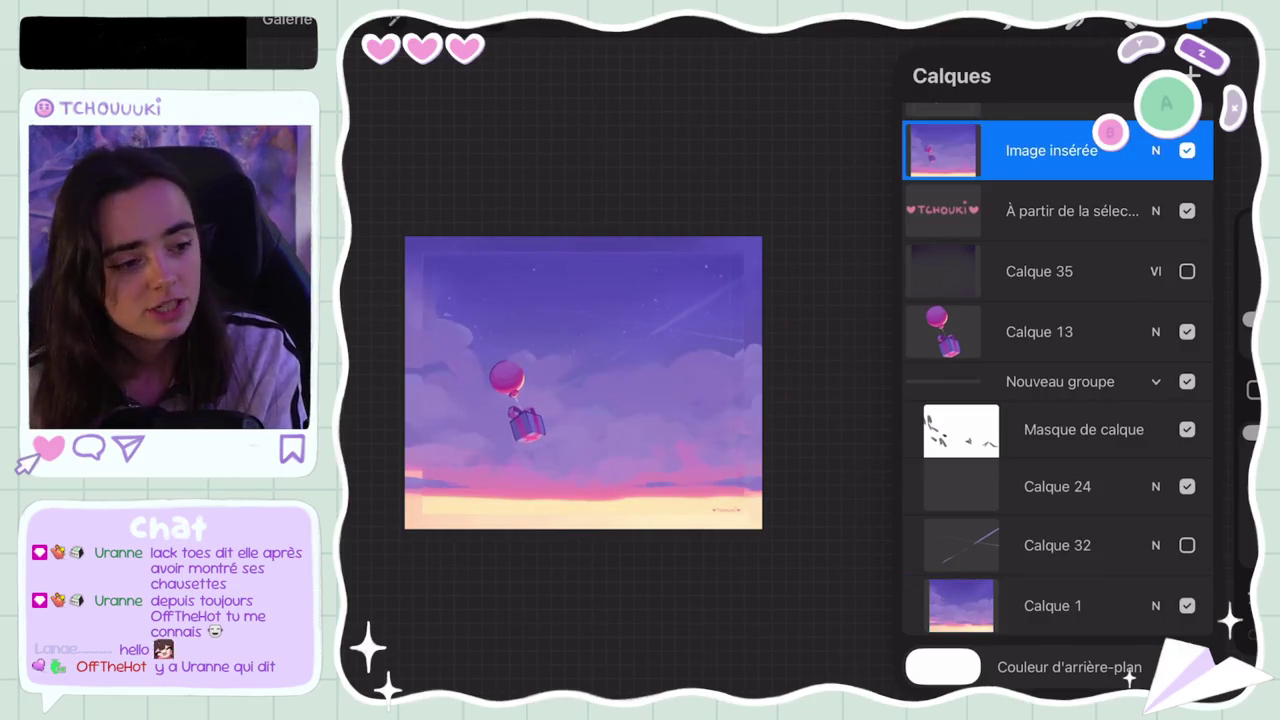
click(1187, 150)
click(1187, 150)
click(1187, 150)
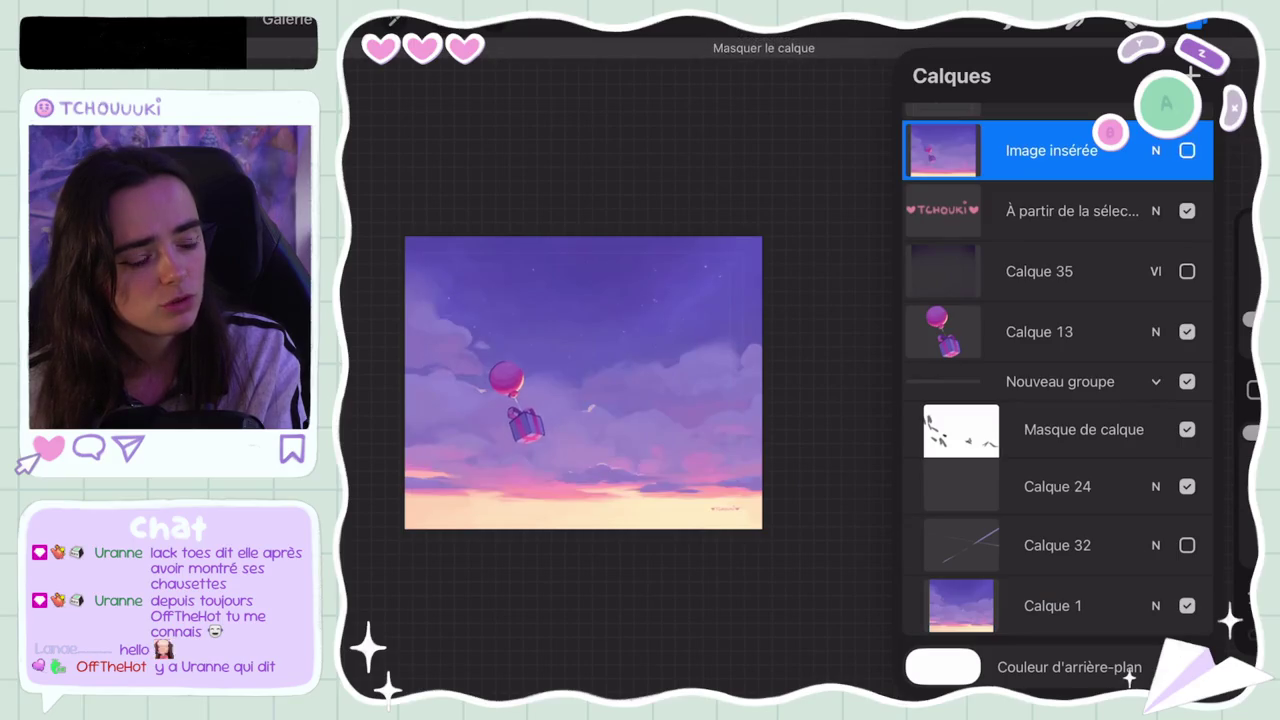
click(1050, 150)
click(1050, 150)
click(1187, 150)
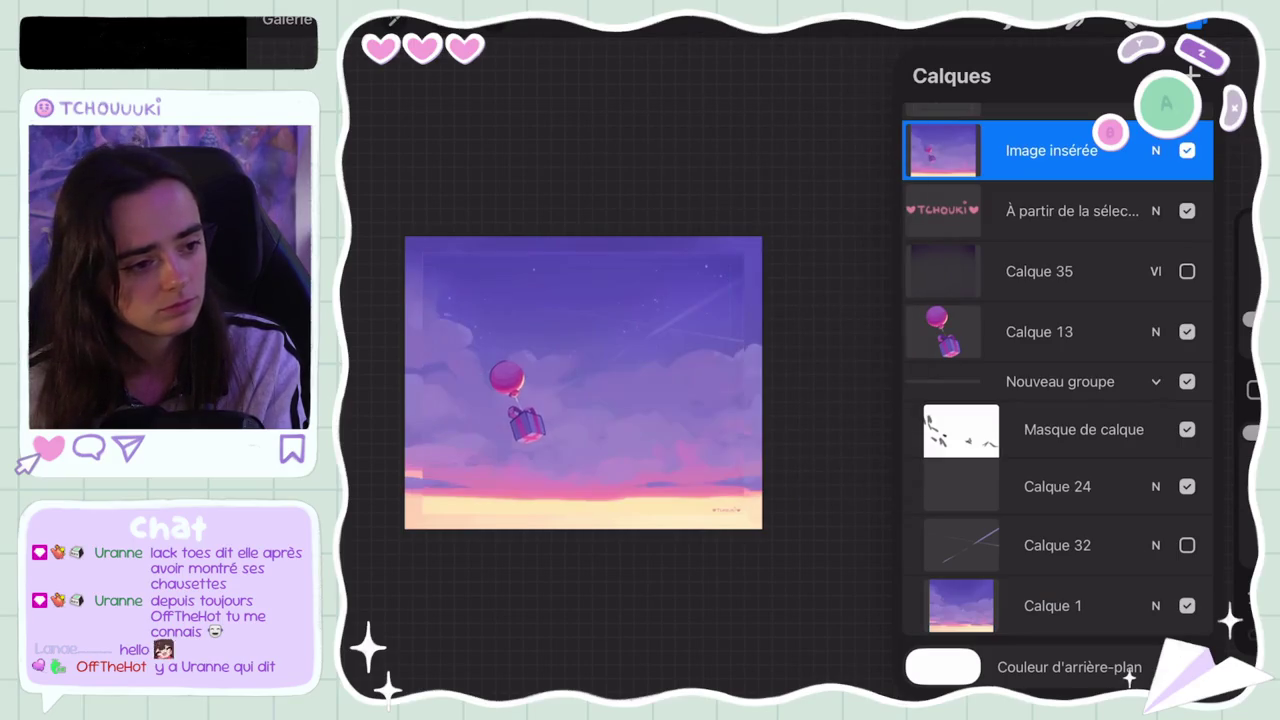
click(1187, 150)
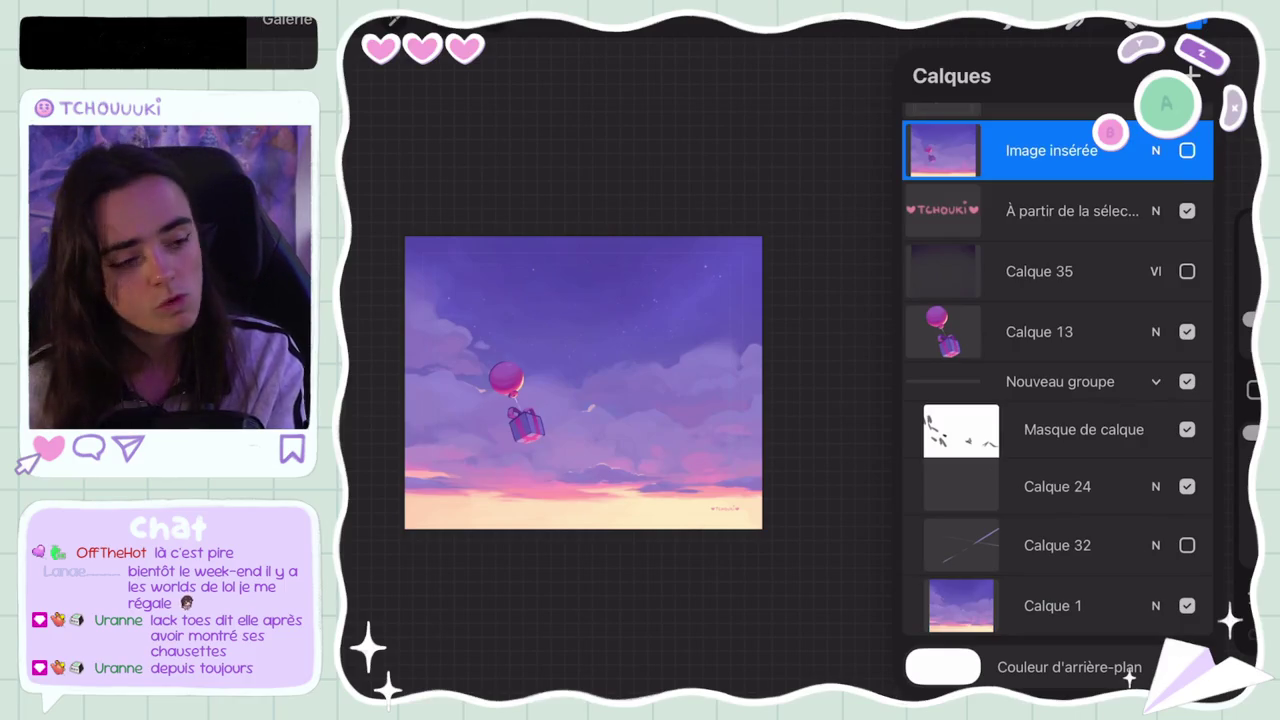
click(1187, 150)
click(1187, 150)
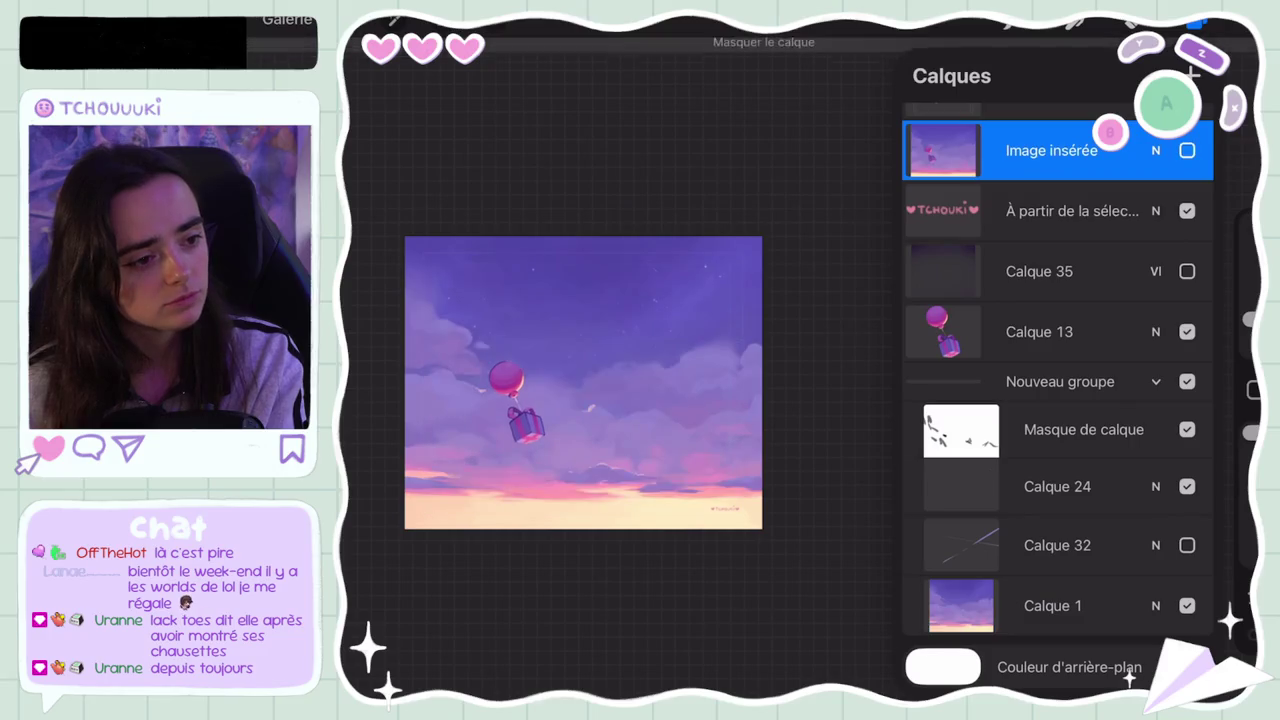
Step: Show Calque 32's shooting-star streak and view its opacity and blend settings
click(1187, 545)
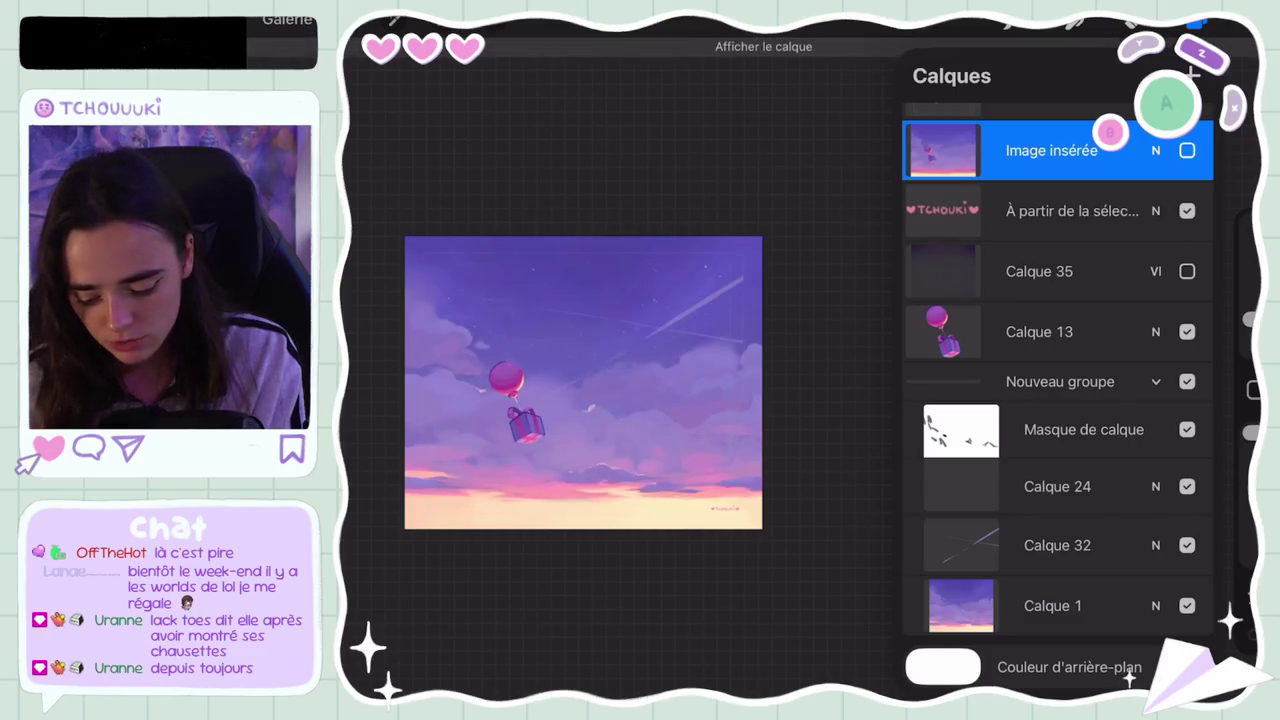
click(1156, 545)
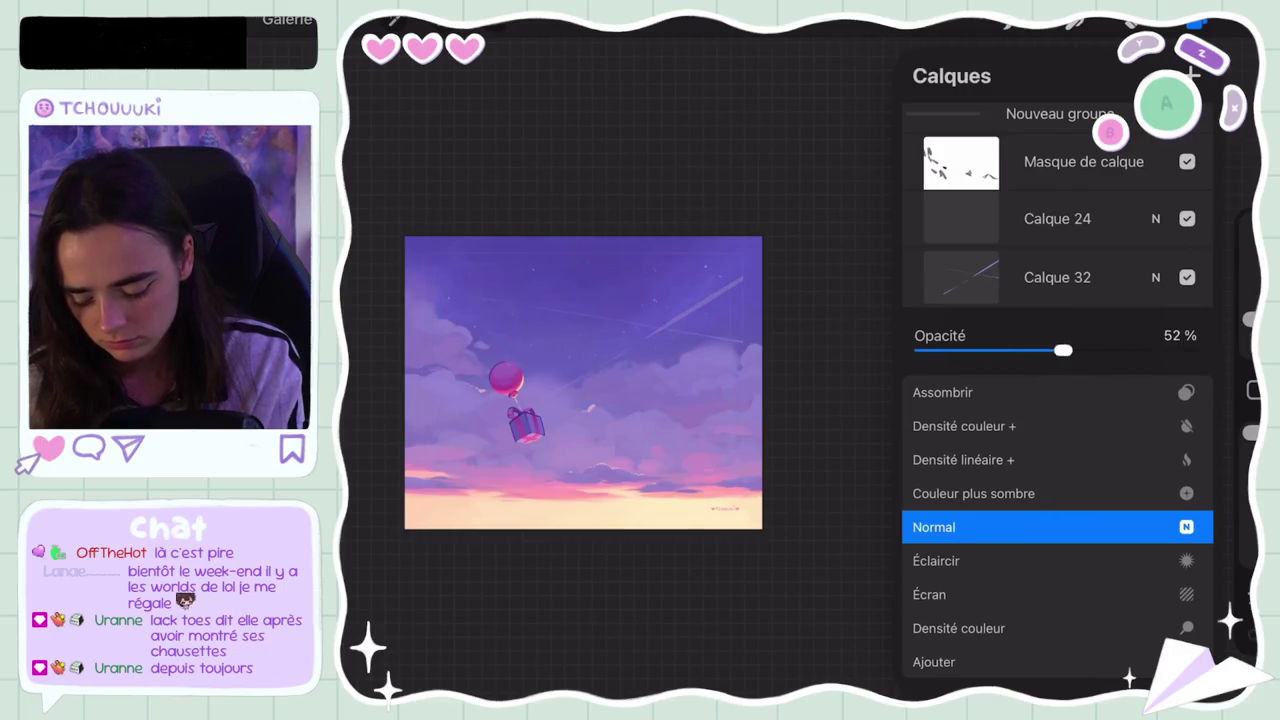
scroll(583, 382, up, 5)
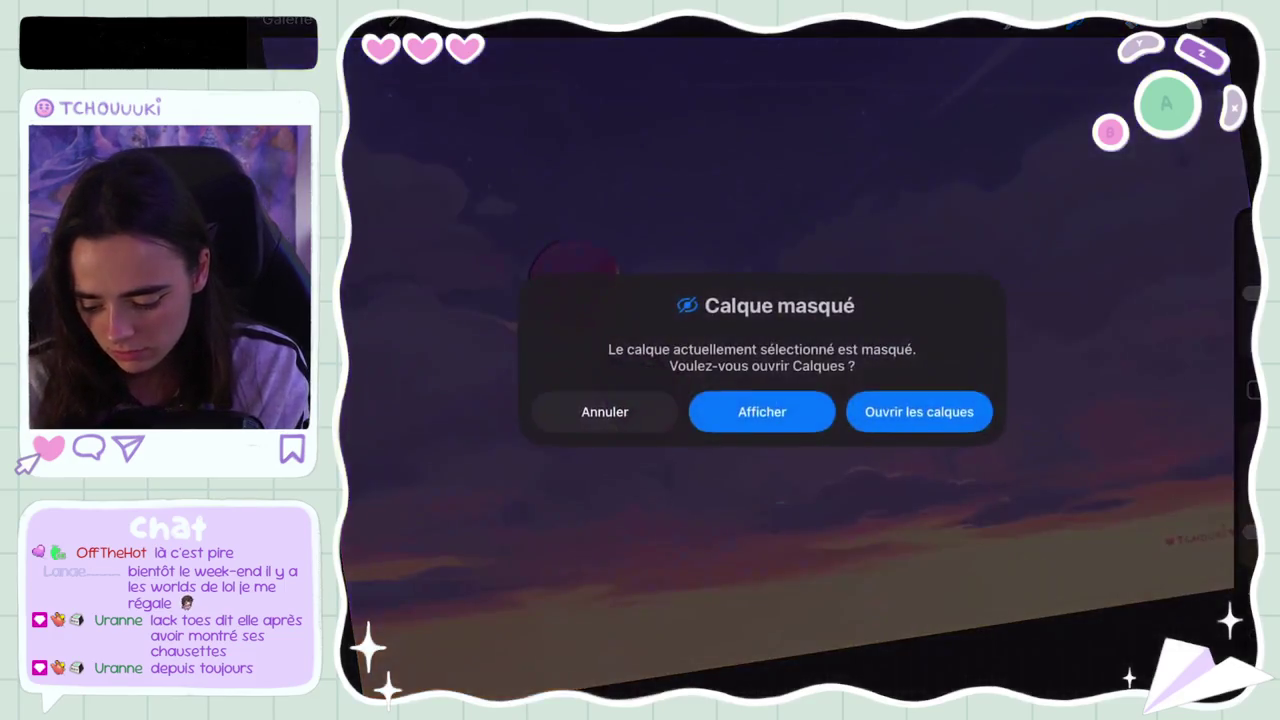
Step: Make Calque 32 the active layer and undo the stray stroke
click(880, 409)
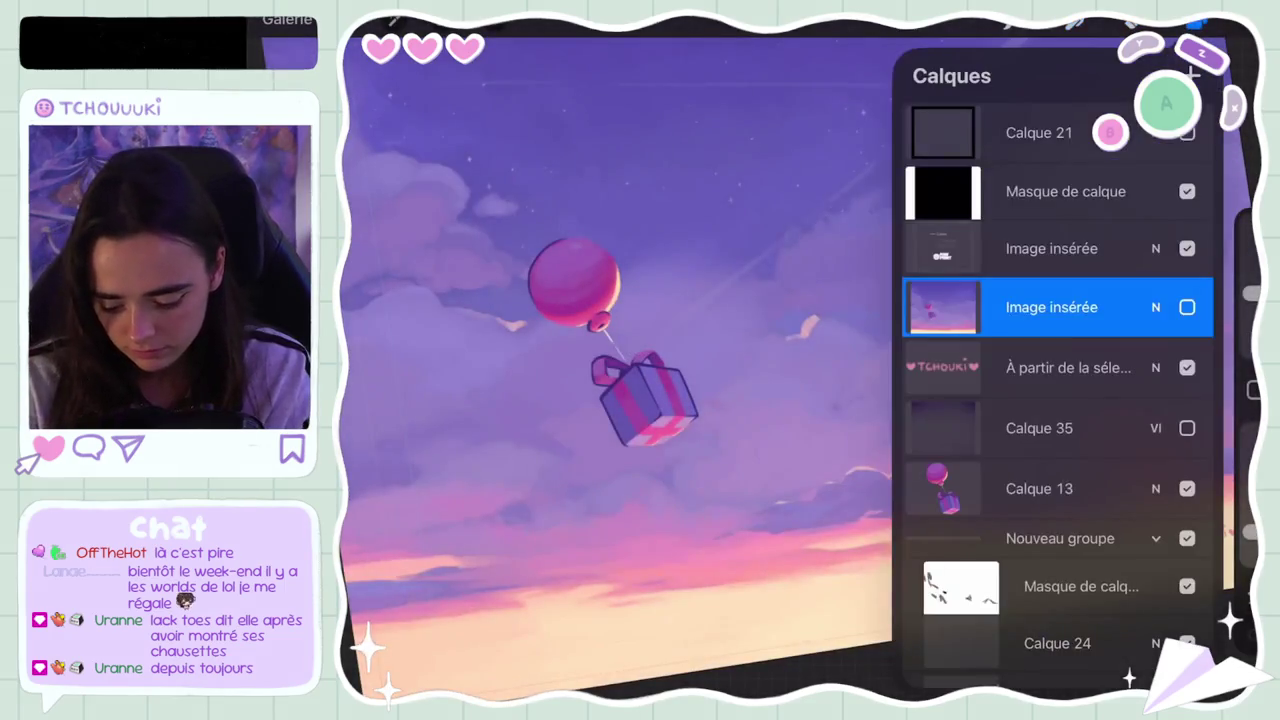
scroll(1058, 390, down, 3)
click(1057, 545)
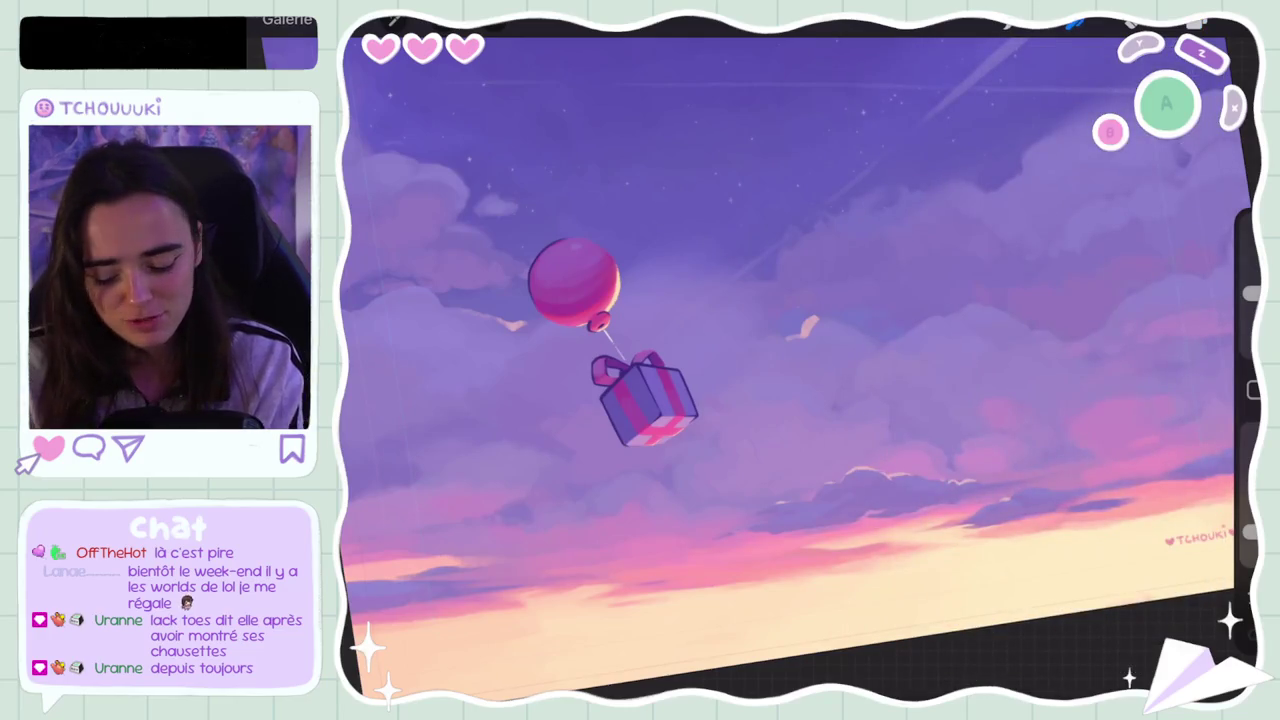
key(ctrl+z)
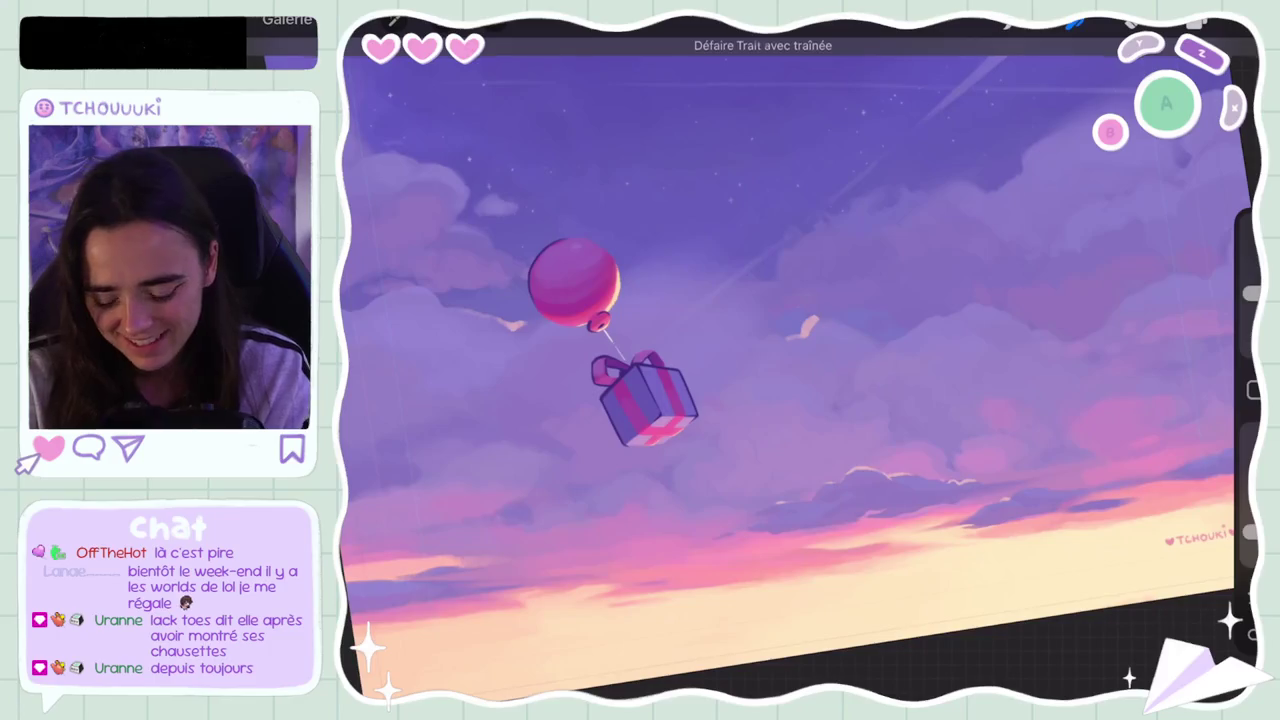
Step: Lower brush opacity to 37%, adjust the size, and choose the MaxU Smudge Gouache brush
drag(1250, 293, 1250, 287)
drag(1250, 531, 1250, 528)
mouse_move(1250, 287)
mouse_down()
mouse_move(1250, 265)
mouse_move(1250, 291)
mouse_up()
click(1075, 22)
click(1093, 310)
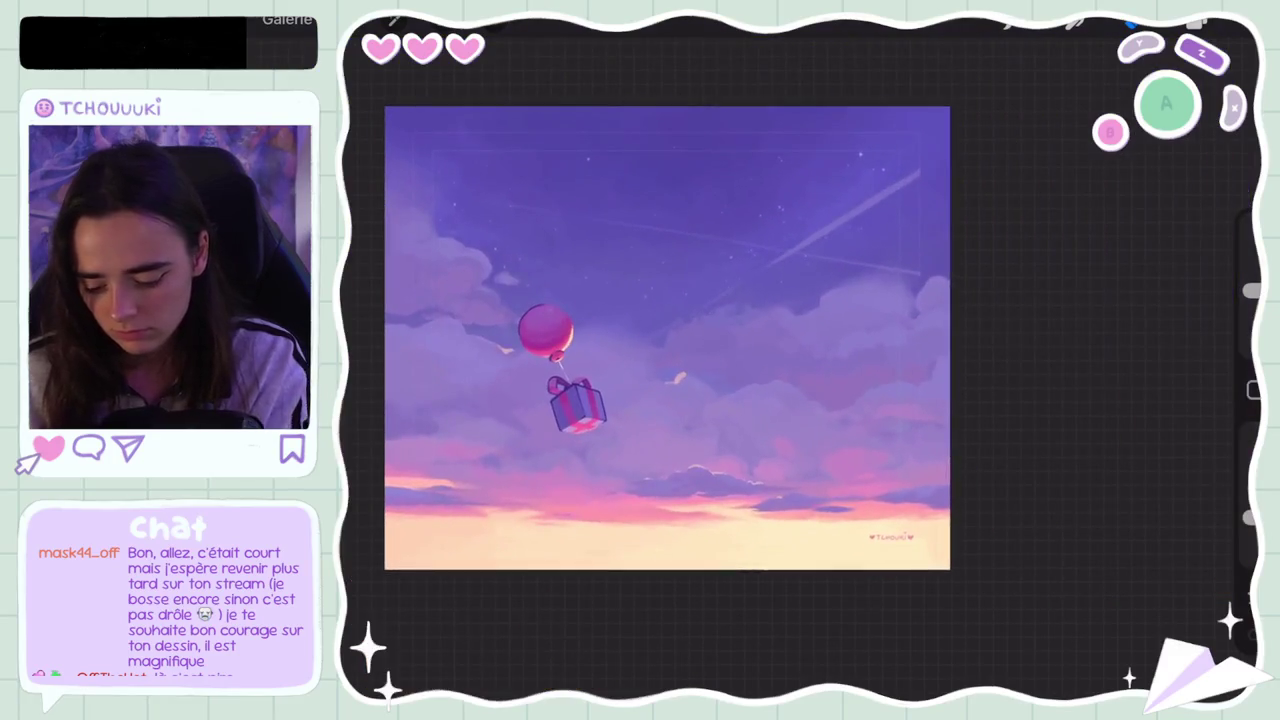
Step: Briefly show then hide Image insérée, and make Calque 35 visible
click(1195, 20)
click(1187, 150)
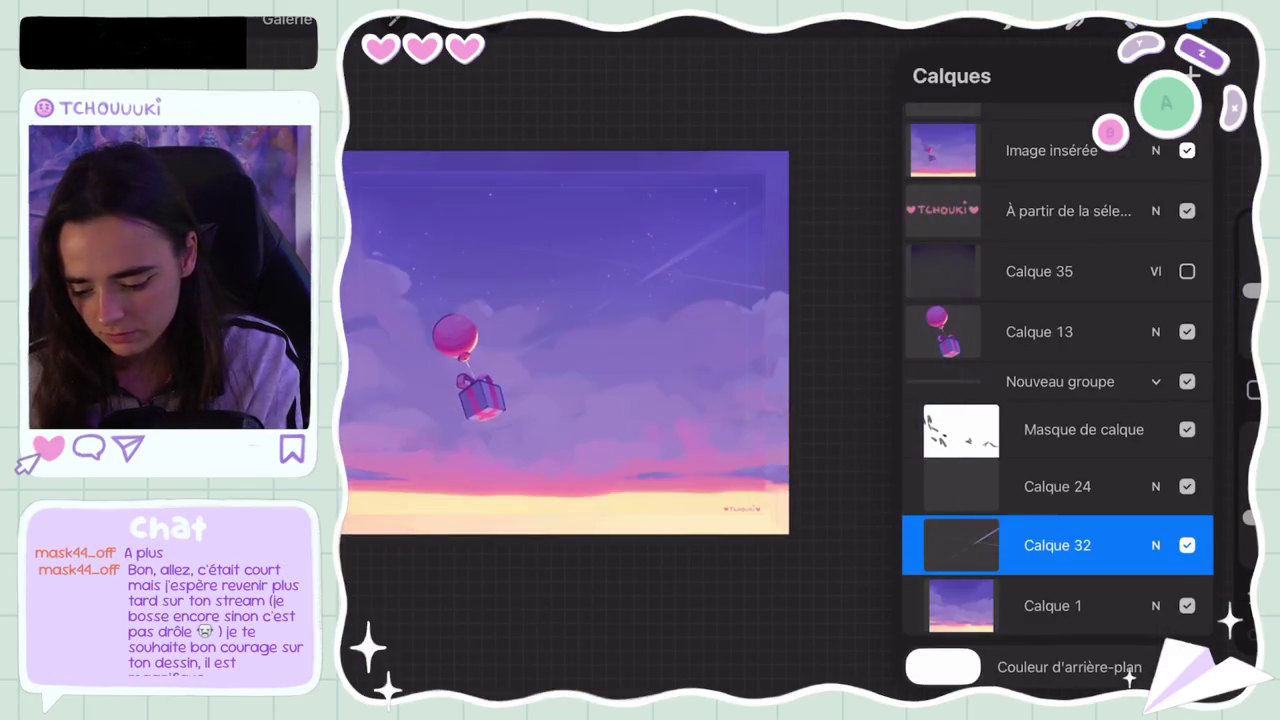
click(1187, 150)
click(1187, 271)
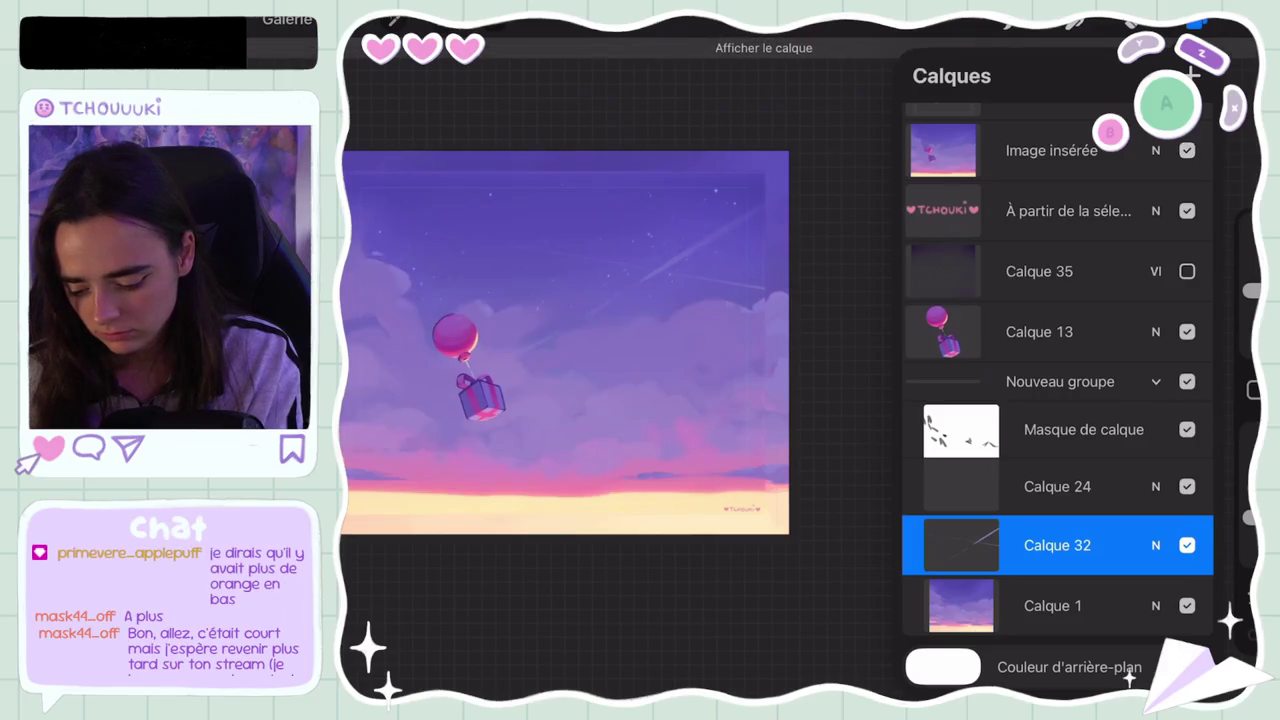
Step: Toggle Image insérée repeatedly to compare, leave it hidden, and close the Layers panel
click(1187, 150)
click(1187, 150)
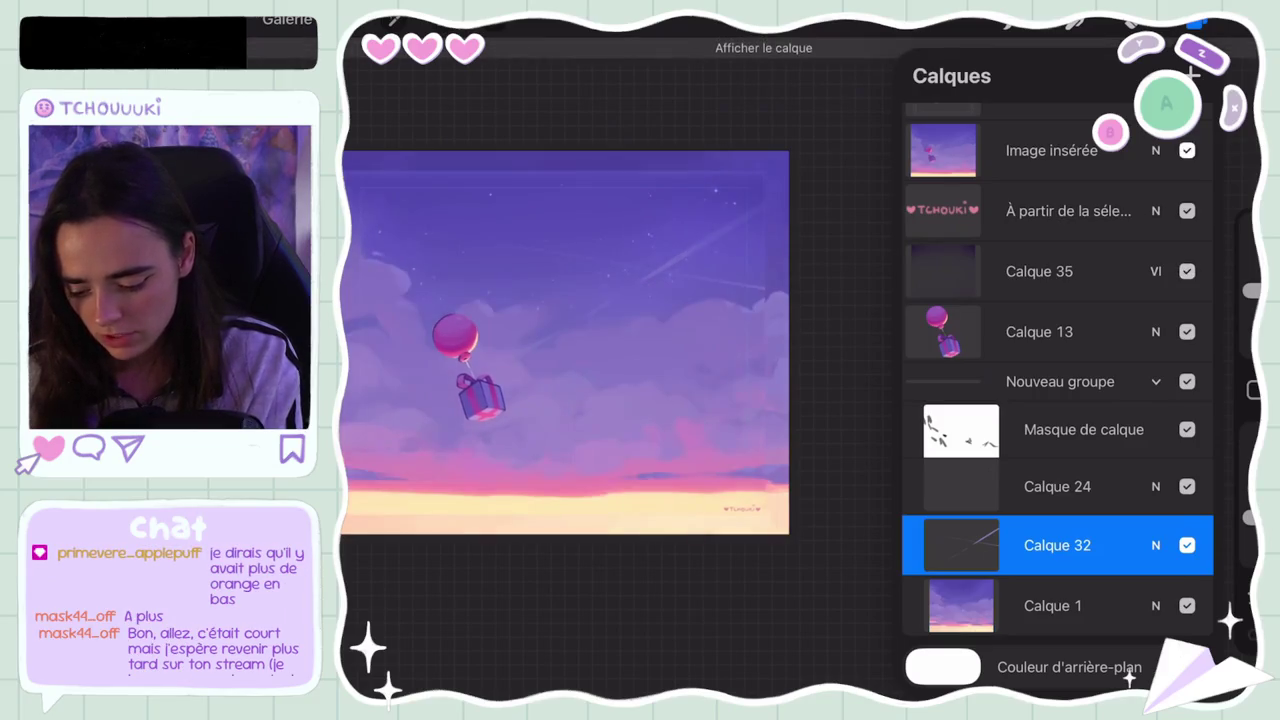
click(1187, 150)
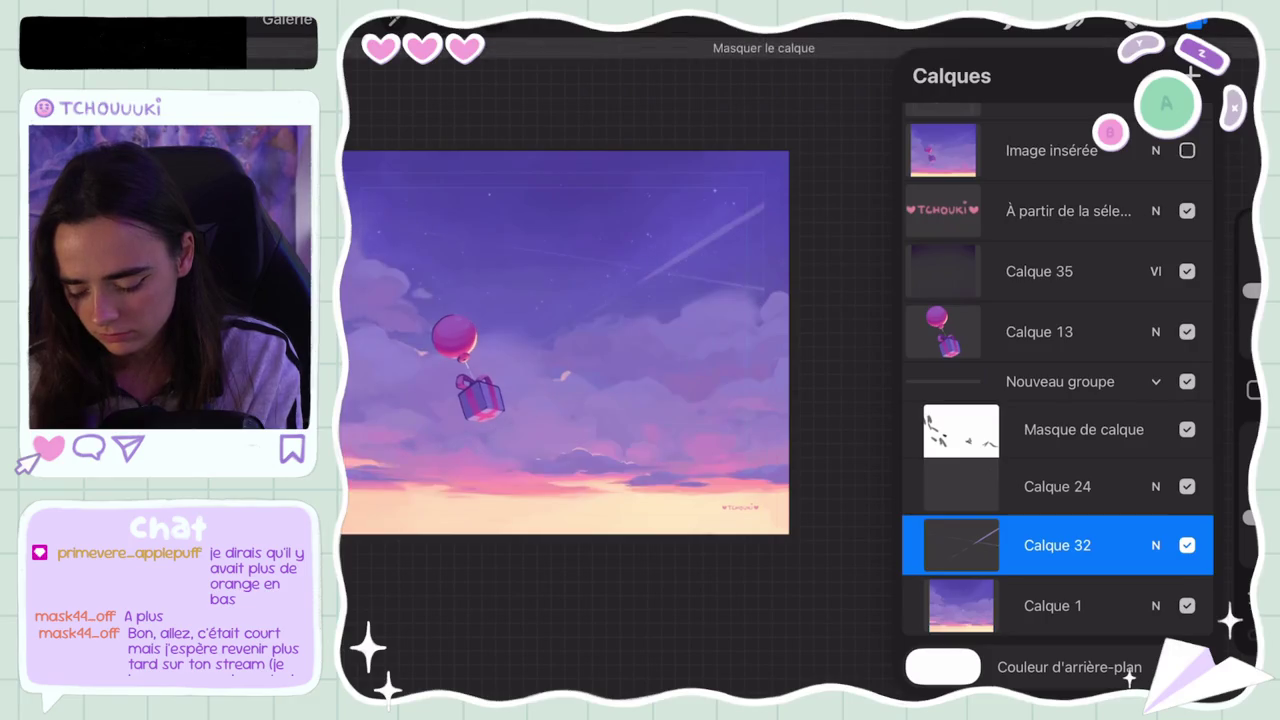
click(1187, 150)
click(1187, 150)
click(1187, 150)
click(1187, 150)
click(1187, 150)
click(1187, 150)
click(1187, 150)
click(1187, 150)
click(1187, 150)
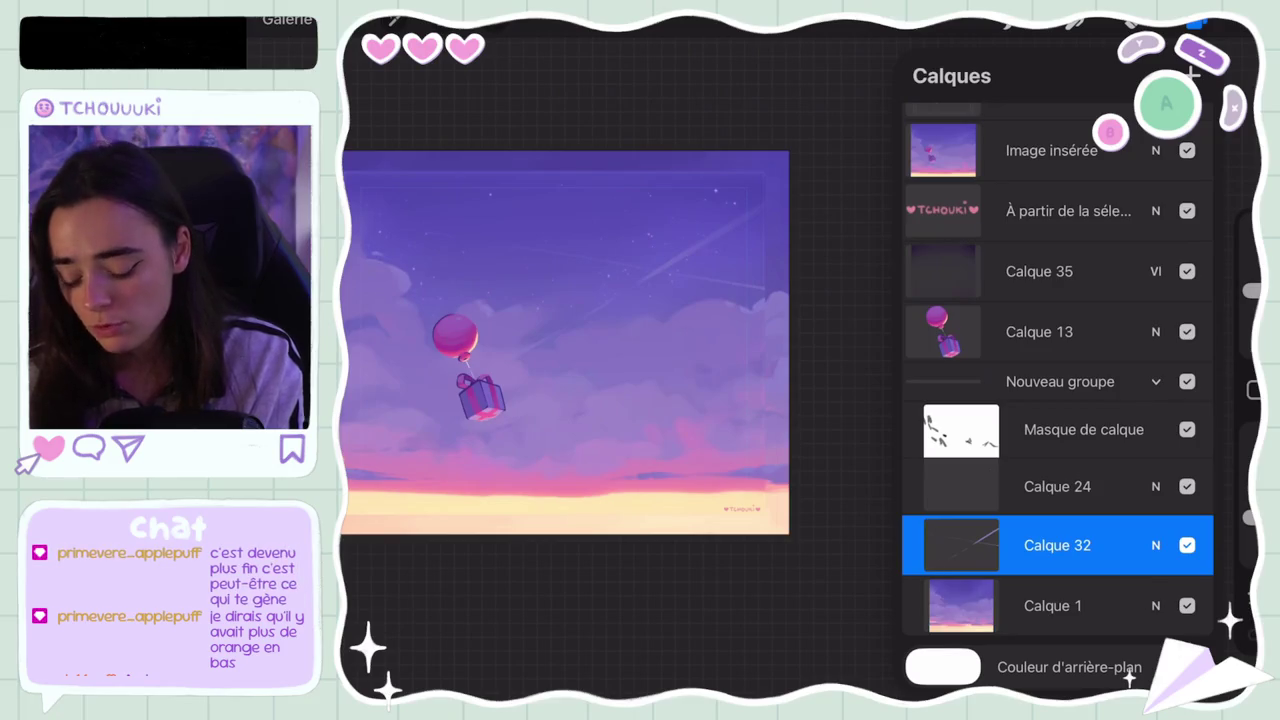
click(1187, 150)
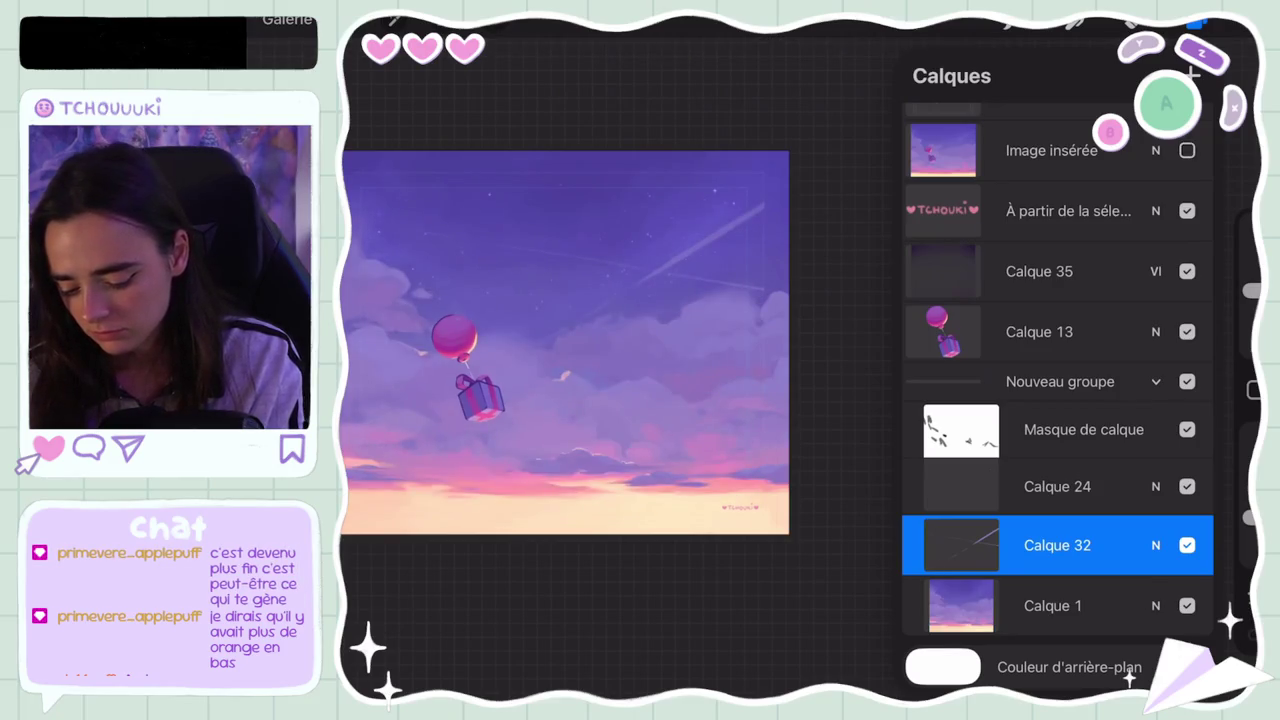
click(600, 600)
scroll(620, 330, up, 3)
scroll(640, 350, up, 2)
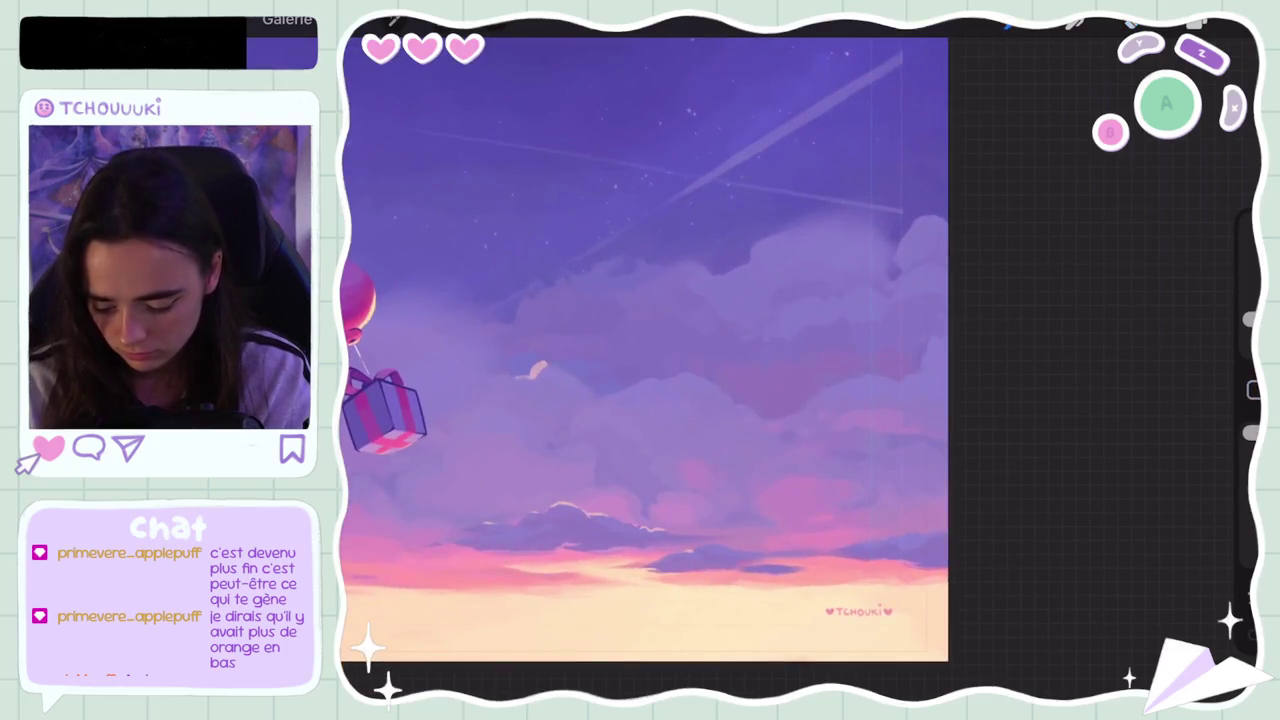
Step: Remove the faint stroke from the violet sky with a single undo
key(ctrl+z)
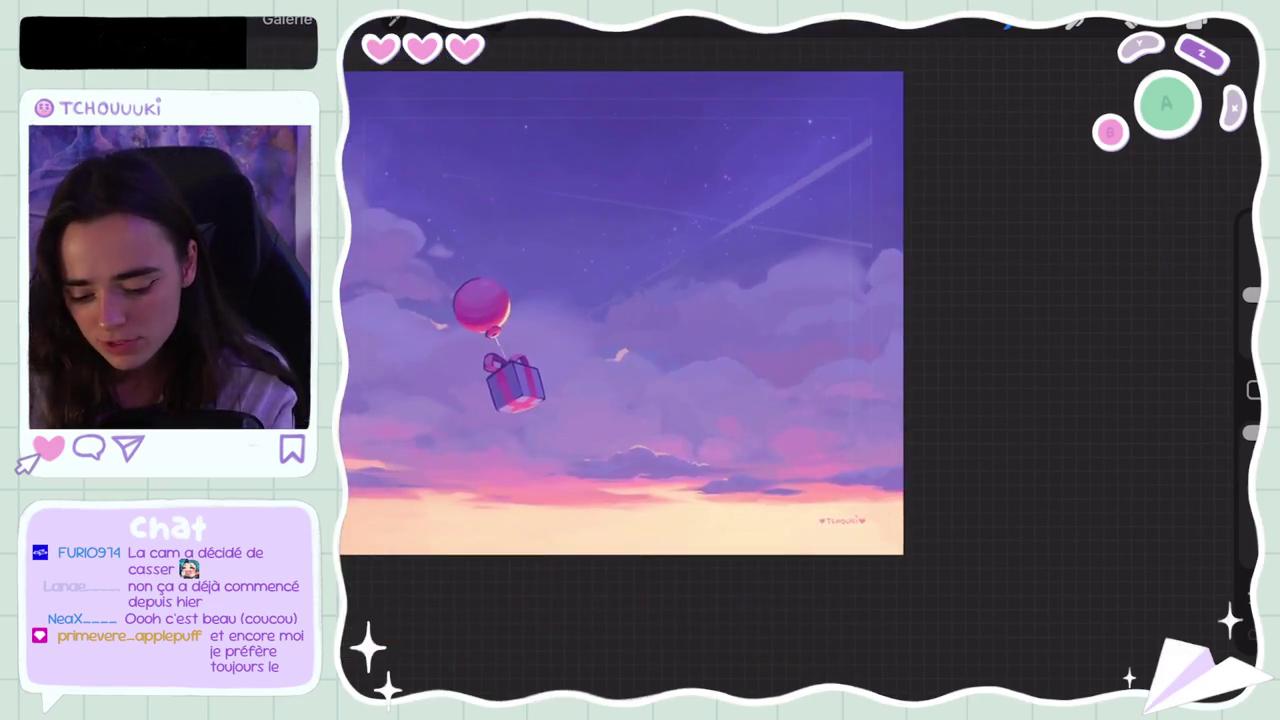
Step: Hide the Calque 1 sky background briefly, then show it again
click(1196, 22)
click(1187, 606)
click(1187, 606)
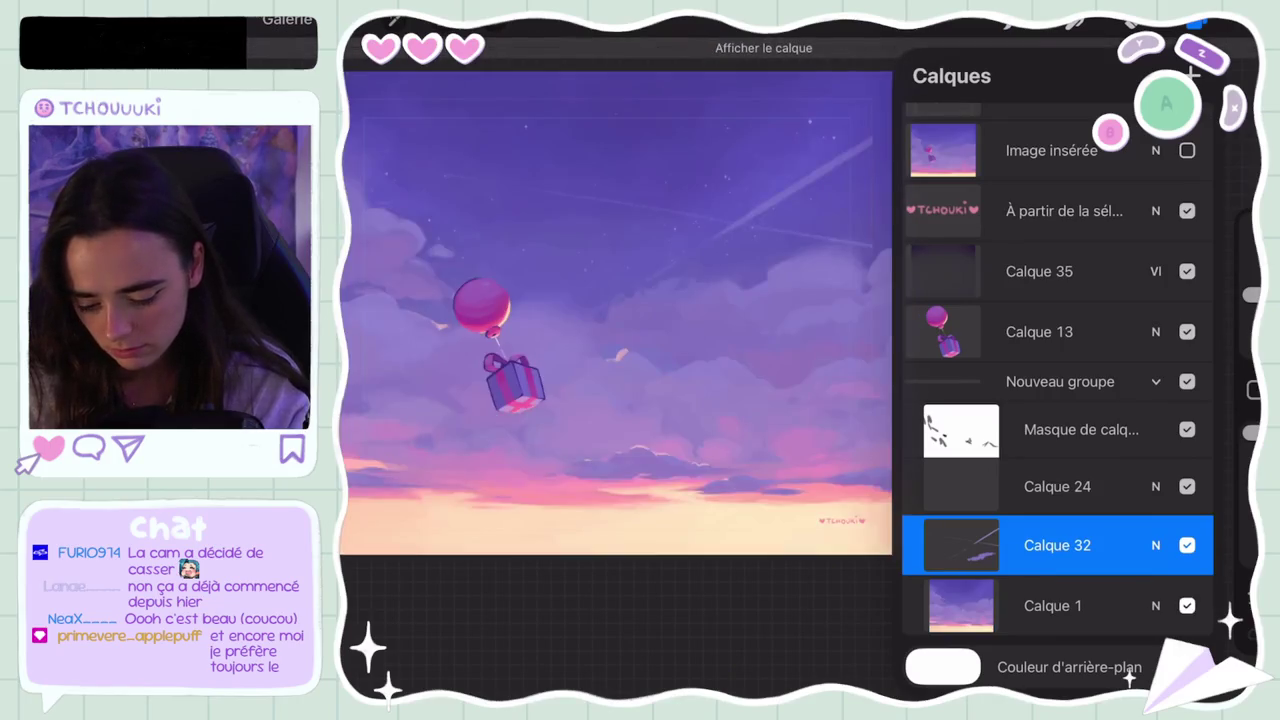
scroll(1057, 400, up, 1)
Step: Toggle Image insérée on and off several times to compare it with the painting
click(1187, 201)
click(1187, 201)
click(1187, 201)
click(1187, 201)
click(1187, 201)
click(1187, 201)
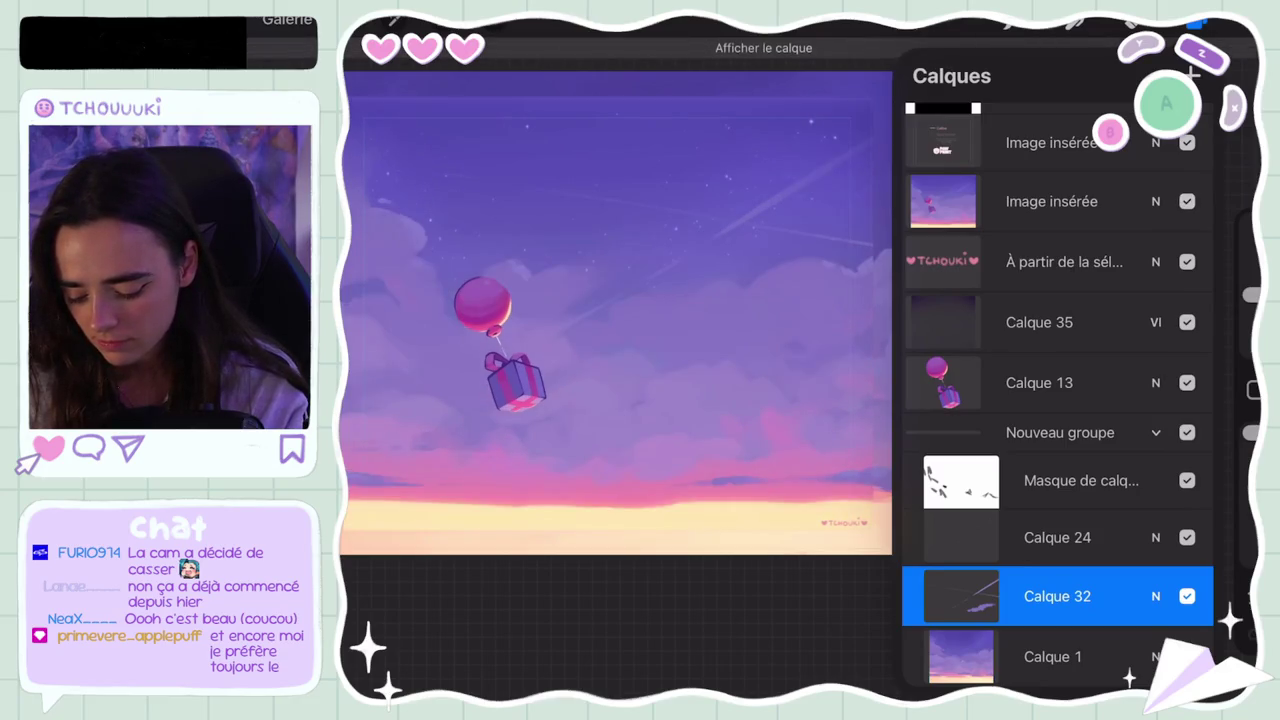
click(1187, 201)
Step: Toggle Image insérée once more, close Layers, and zoom in and out to review the painting
click(1187, 201)
click(1187, 201)
click(1195, 20)
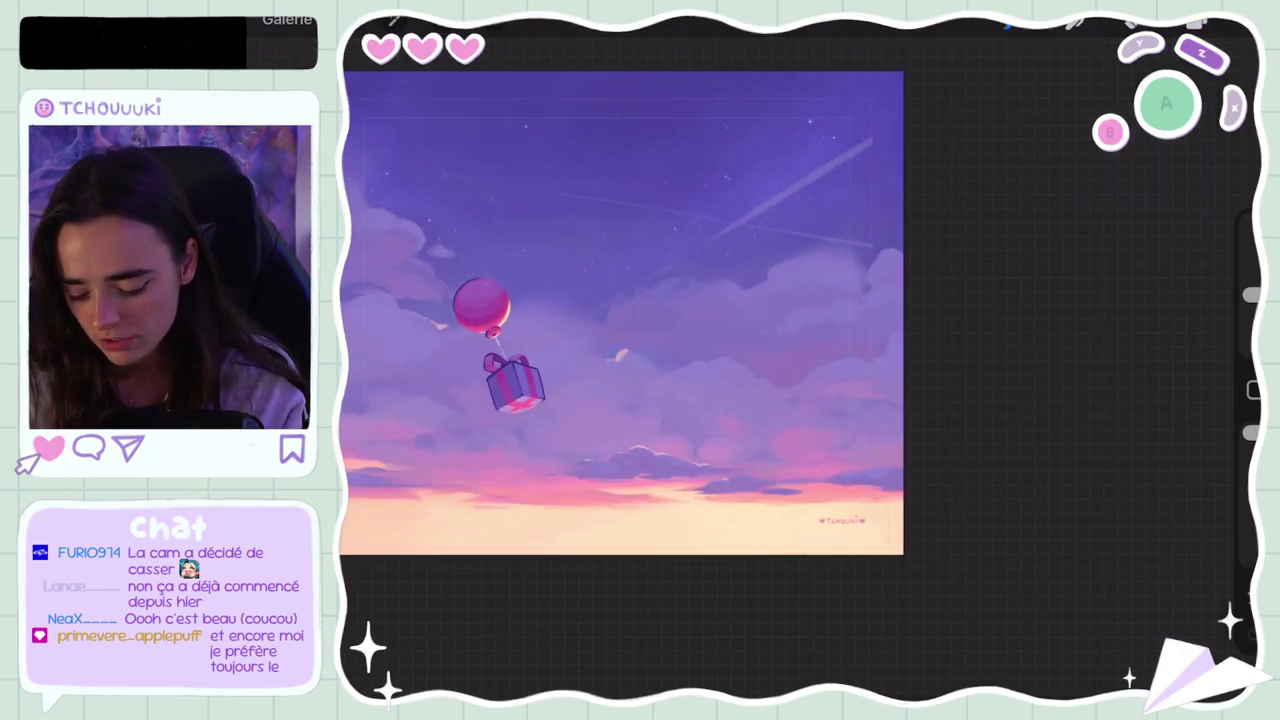
scroll(615, 310, down, 3)
scroll(222, 130, up, 3)
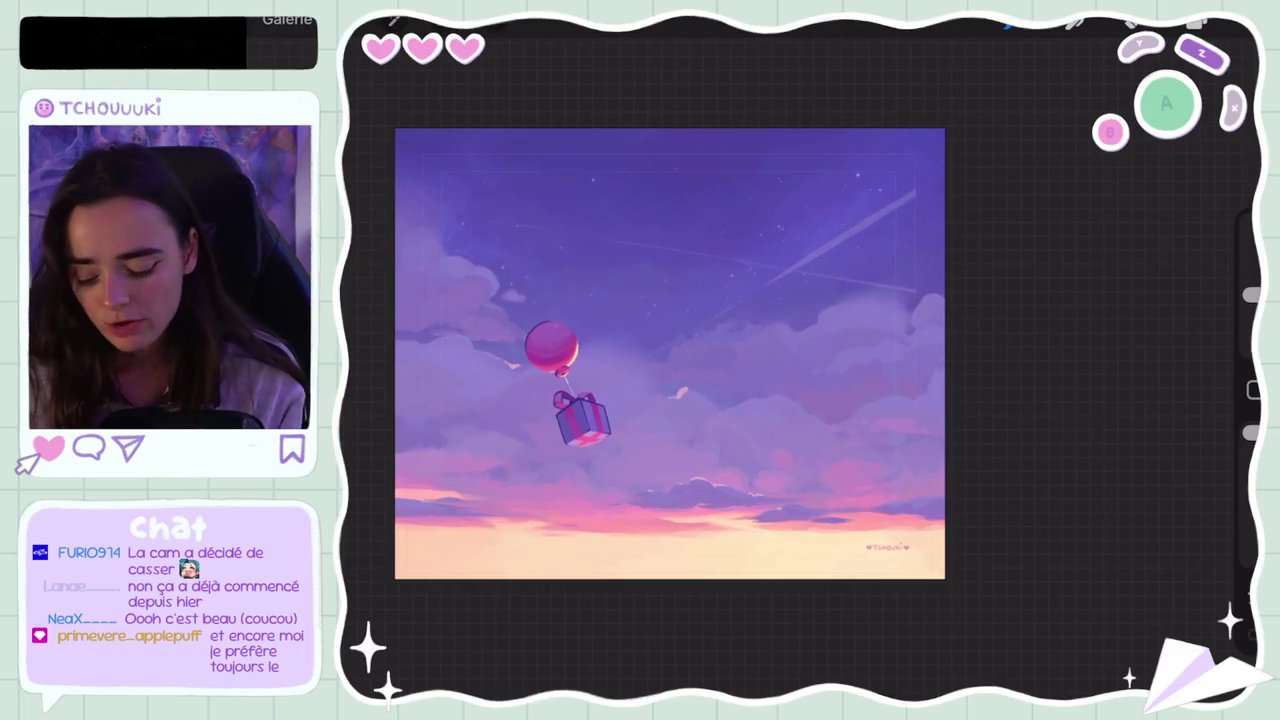
scroll(572, 356, up, 5)
scroll(650, 360, down, 1)
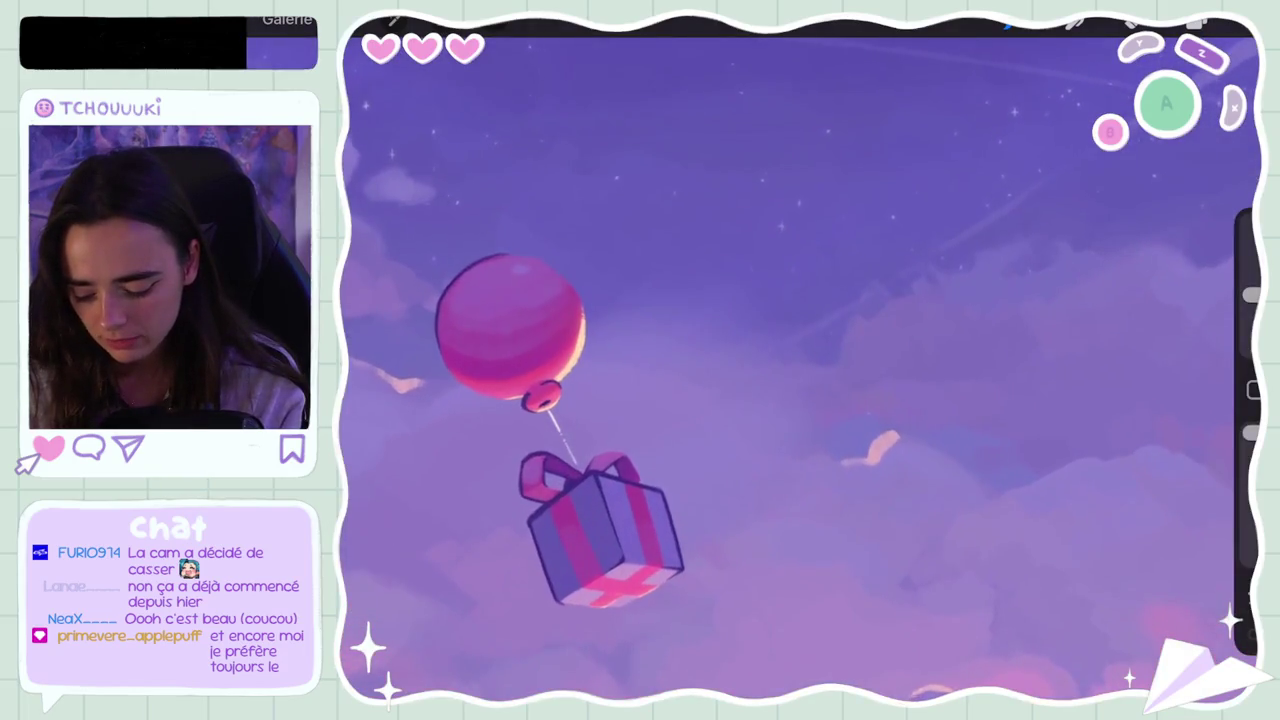
scroll(650, 360, down, 1)
scroll(650, 360, down, 3)
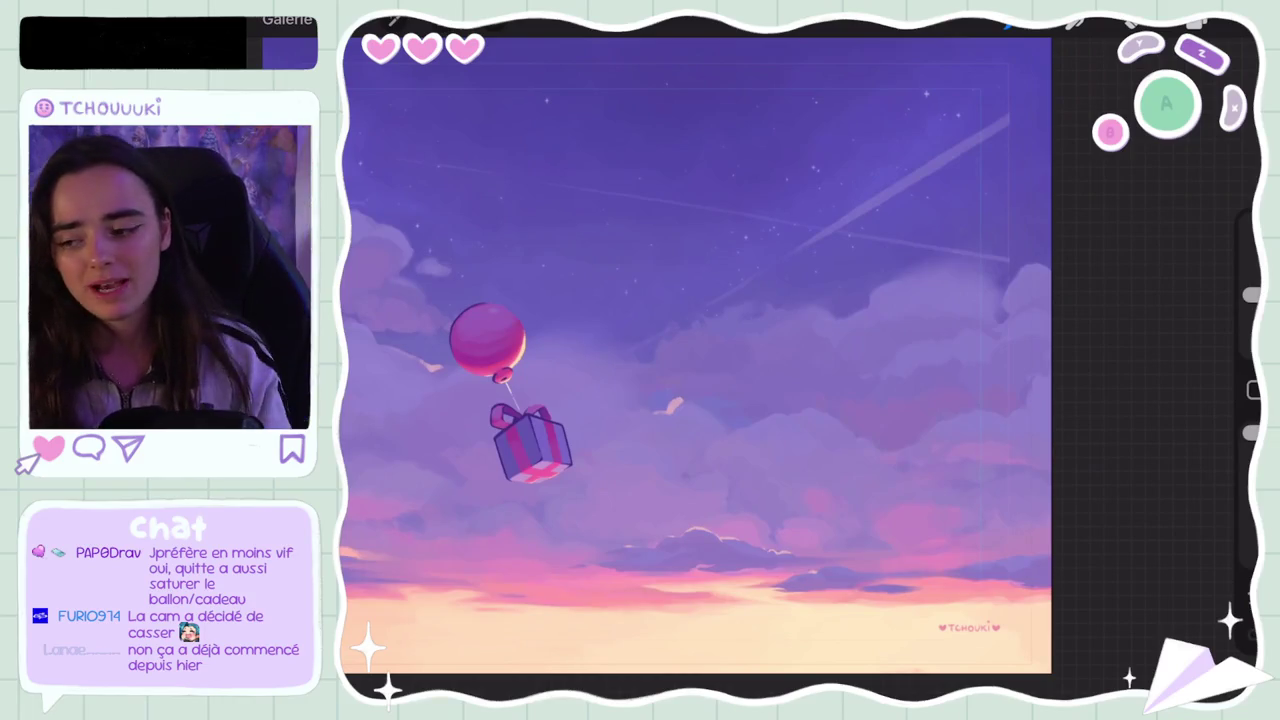
Step: Paint a four-point sparkle star with two crossing strokes in the sky, then undo a stray stroke
scroll(695, 355, down, 3)
scroll(560, 287, up, 3)
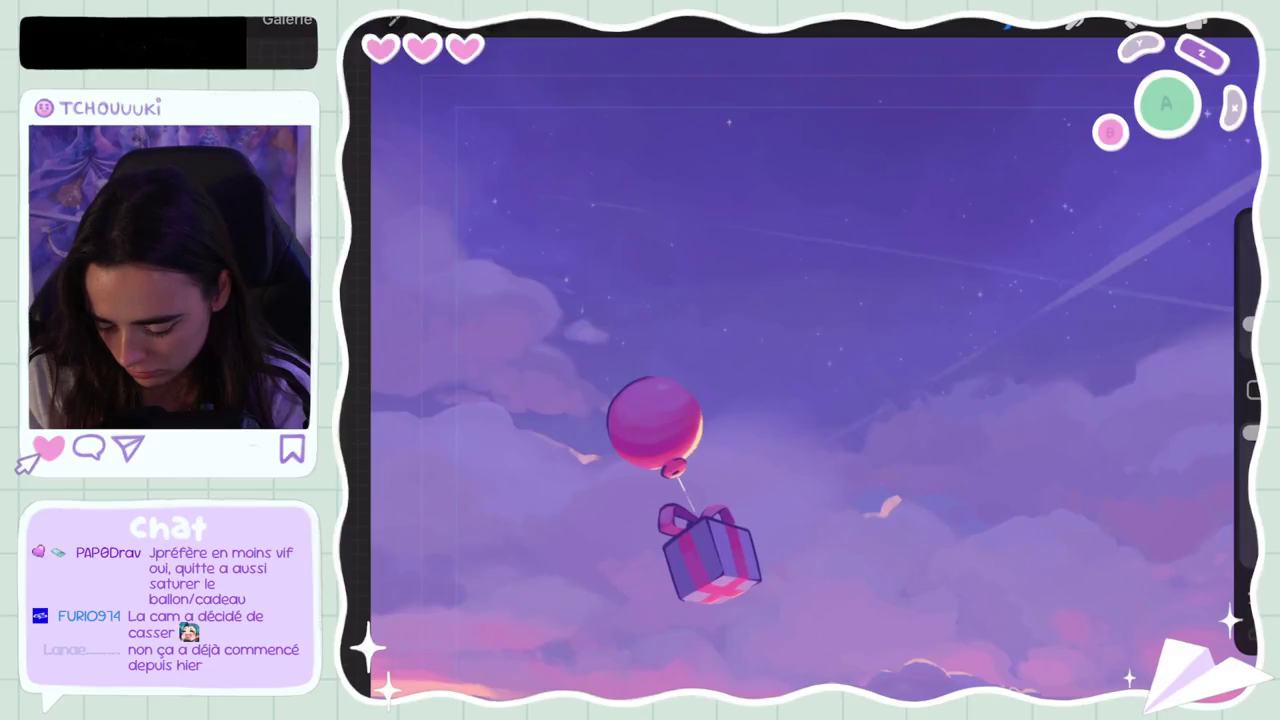
scroll(700, 340, up, 3)
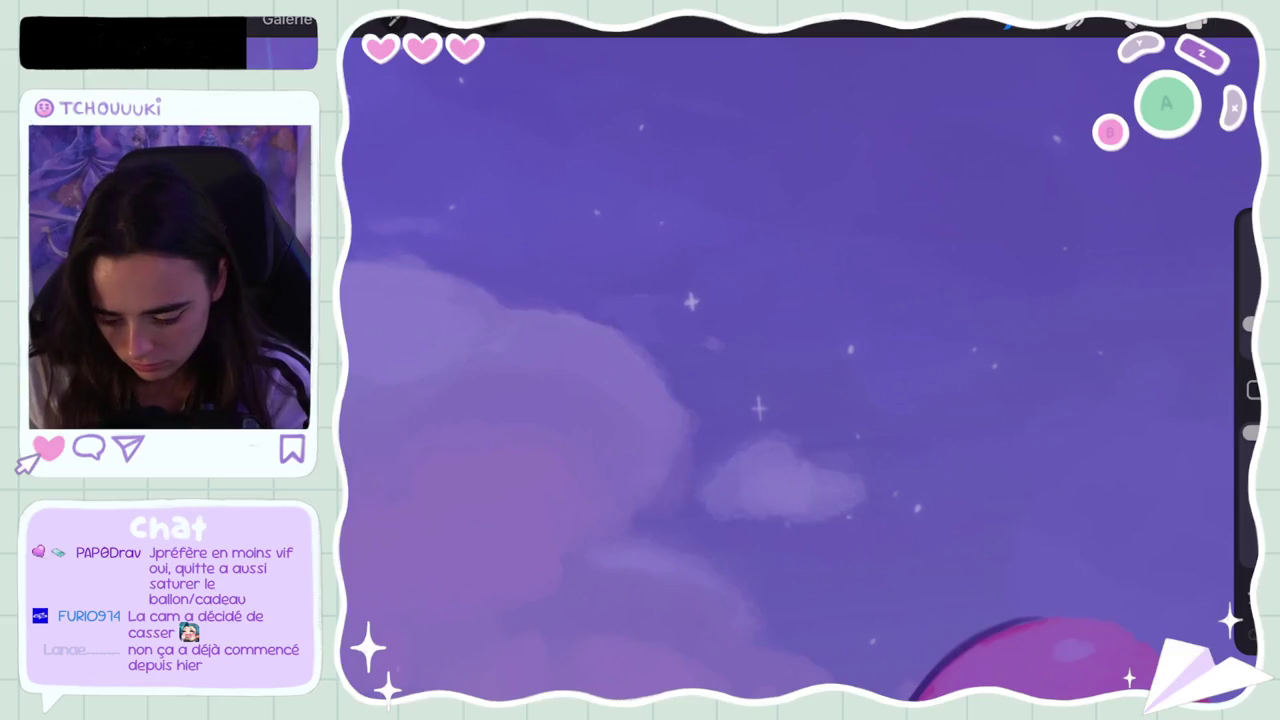
drag(691, 293, 691, 309)
drag(684, 301, 698, 301)
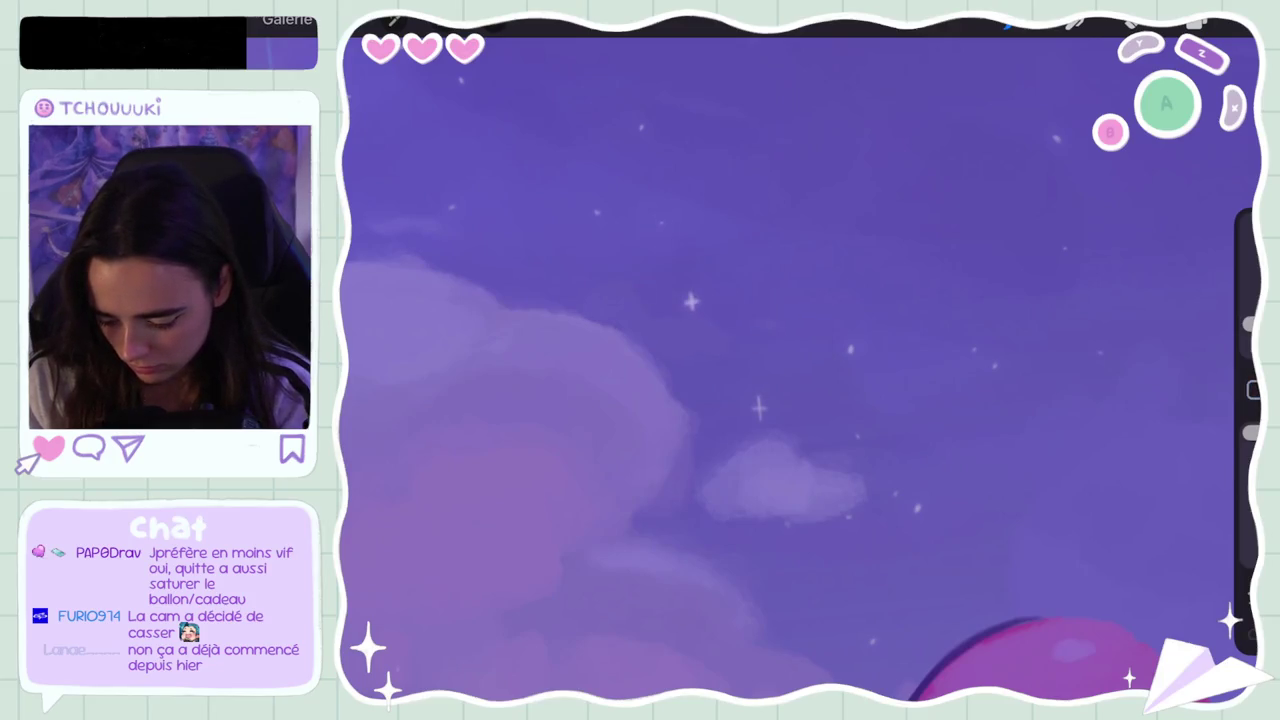
scroll(800, 400, down, 3)
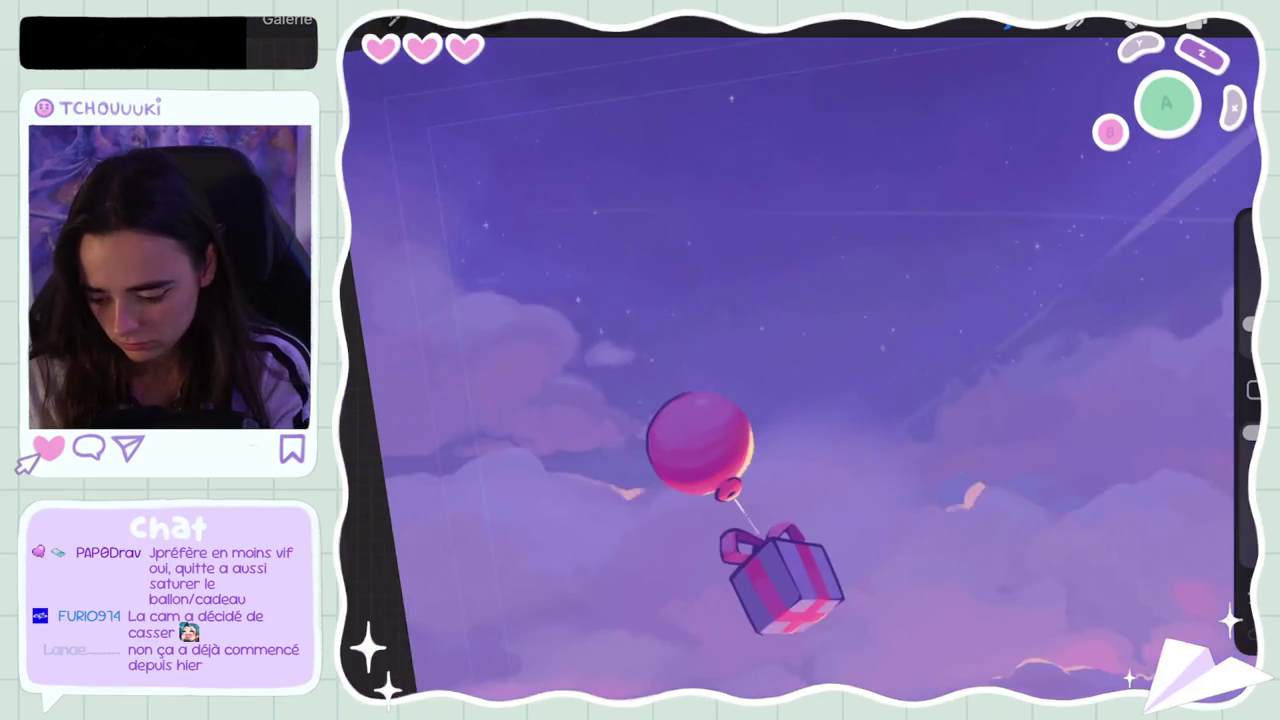
scroll(786, 494, up, 2)
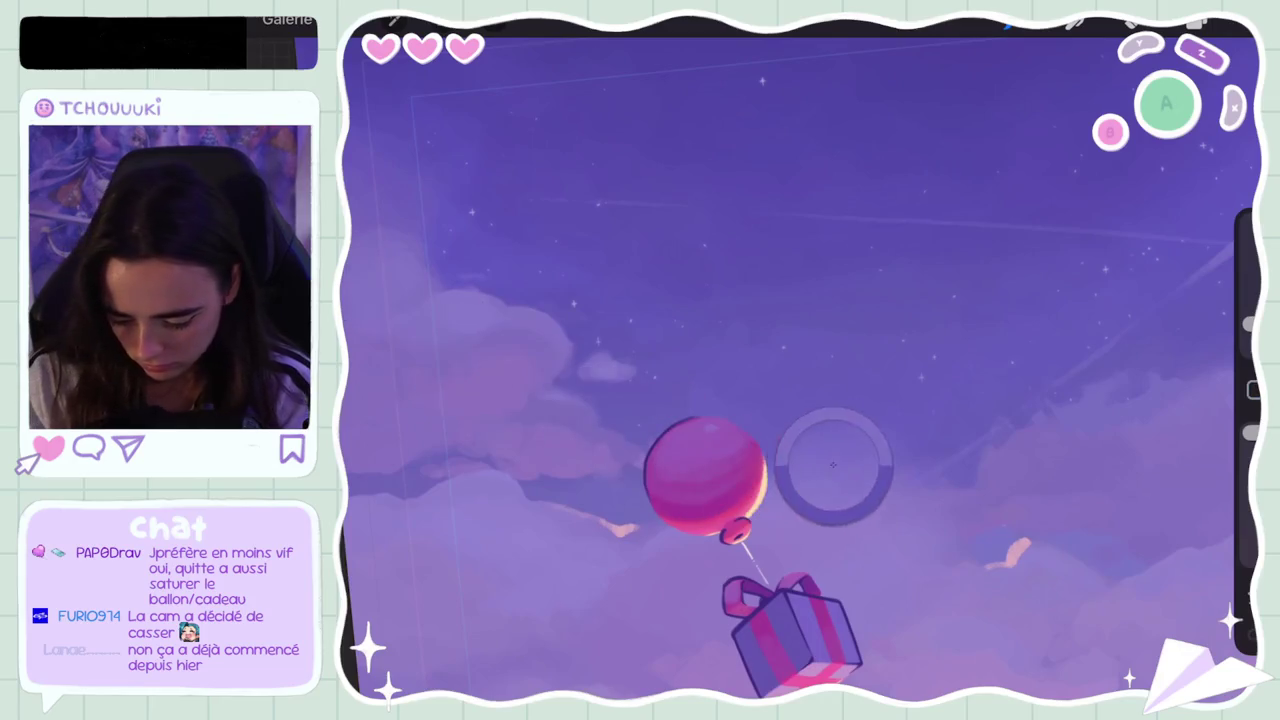
key(ctrl+z)
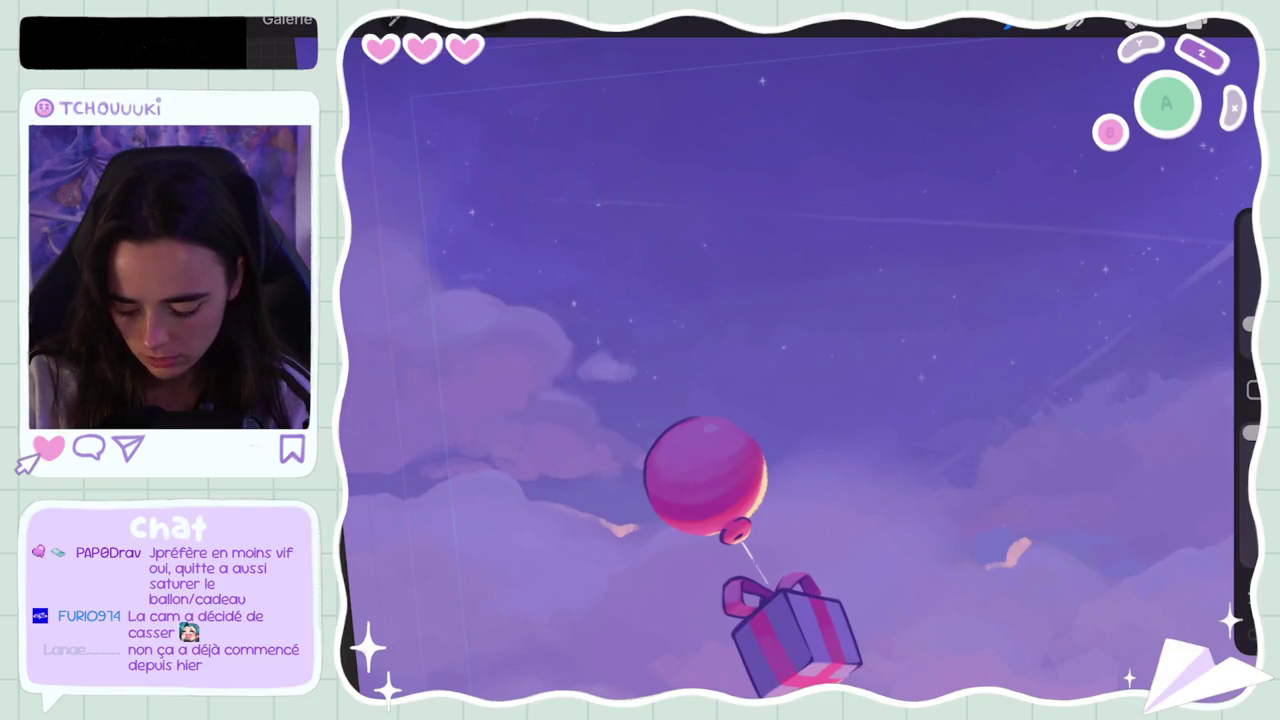
Step: Reframe the canvas and undo the latest stroke on the sky
scroll(800, 360, down, 3)
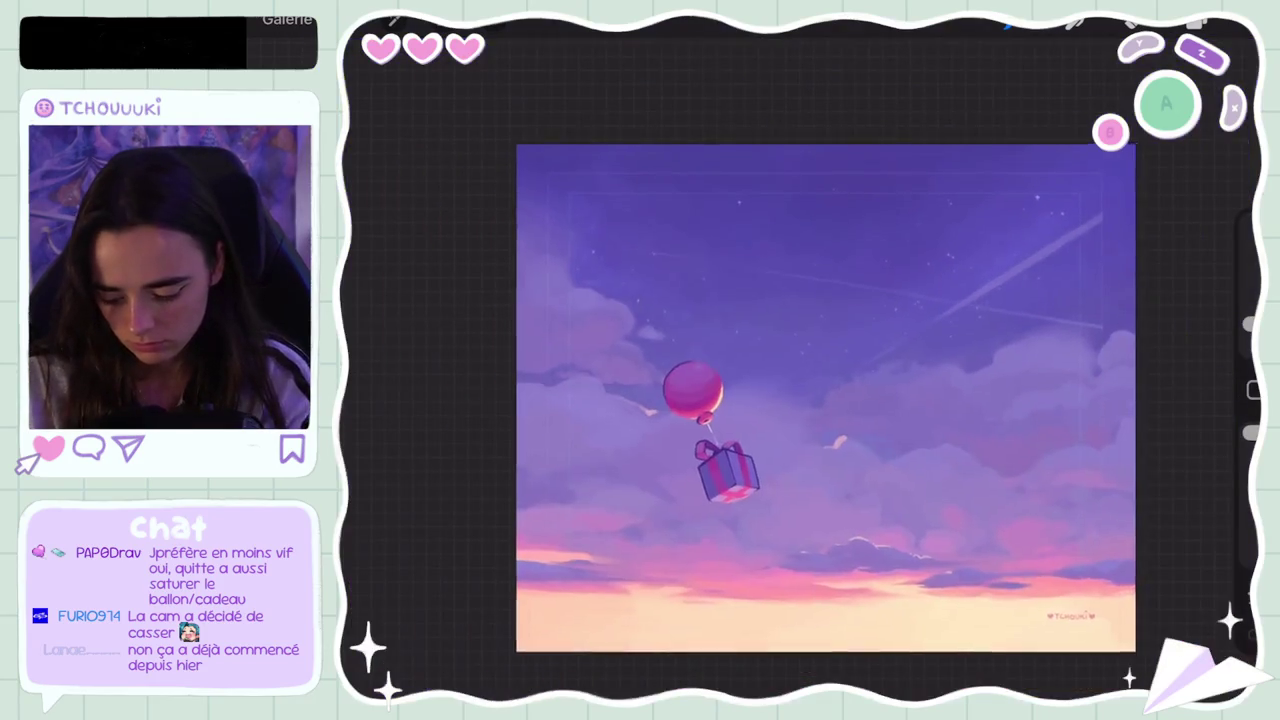
scroll(800, 300, up, 5)
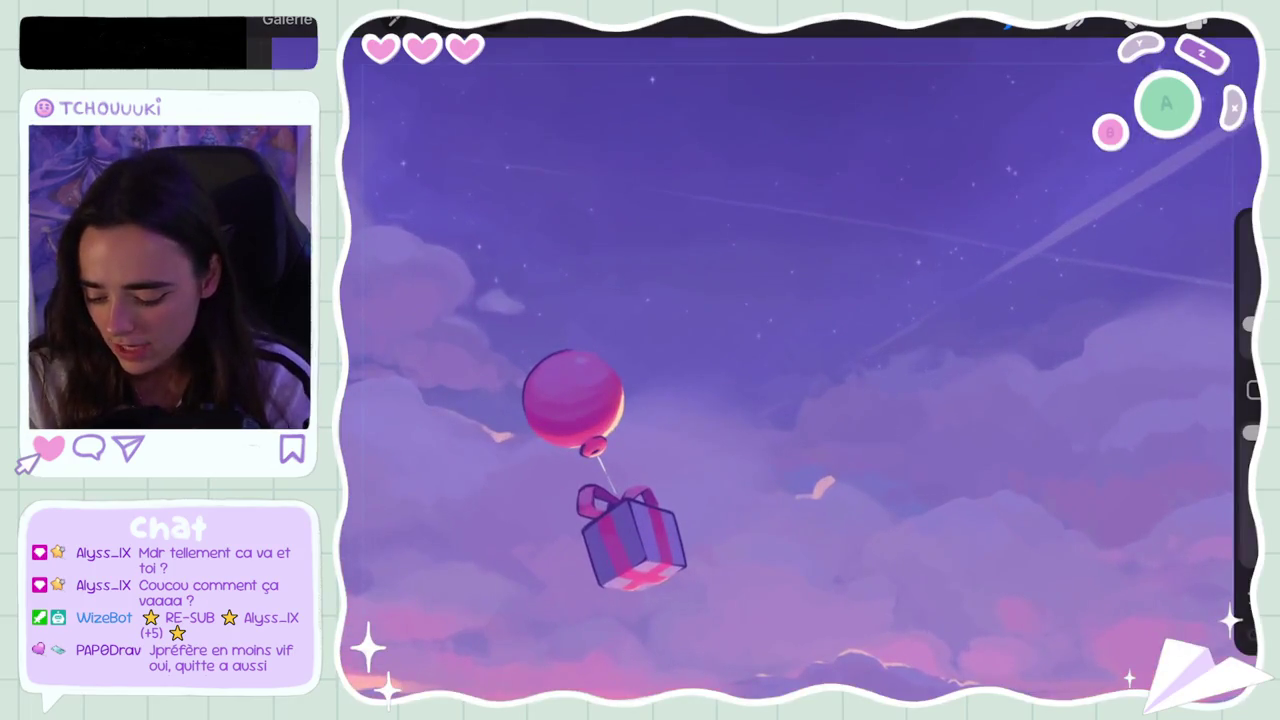
key(ctrl+z)
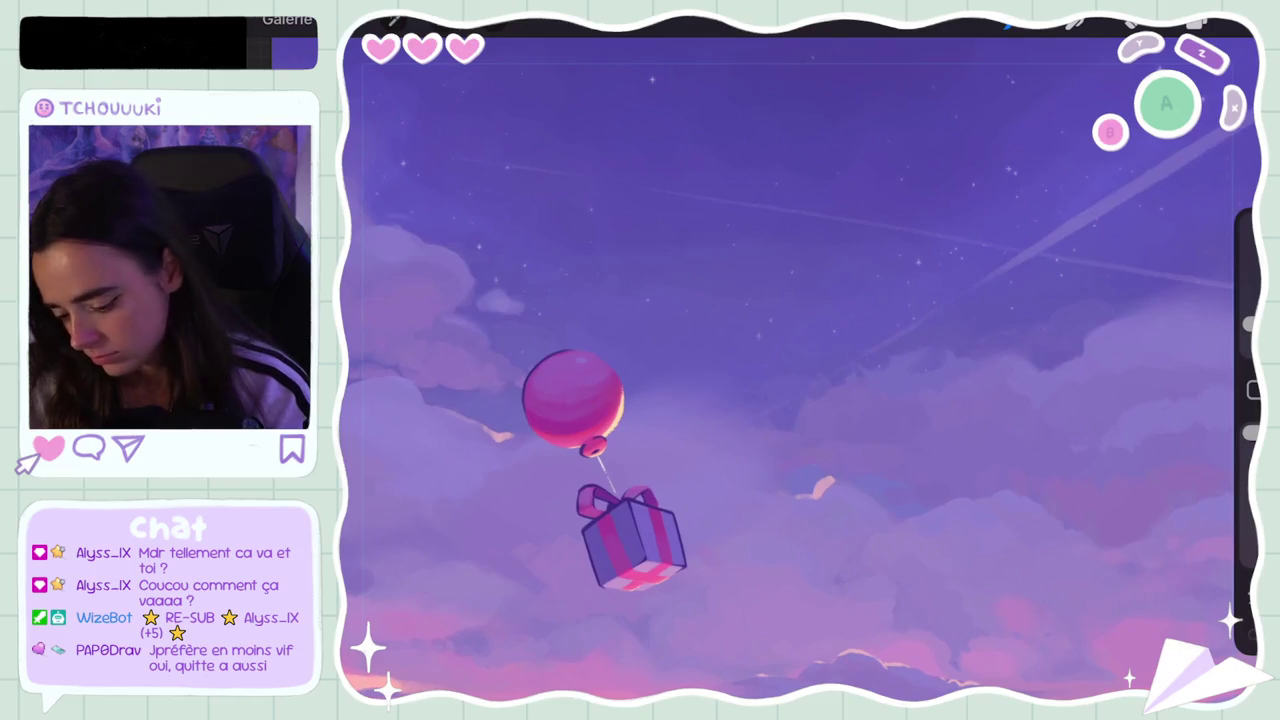
Step: Undo one more stroke and nudge the Classic colour picker to a slightly brighter violet
scroll(800, 370, down, 3)
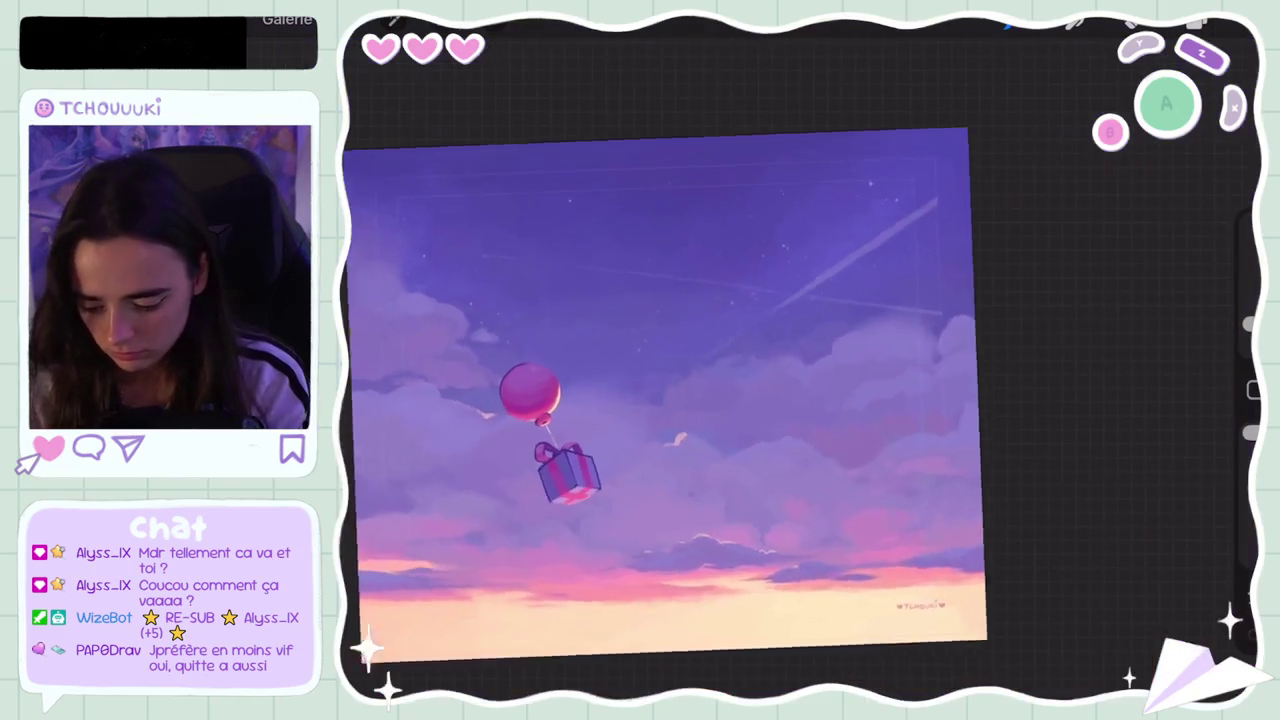
scroll(720, 380, up, 3)
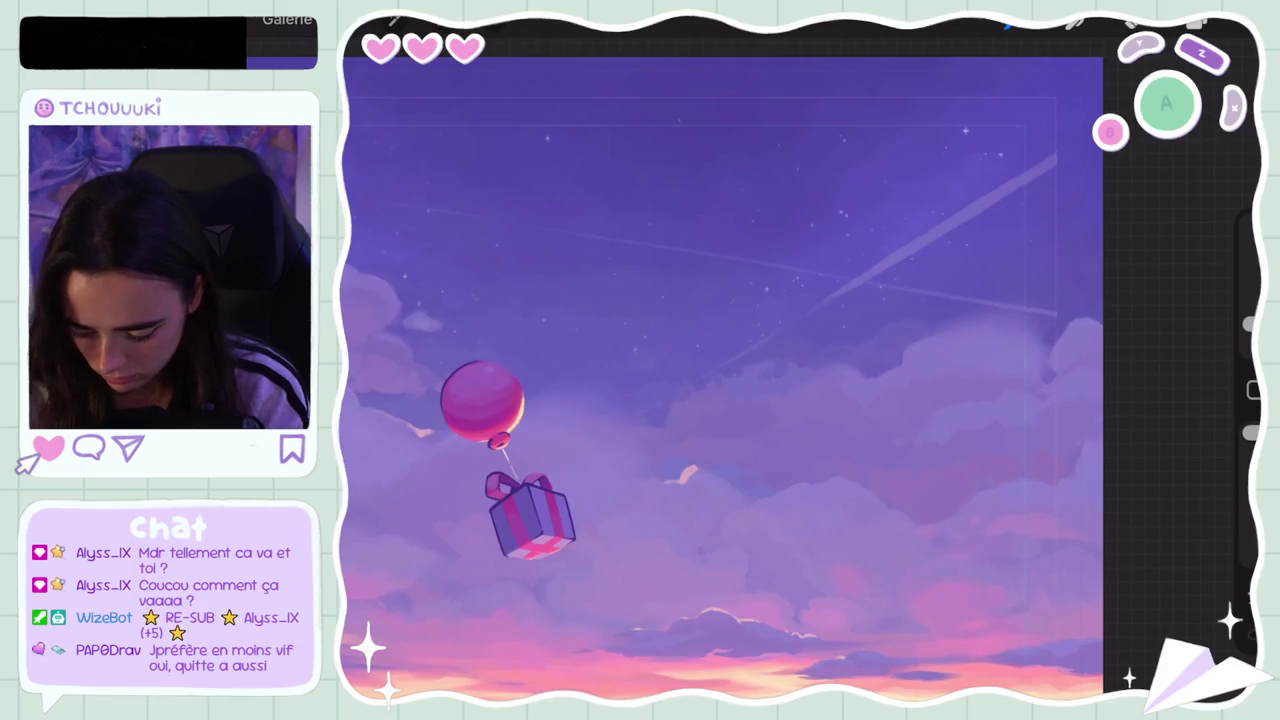
key(ctrl+z)
key(c)
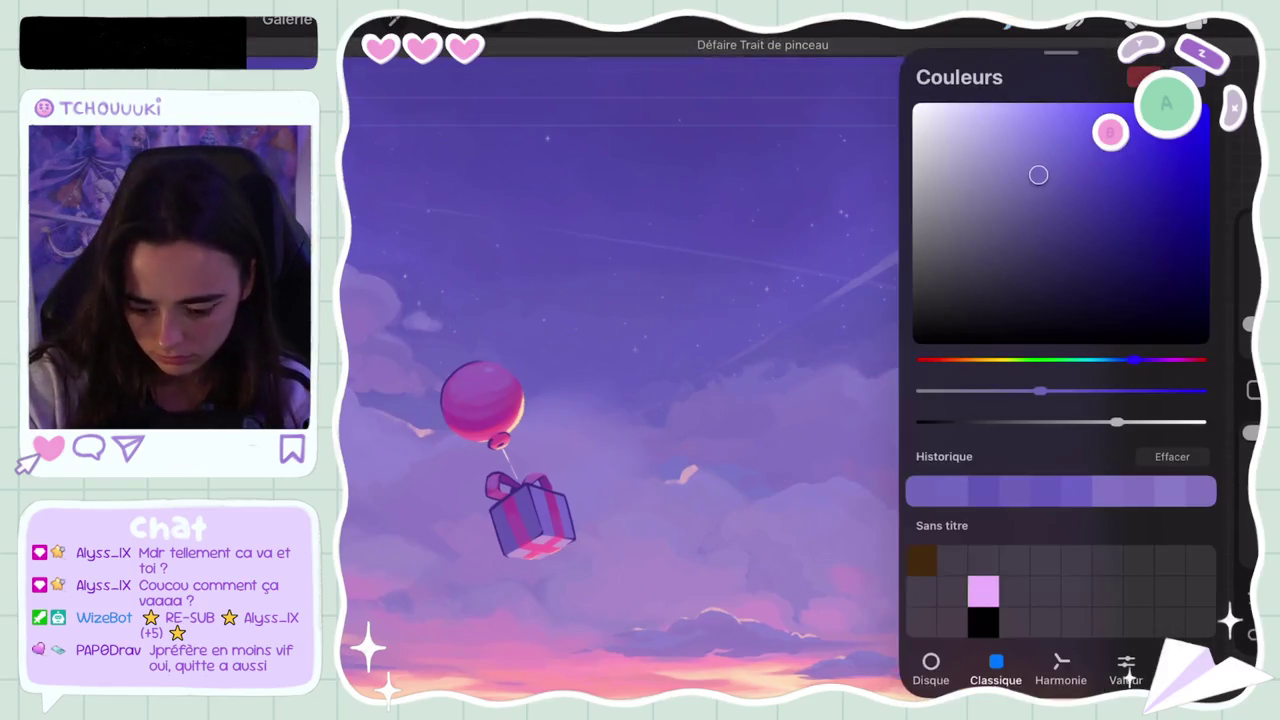
drag(1038, 175, 1039, 171)
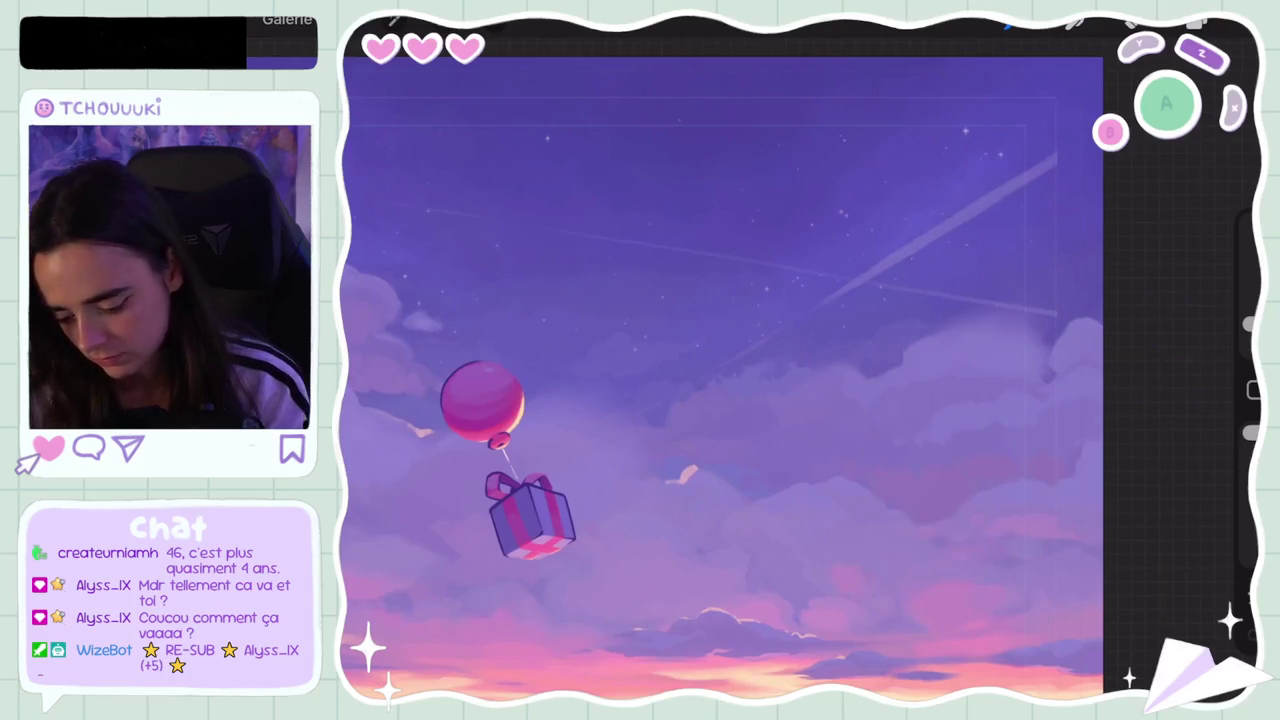
Step: Zoom and rotate the canvas, then undo the last two brush strokes
scroll(720, 370, down, 3)
scroll(720, 370, up, 4)
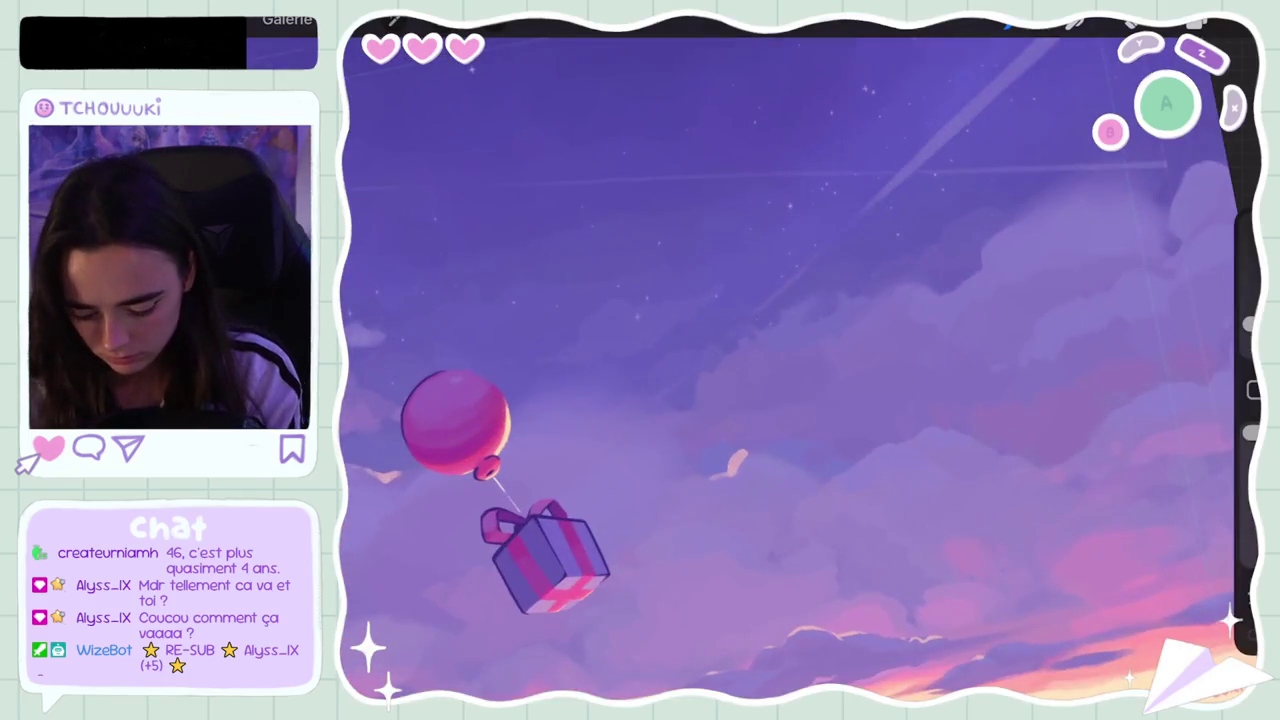
key(ctrl+z)
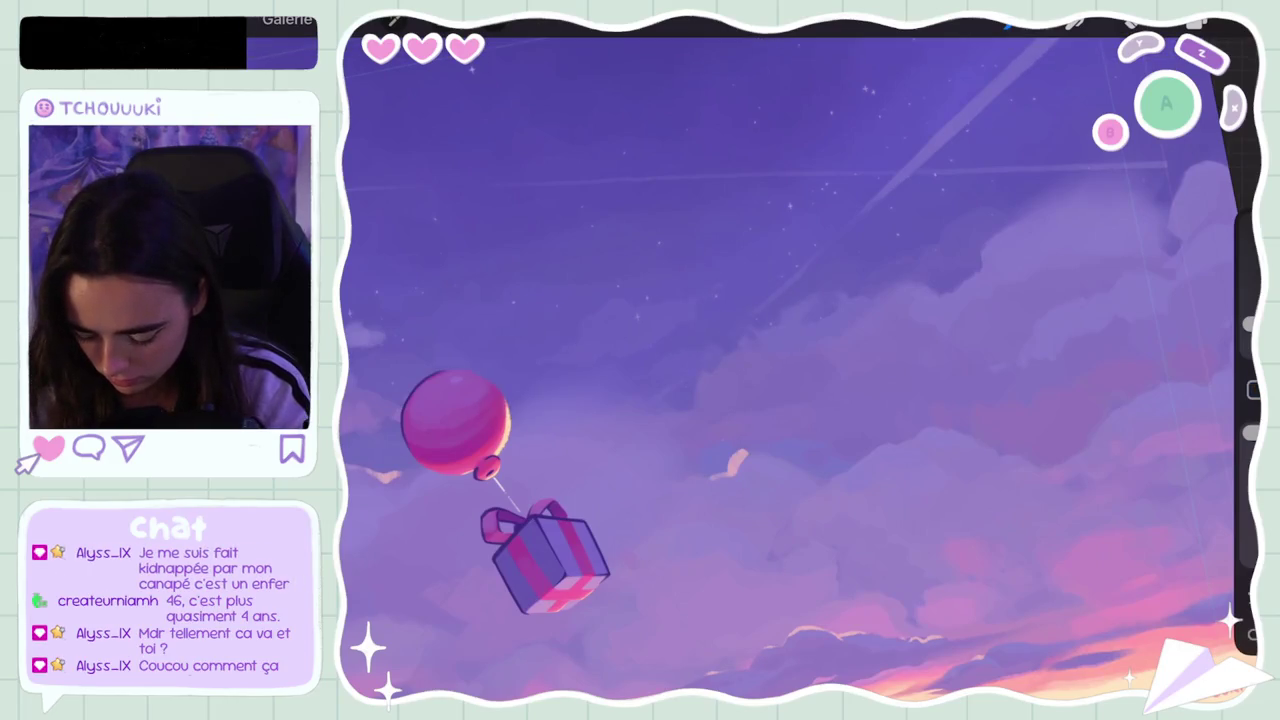
key(ctrl+z)
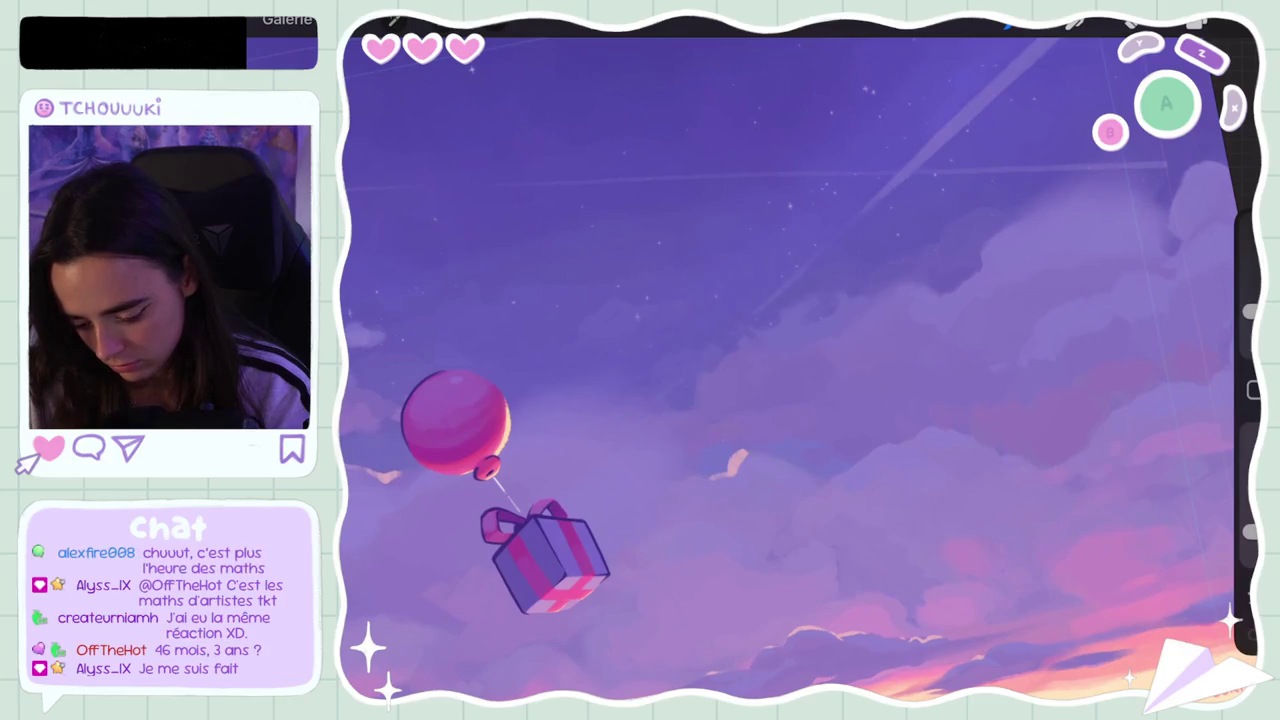
Step: Raise the brush opacity to 65% and briefly check the colour picker
scroll(680, 370, down, 3)
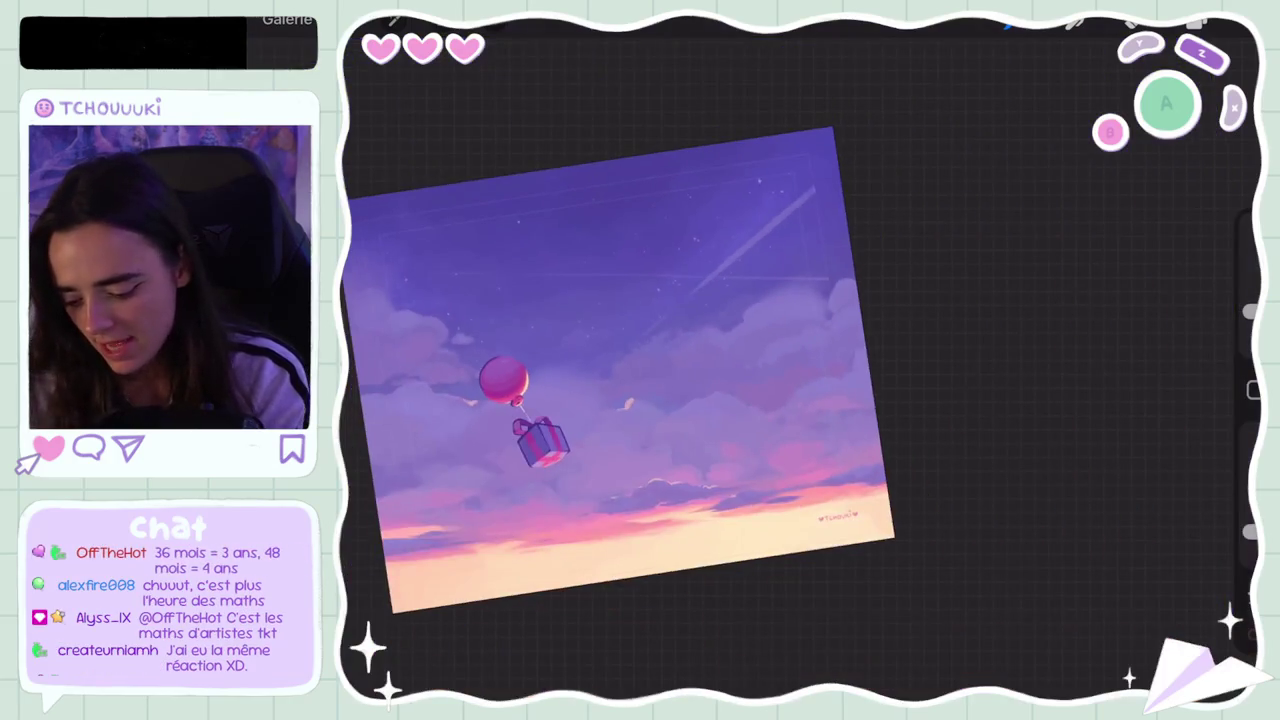
scroll(680, 370, up, 3)
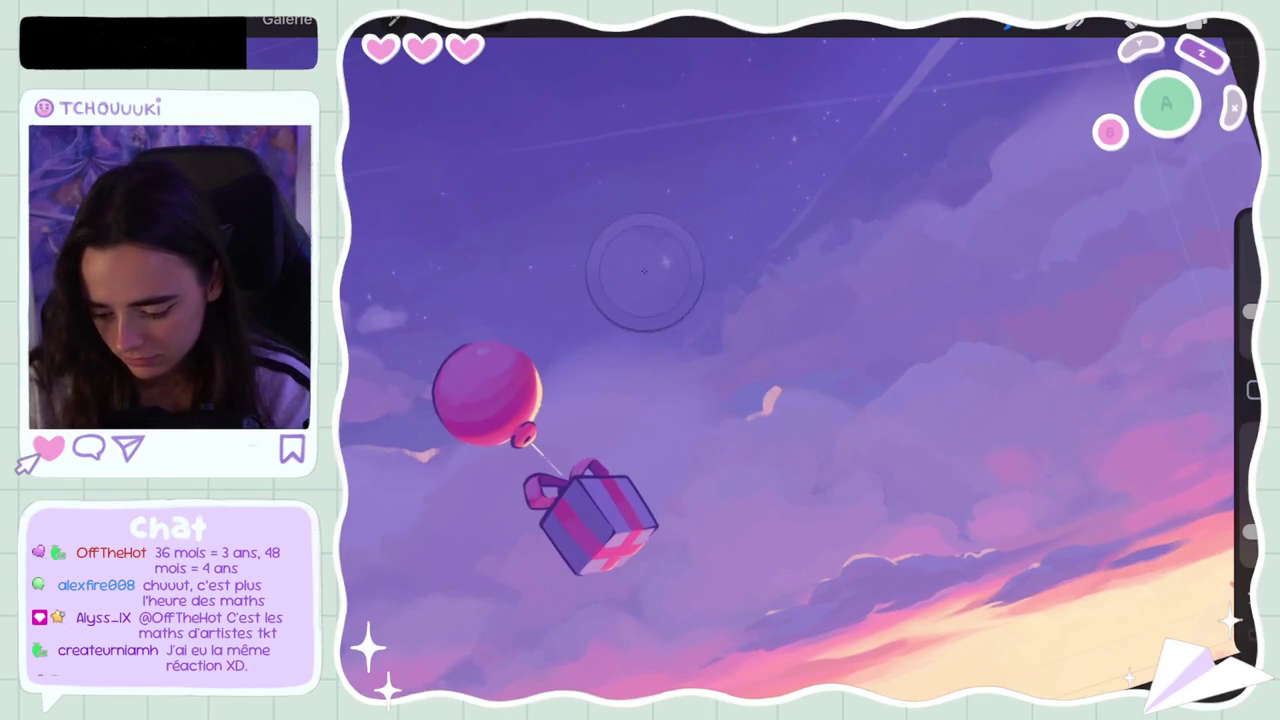
drag(1250, 530, 1250, 476)
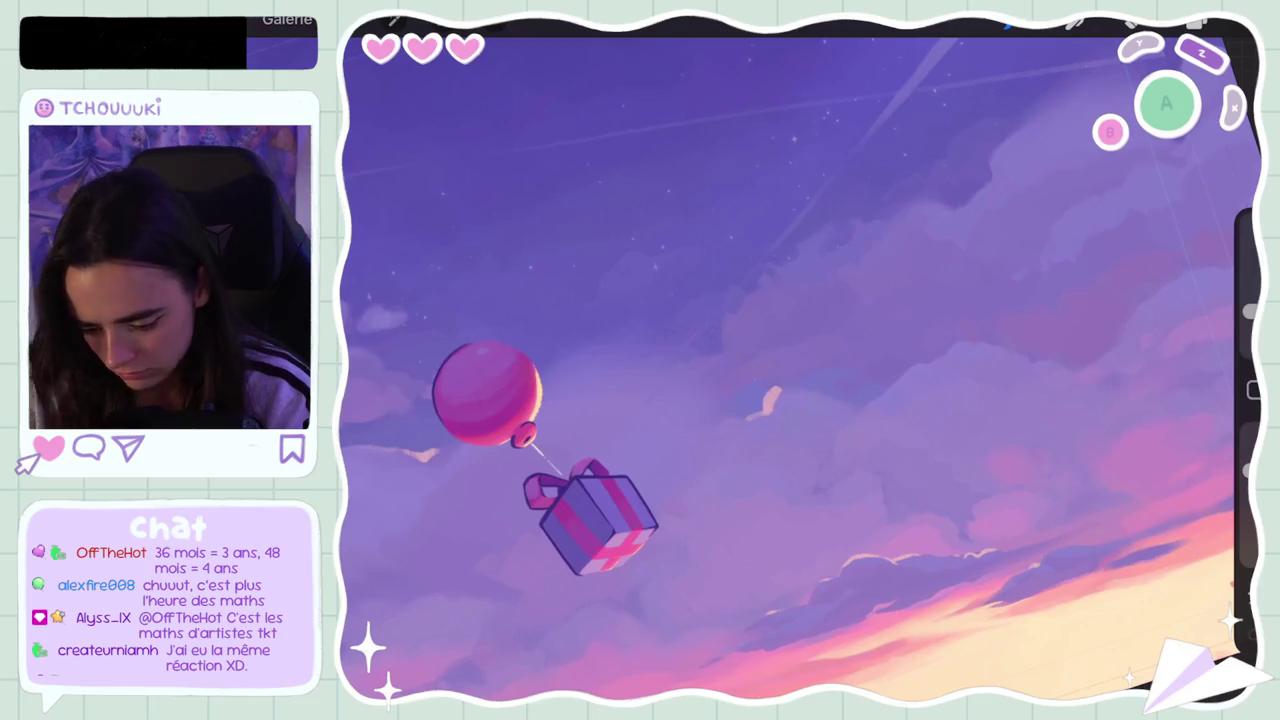
click(1197, 22)
click(1197, 22)
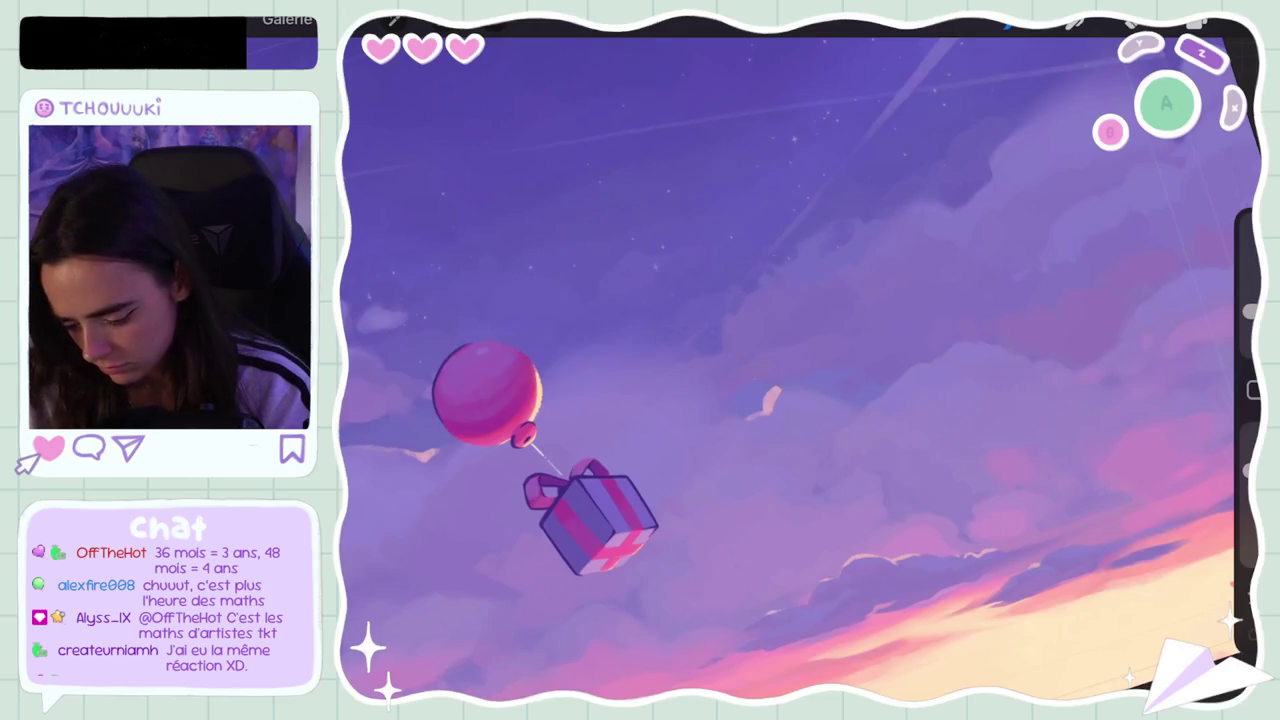
Step: Undo a final stroke and zoom out to review the whole signed sunset painting
scroll(800, 370, down, 3)
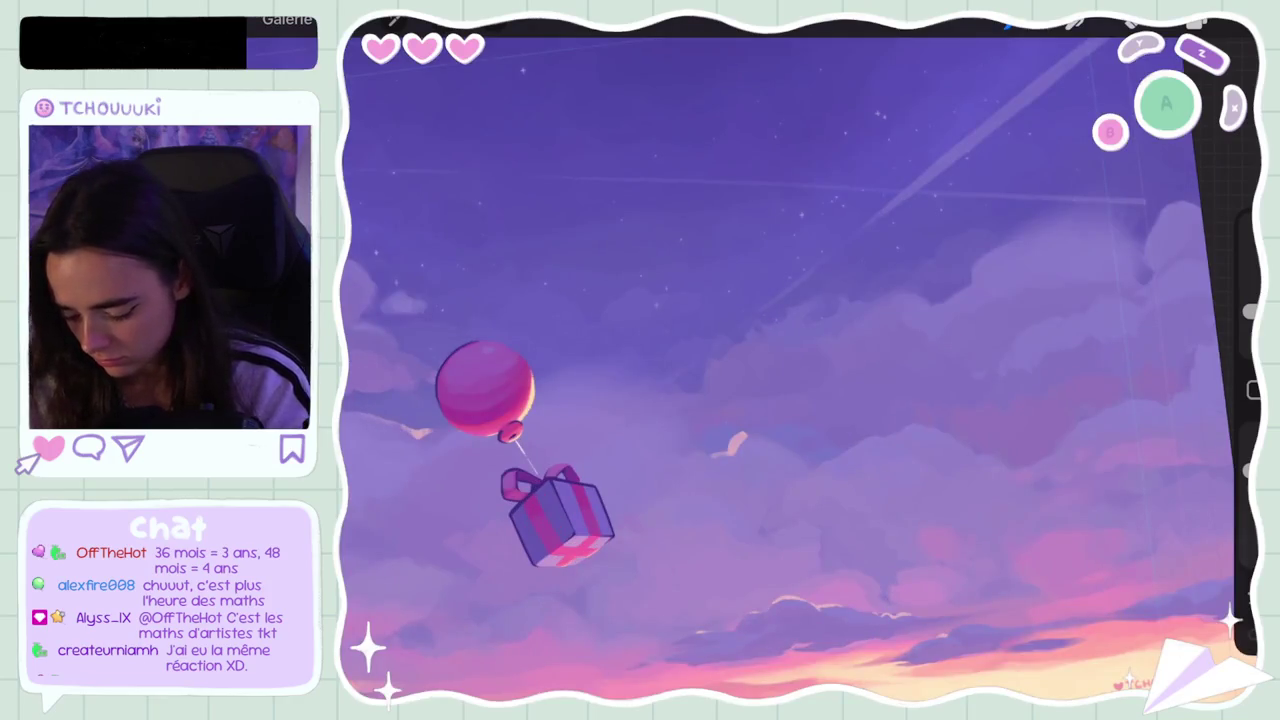
scroll(800, 370, down, 3)
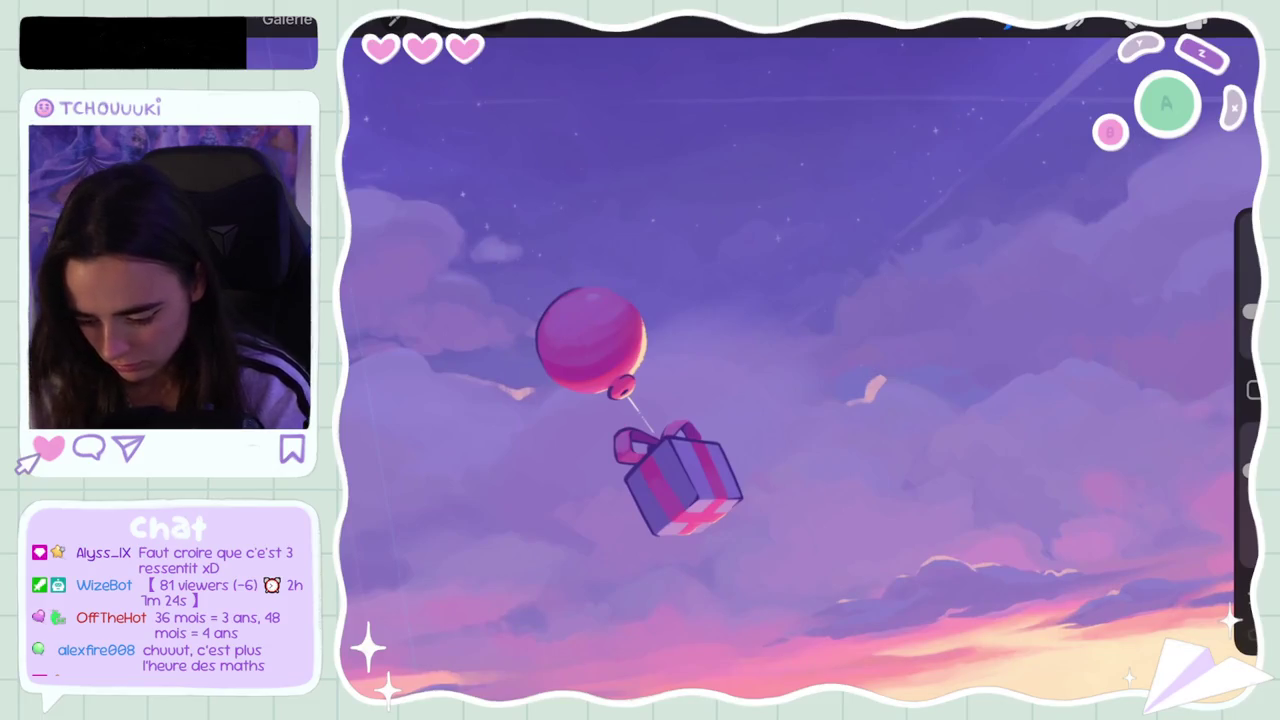
key(ctrl+z)
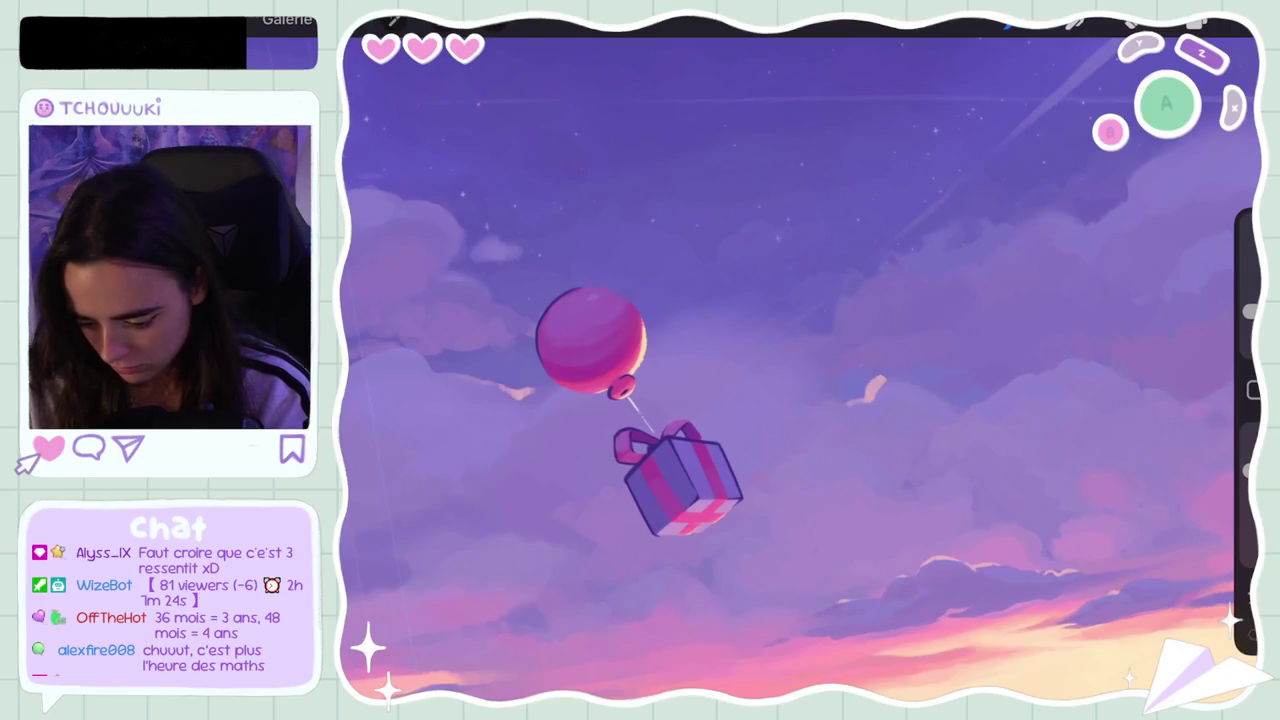
scroll(800, 360, down, 5)
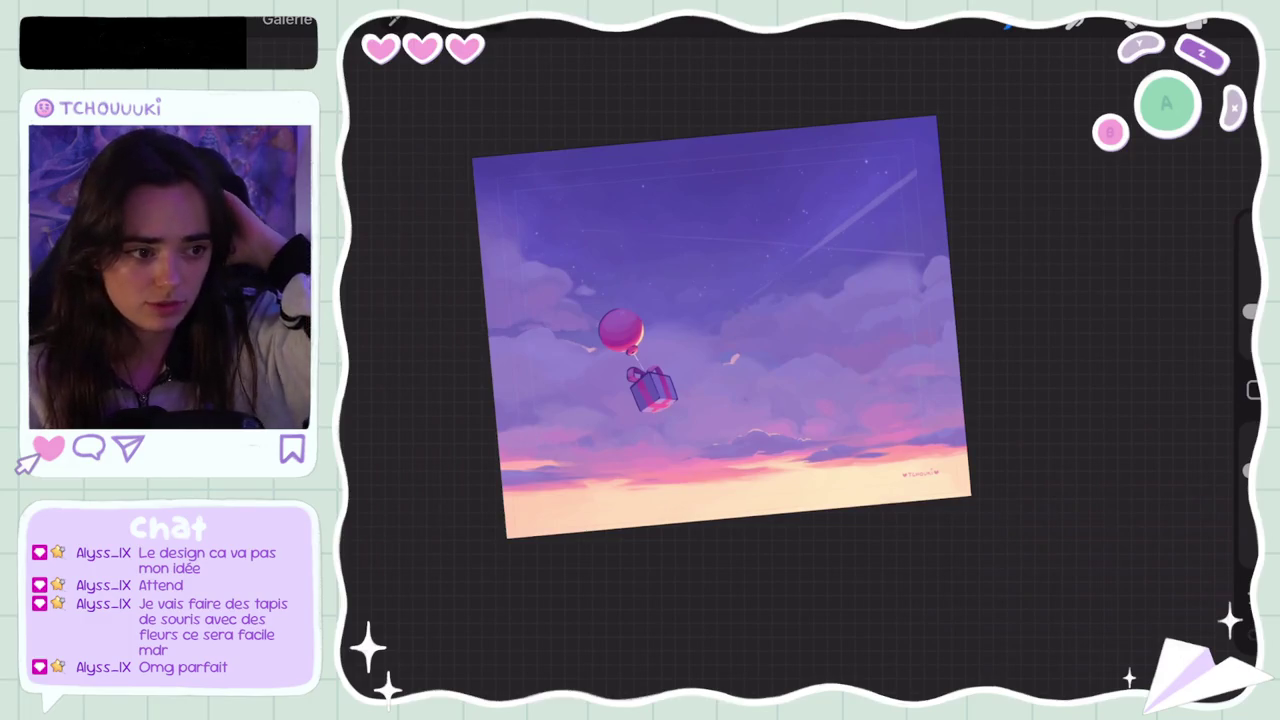
scroll(720, 330, up, 2)
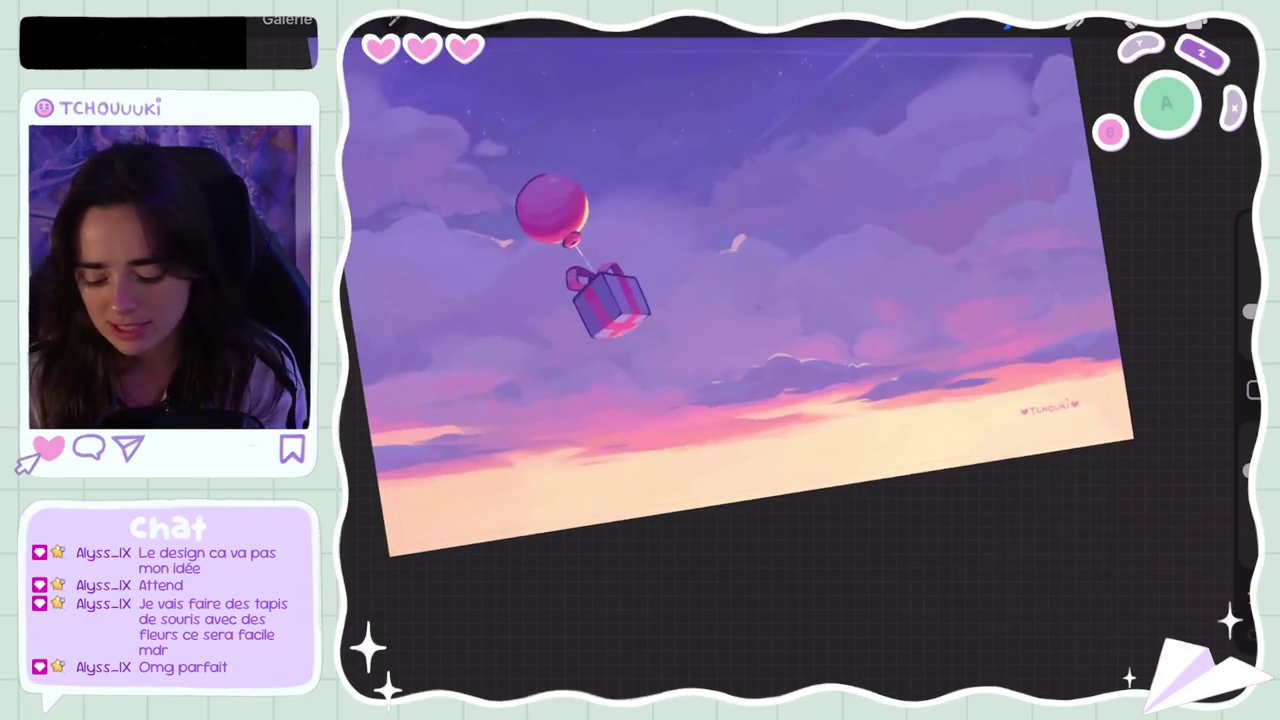
Step: Sample a purple from the painting and darken it slightly in the colour picker
scroll(720, 330, down, 2)
scroll(740, 320, up, 3)
click(700, 330)
click(1200, 22)
drag(1015, 169, 1018, 177)
click(1018, 177)
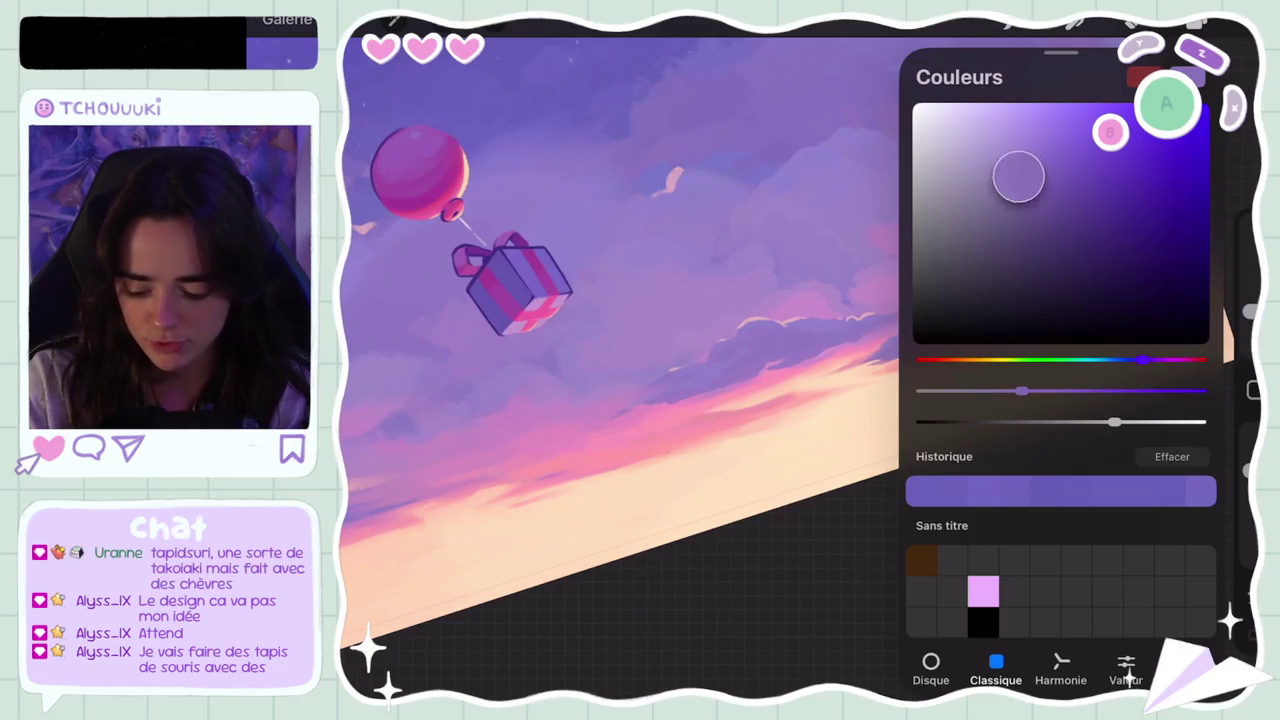
click(1200, 22)
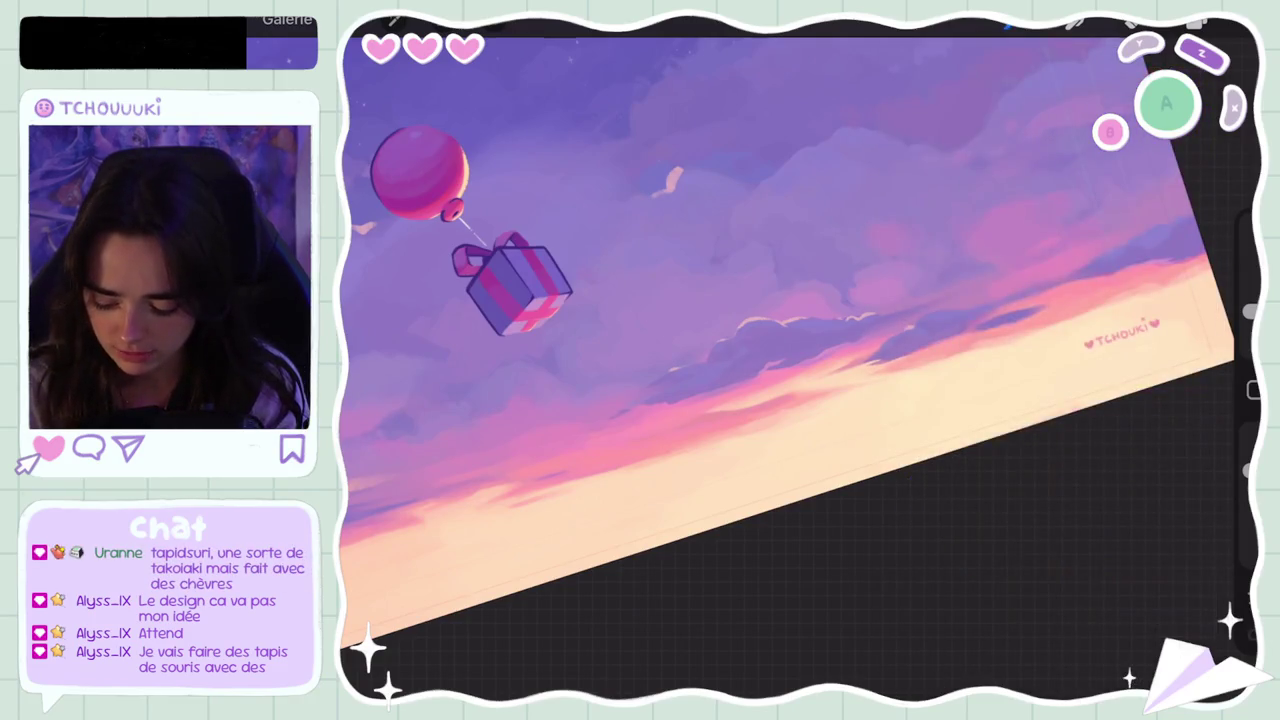
Step: Undo the last two brush strokes and reduce the brush size to 3 %
key(ctrl+z)
key(bracketleft)
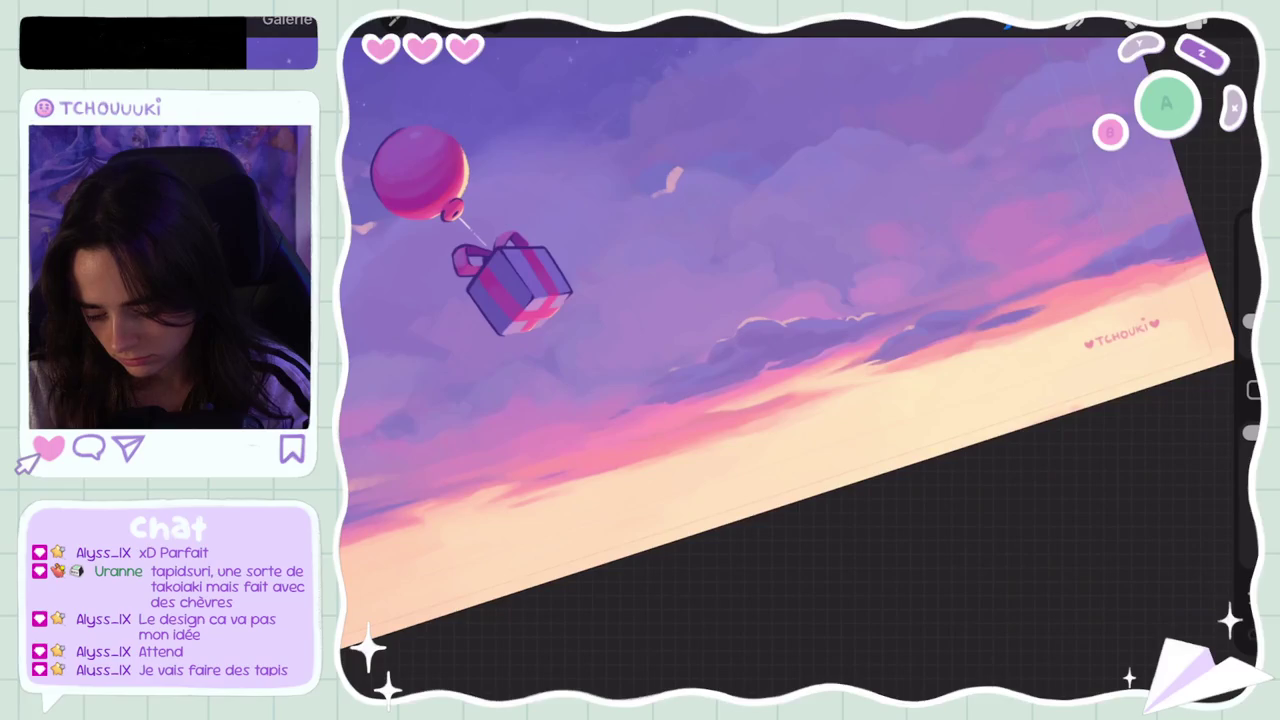
drag(1249, 320, 1249, 328)
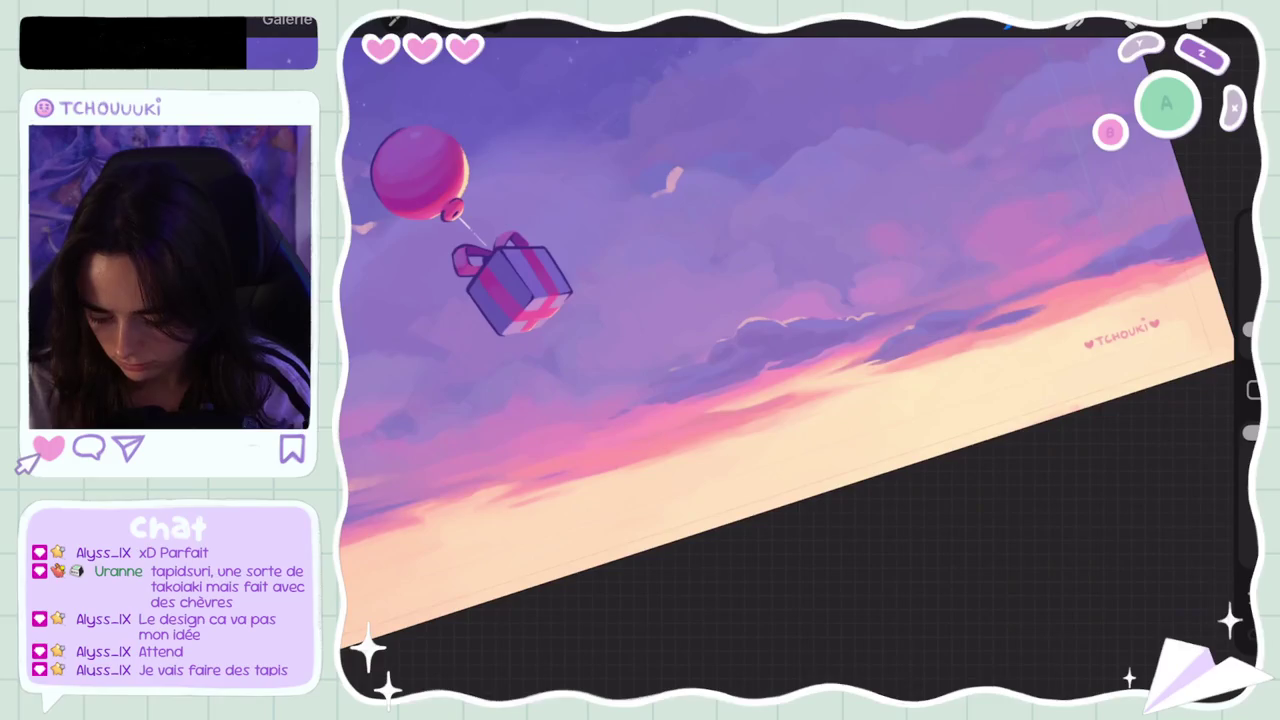
Step: Delete the Calque 32 layer from the layers list
key(l)
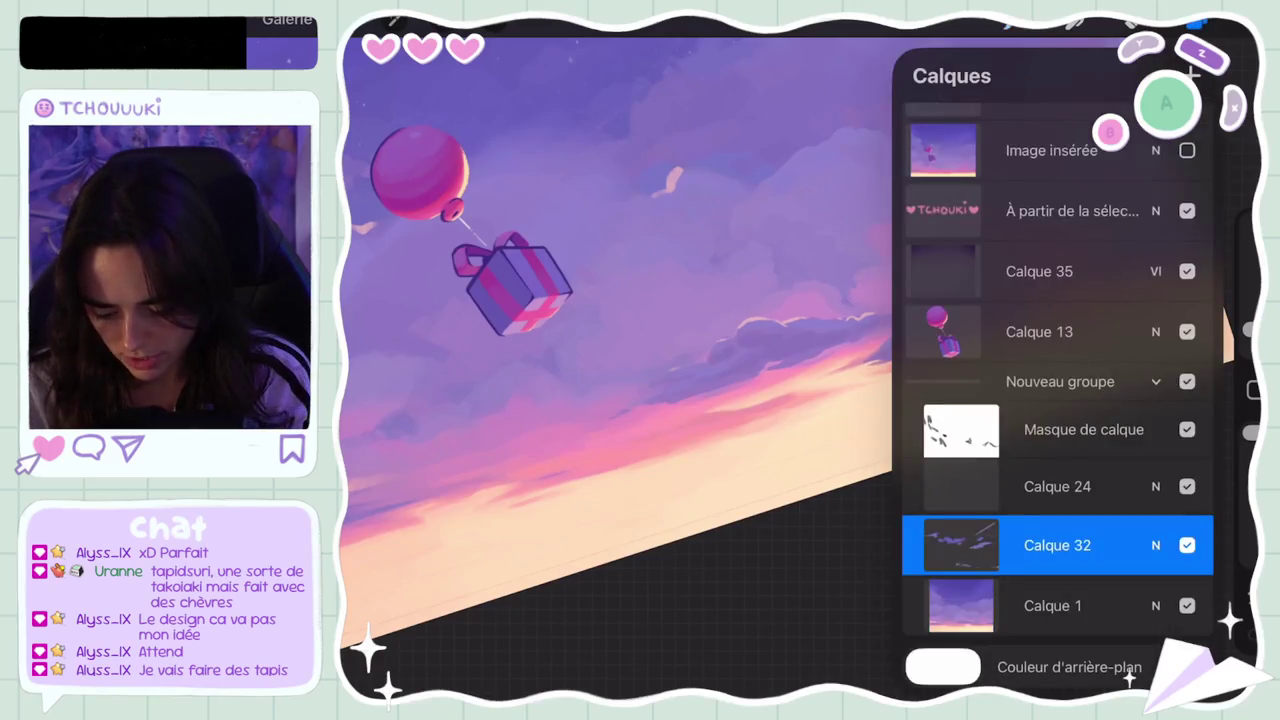
scroll(610, 340, down, 5)
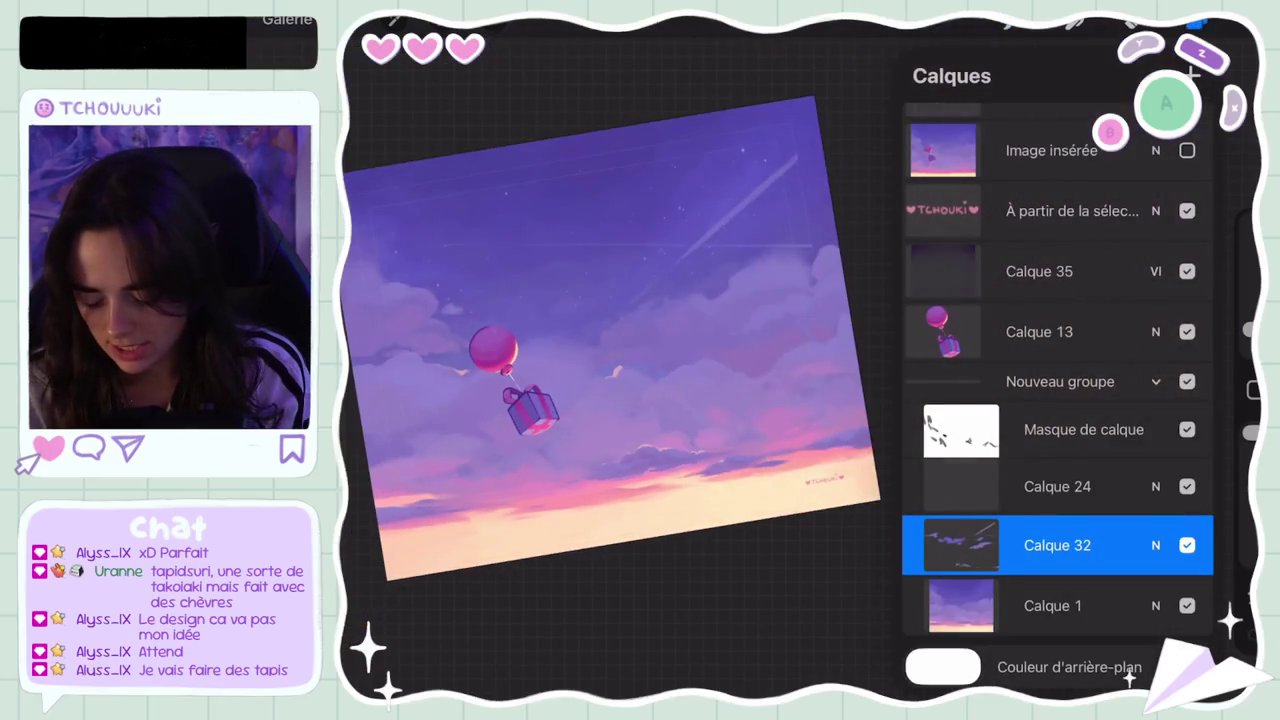
drag(1100, 545, 960, 545)
click(1180, 545)
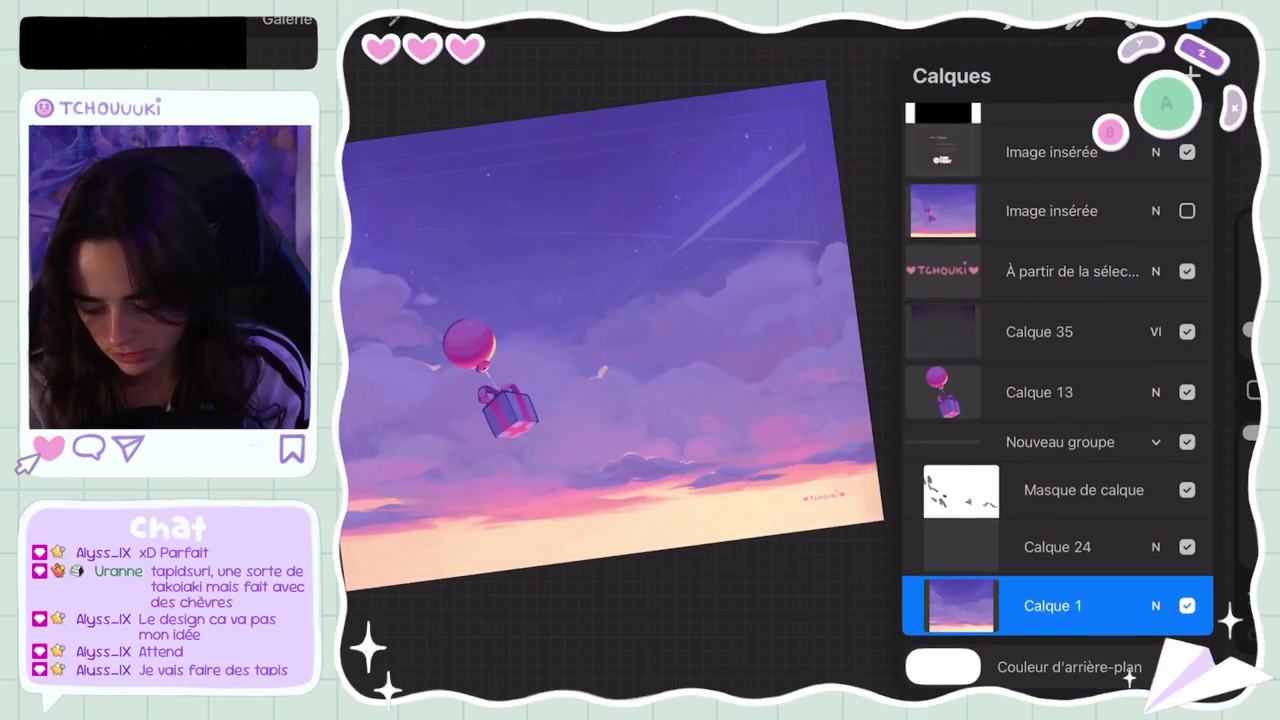
scroll(610, 340, up, 5)
scroll(610, 340, up, 3)
key(l)
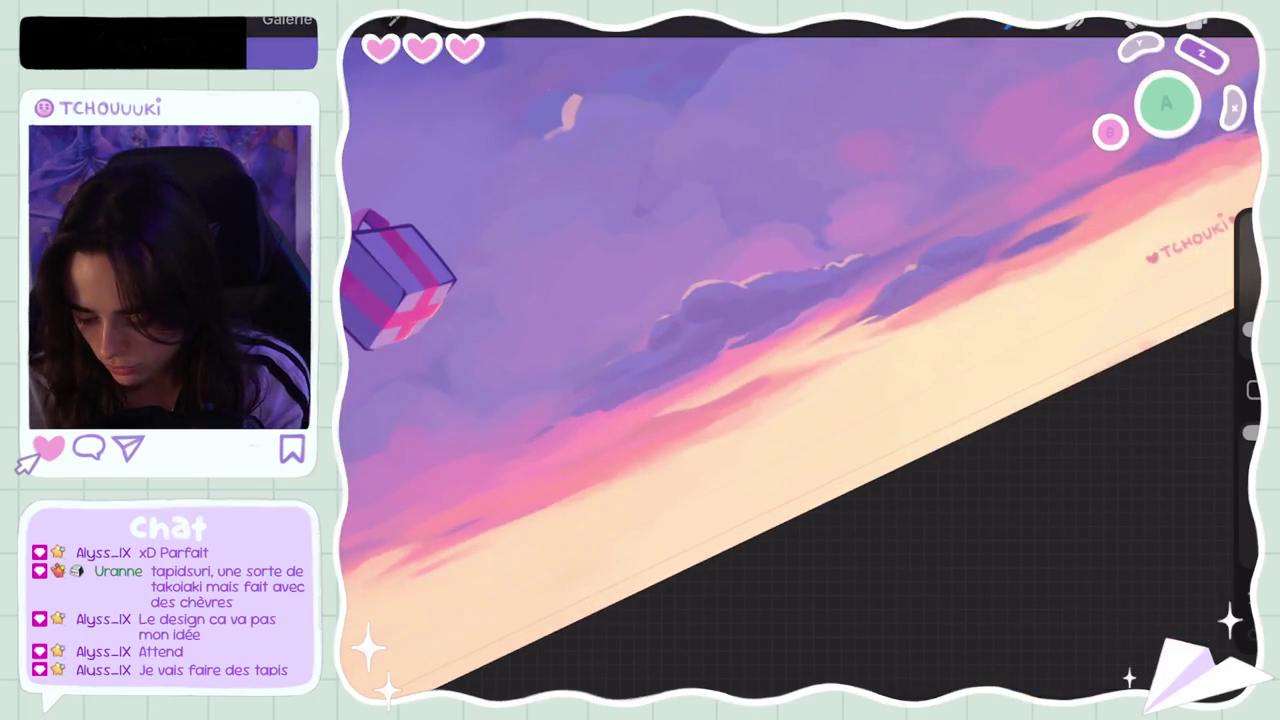
Step: Eyedrop lavender from the sky, then the pink-purple cloud colour
click(543, 400)
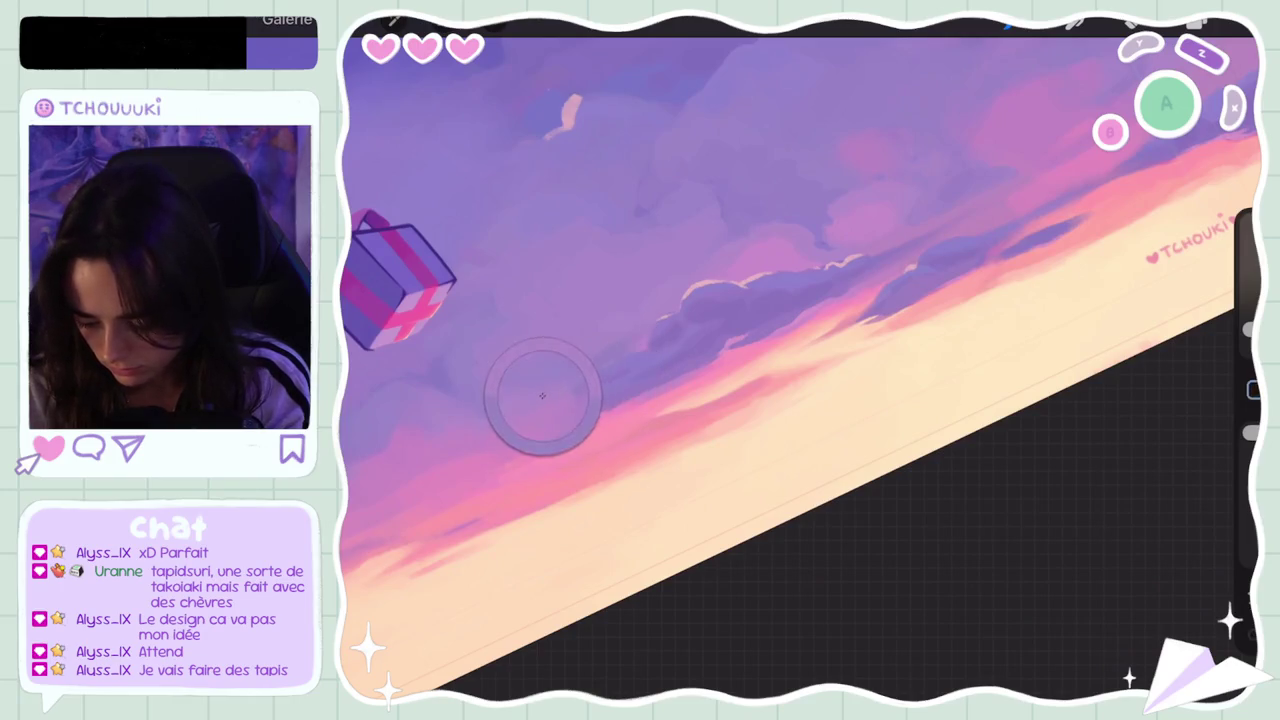
drag(599, 371, 651, 371)
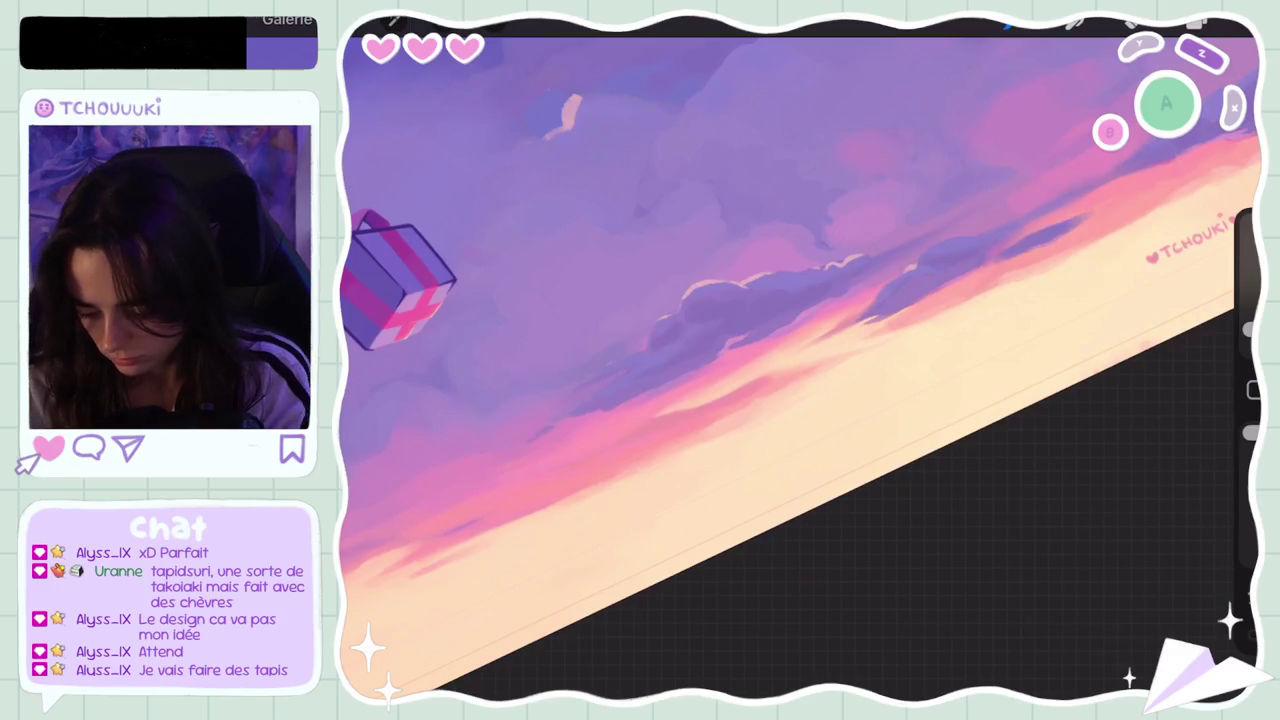
scroll(800, 380, up, 2)
click(734, 323)
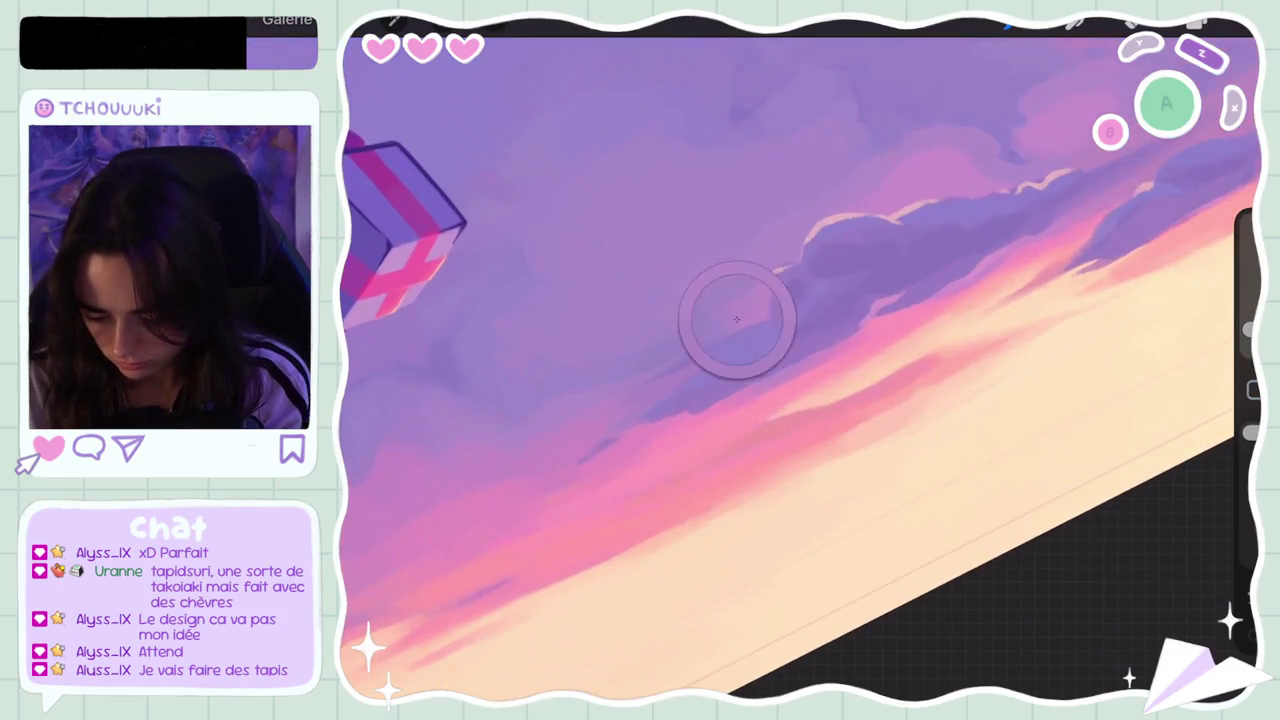
drag(649, 380, 716, 325)
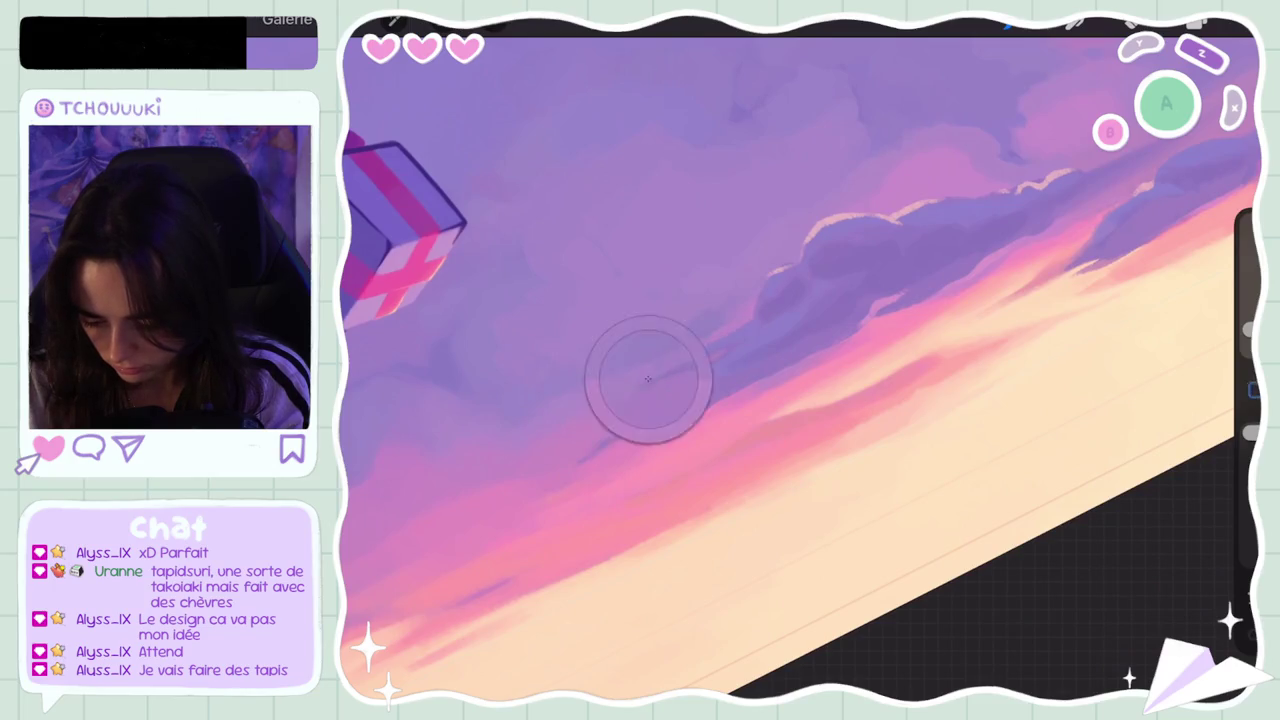
click(737, 320)
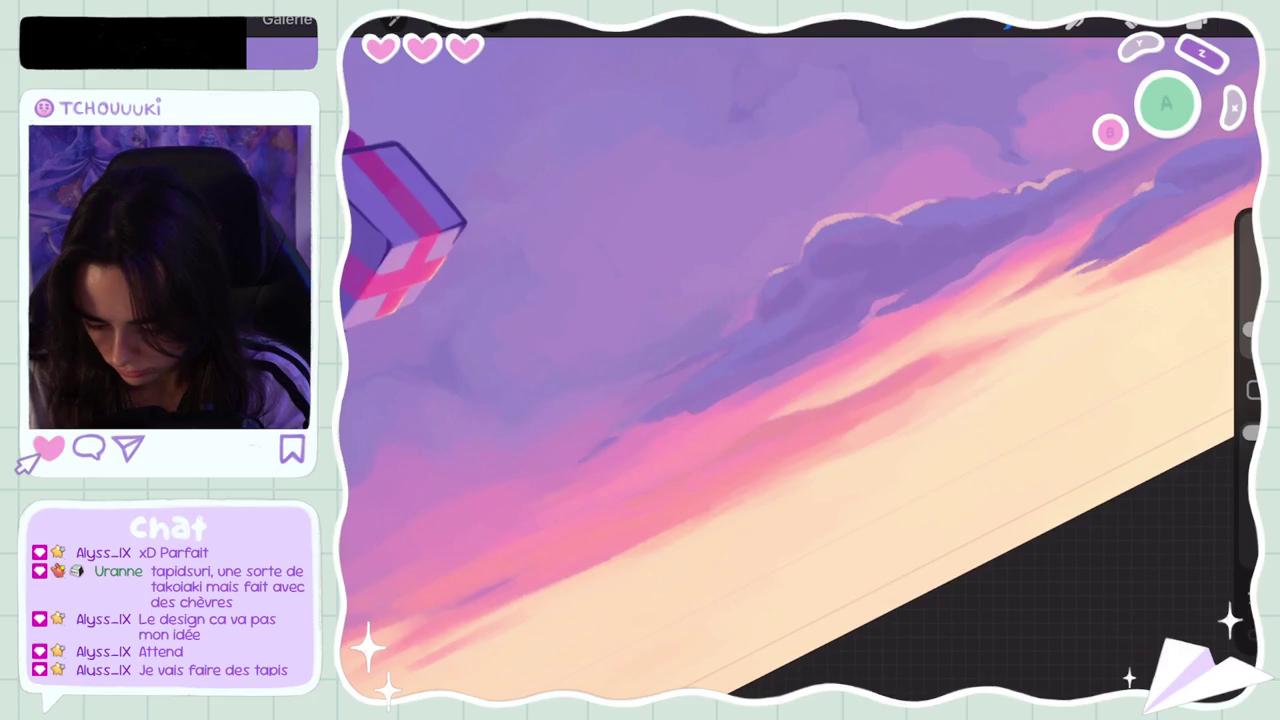
click(630, 400)
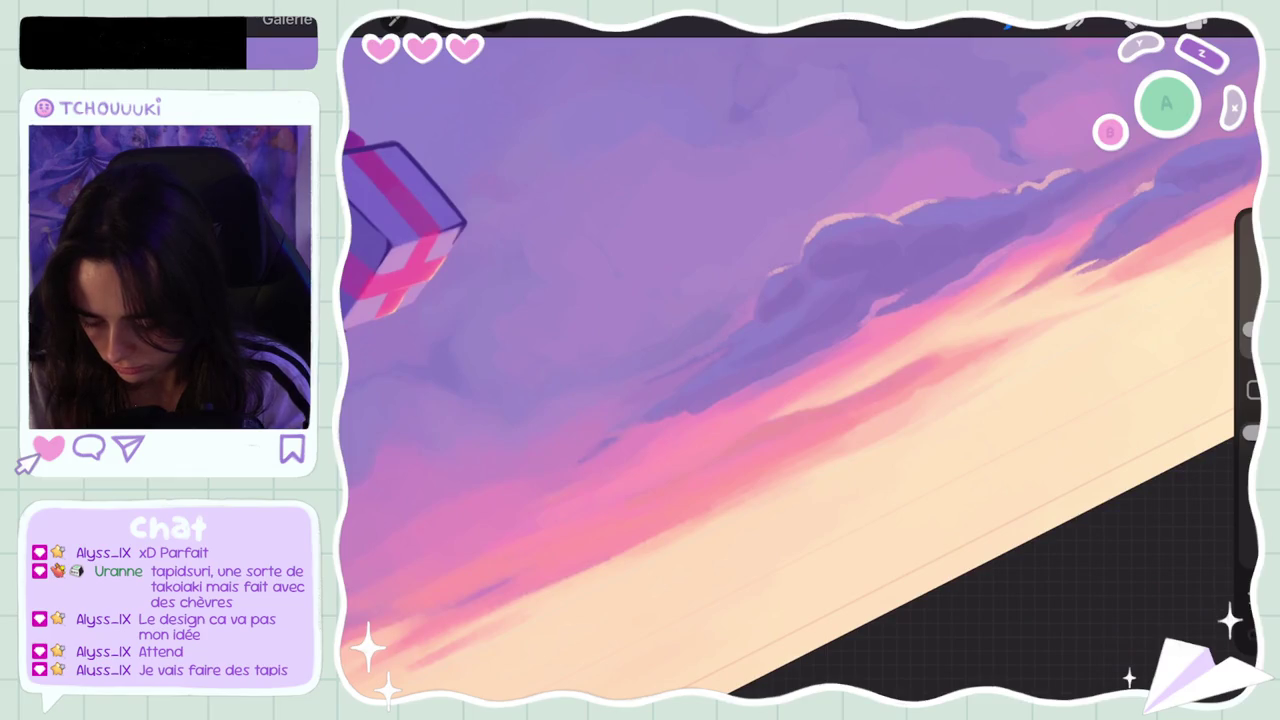
scroll(800, 360, down, 5)
scroll(800, 300, up, 3)
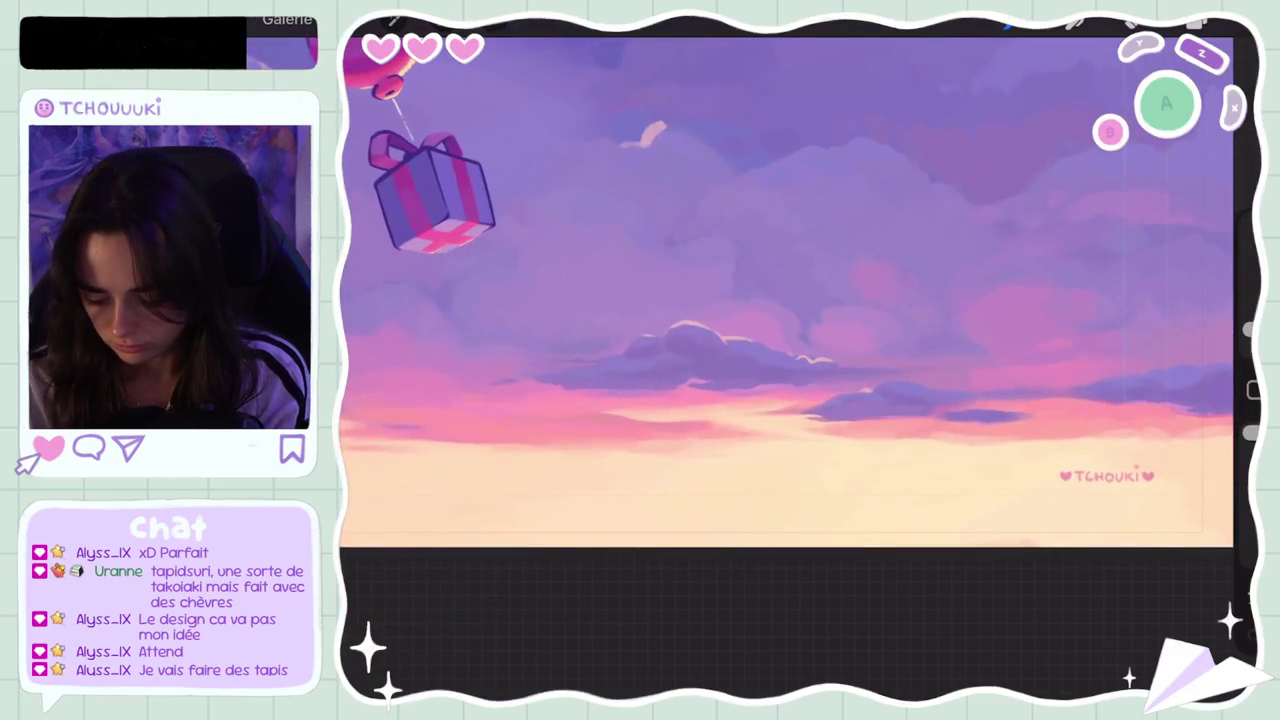
scroll(790, 290, down, 2)
scroll(790, 290, up, 4)
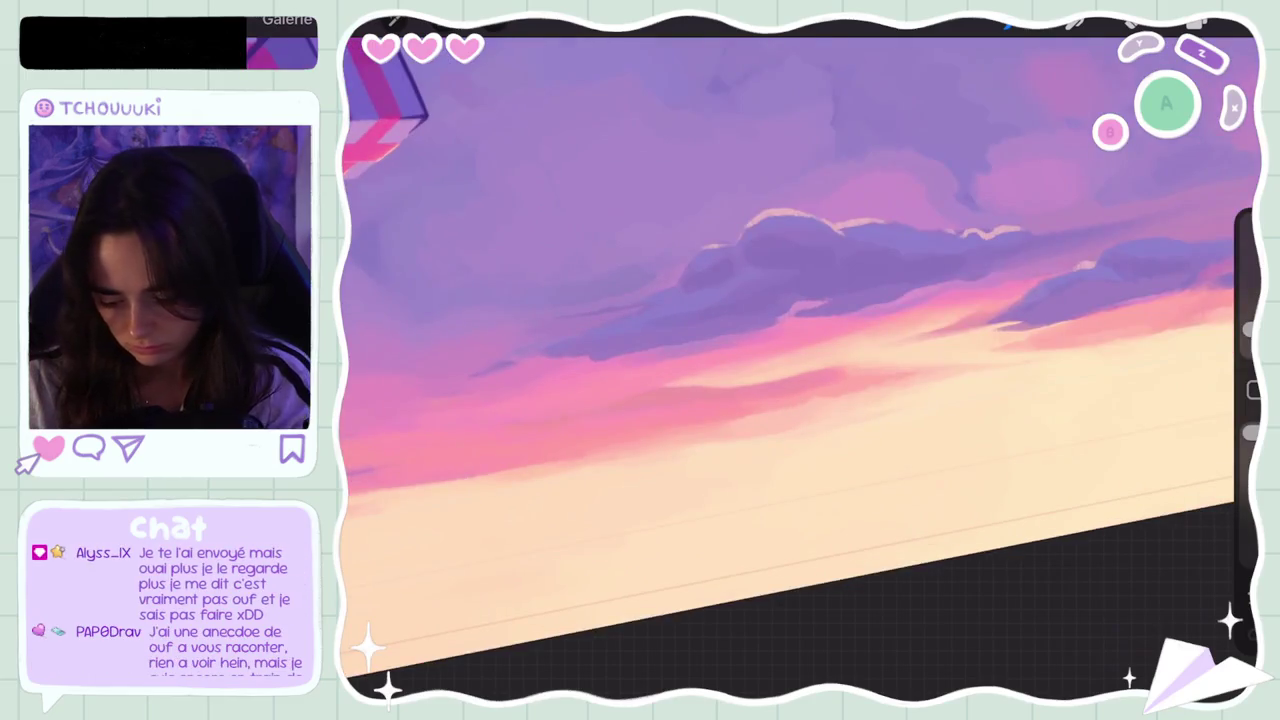
scroll(800, 300, down, 2)
scroll(800, 300, down, 1)
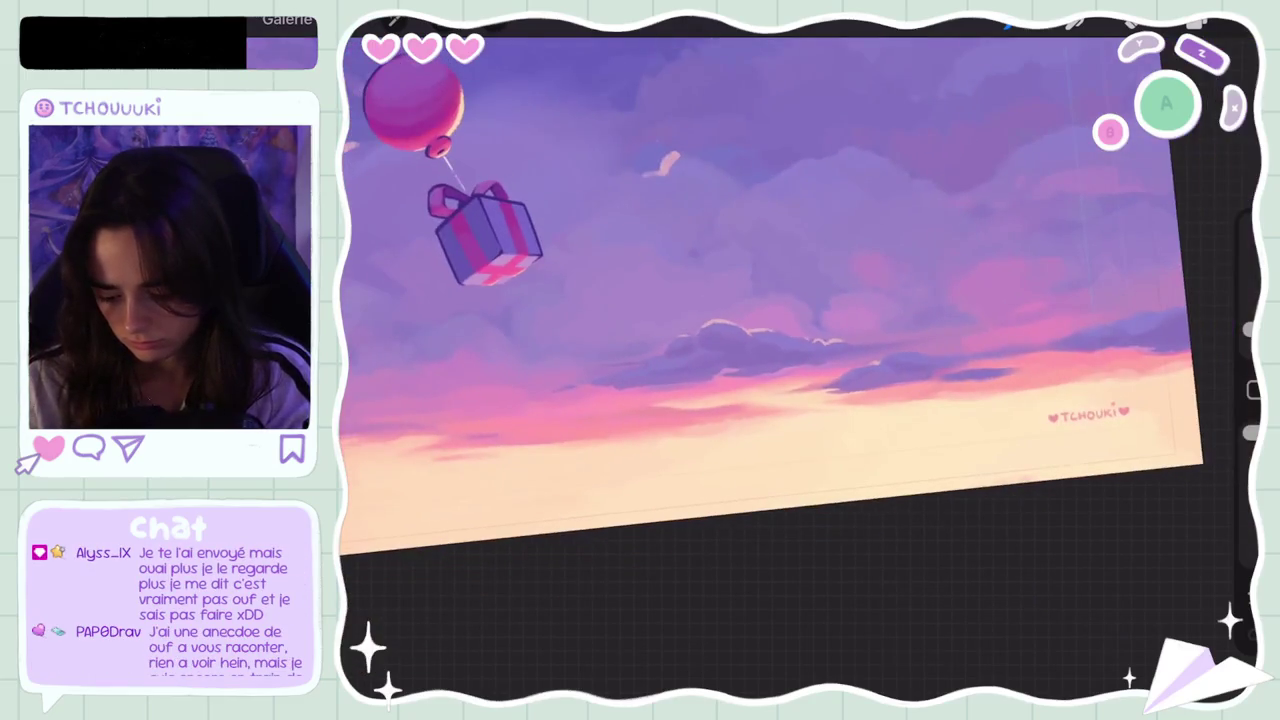
scroll(800, 300, down, 2)
scroll(800, 300, down, 1)
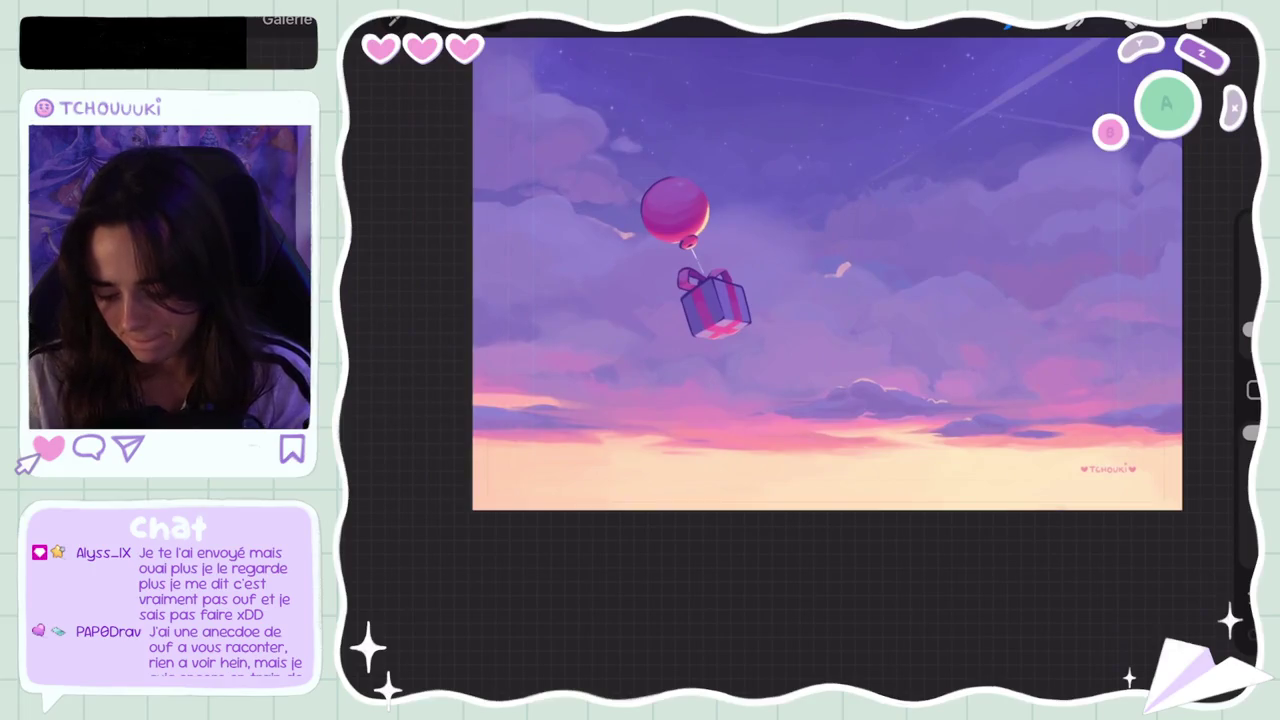
scroll(775, 300, down, 2)
scroll(785, 320, up, 5)
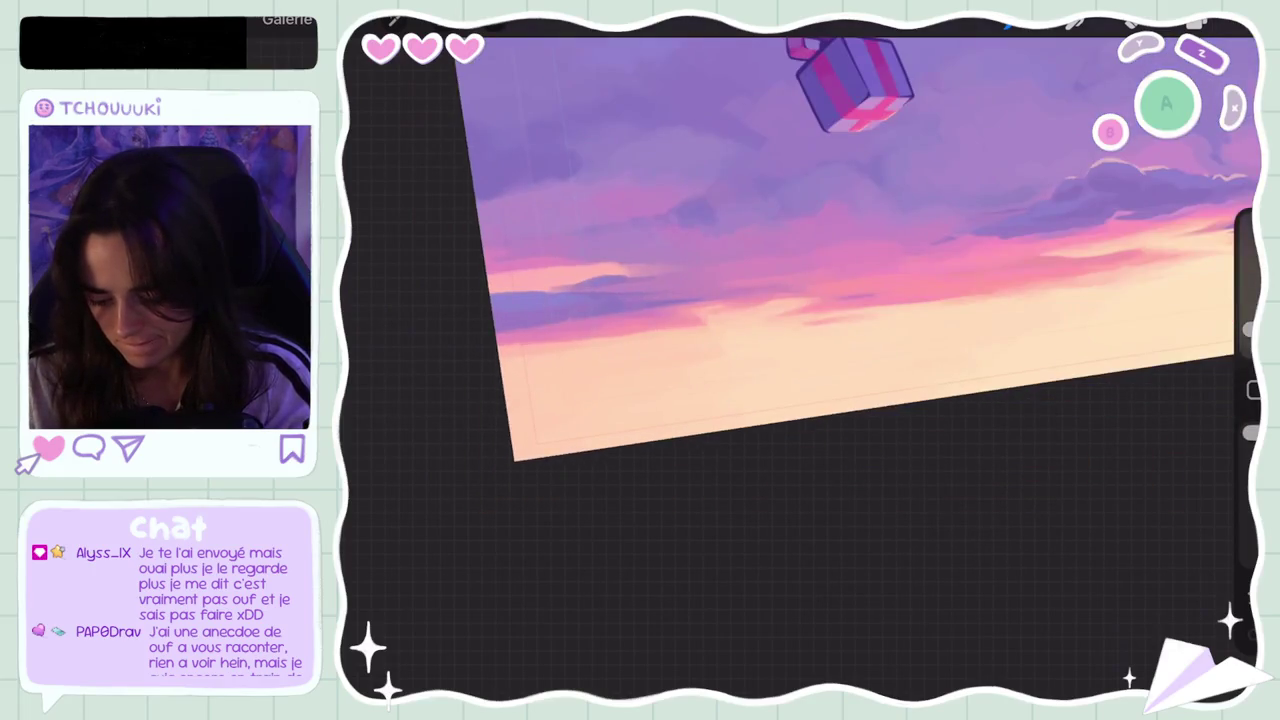
scroll(840, 250, down, 2)
scroll(800, 250, up, 3)
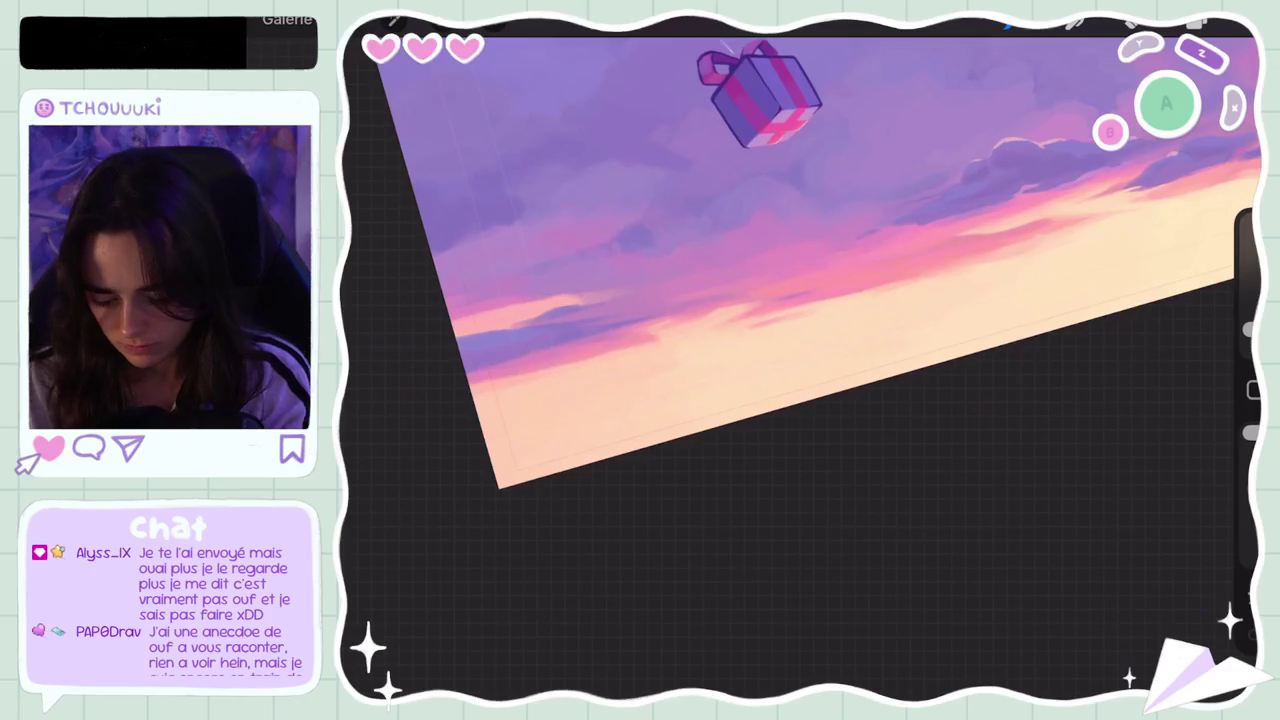
Step: Sample a horizon colour and paint pink streaks across the lower-left horizon
drag(620, 391, 639, 339)
drag(593, 378, 707, 338)
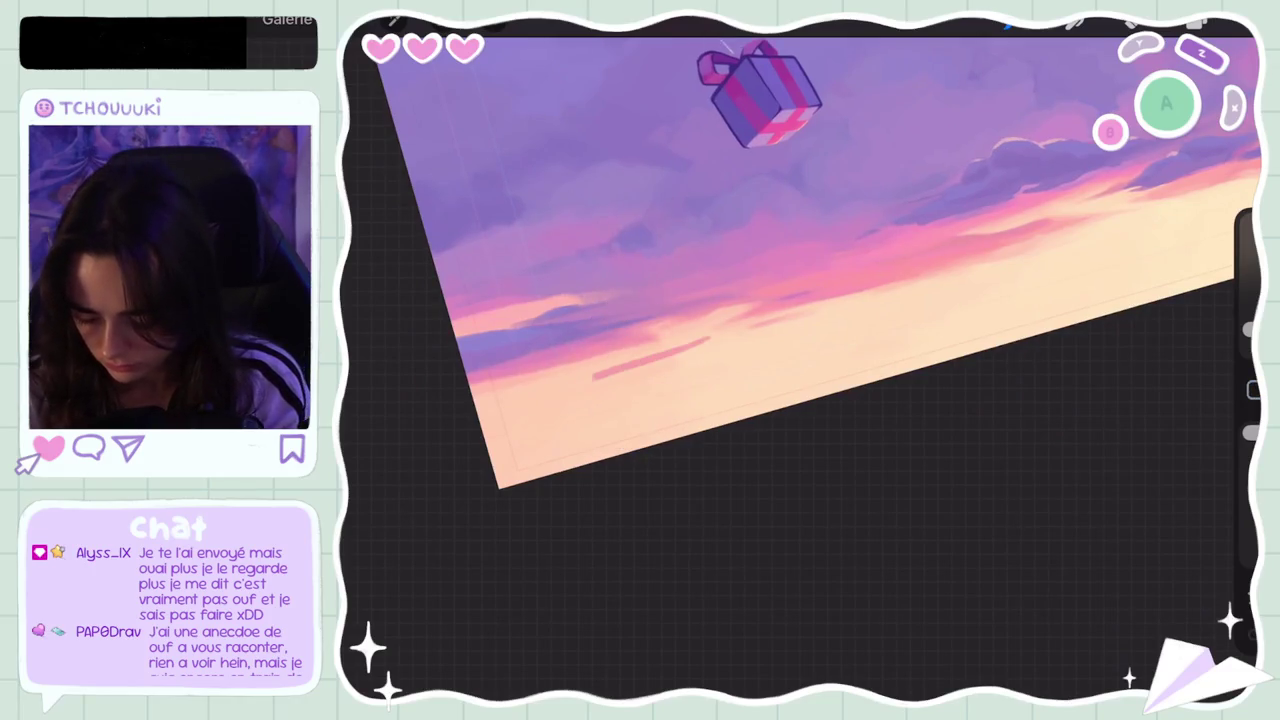
drag(532, 418, 626, 372)
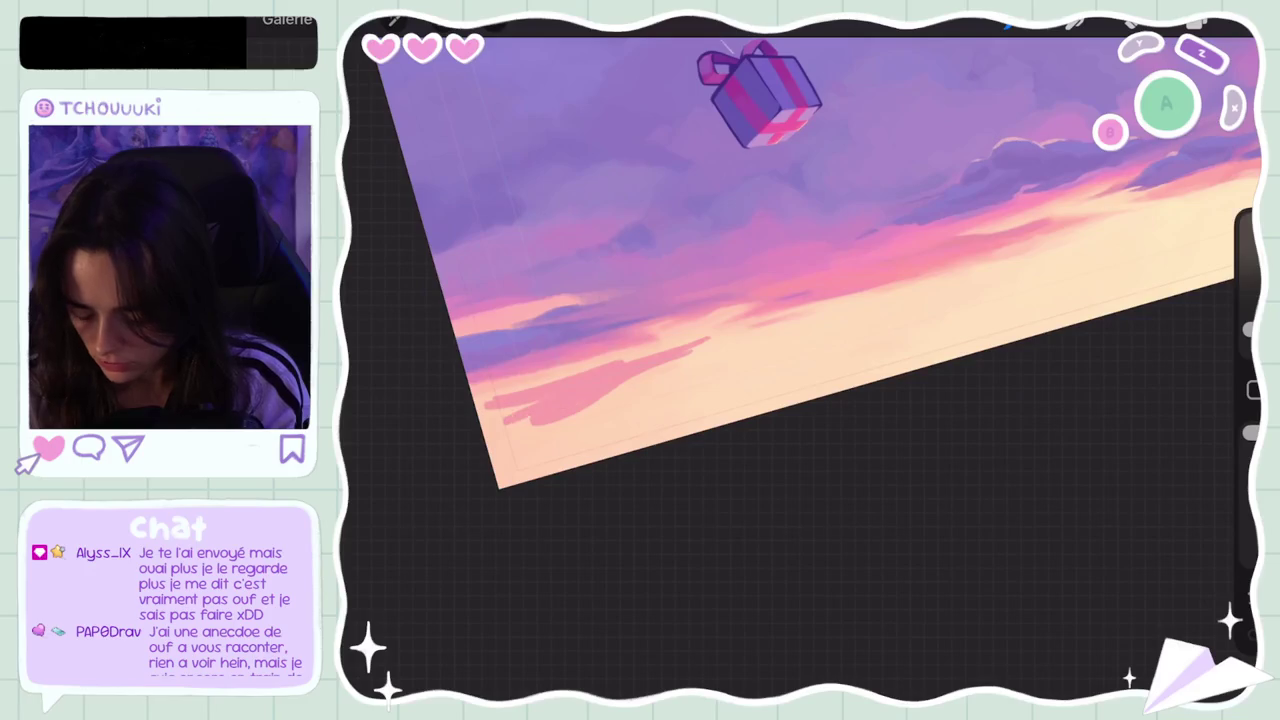
drag(560, 424, 488, 448)
scroll(800, 260, down, 5)
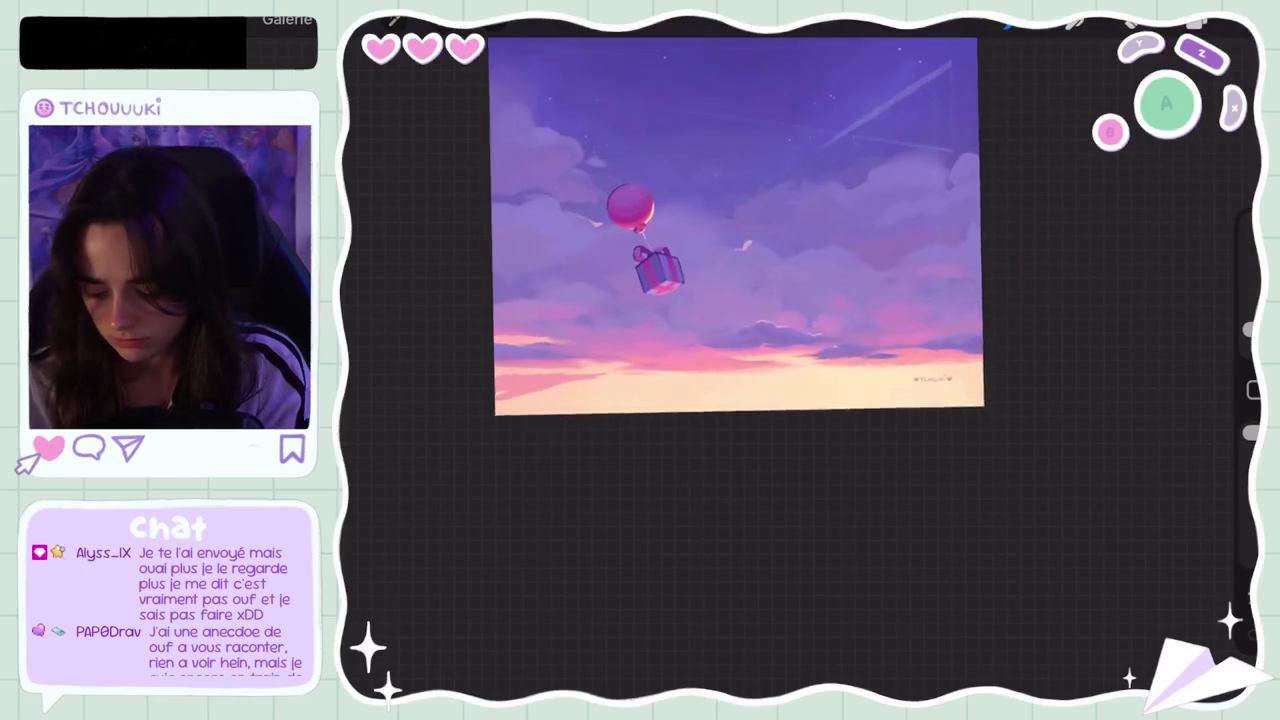
click(1250, 310)
Step: Undo the three pink horizon strokes and zoom in on the horizon streaks
key(ctrl+z)
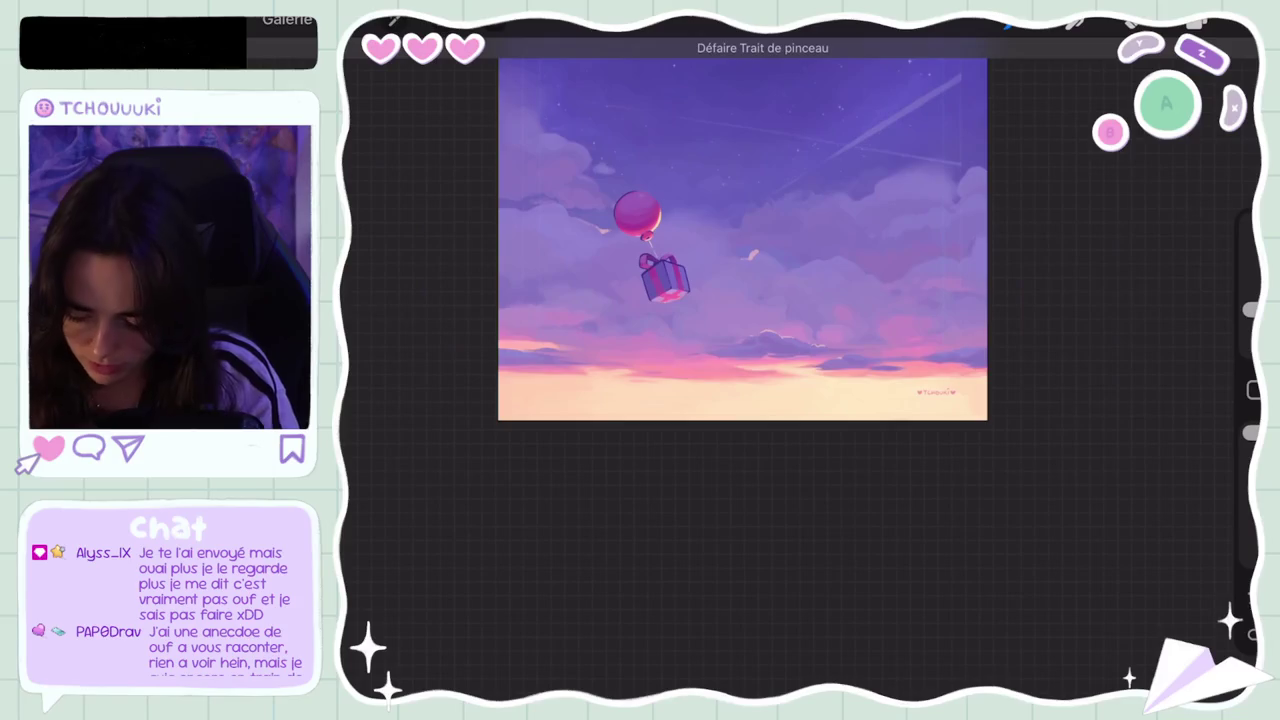
key(ctrl+z)
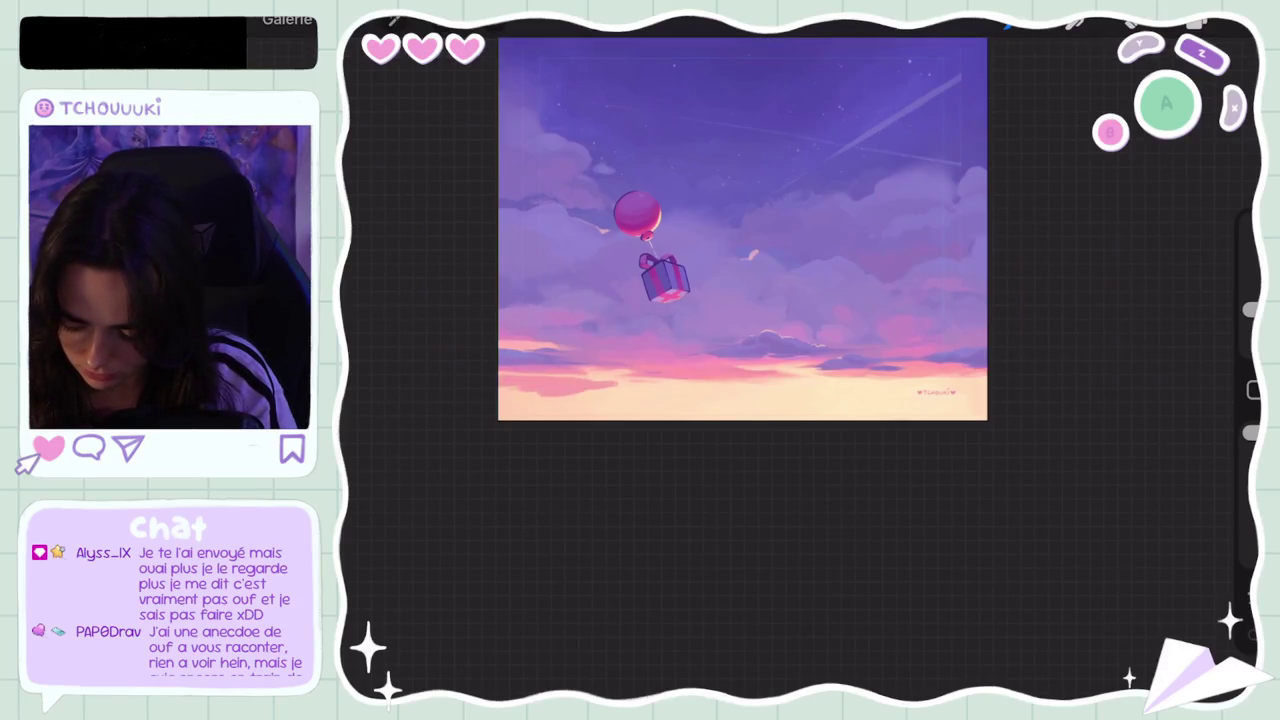
scroll(742, 228, down, 5)
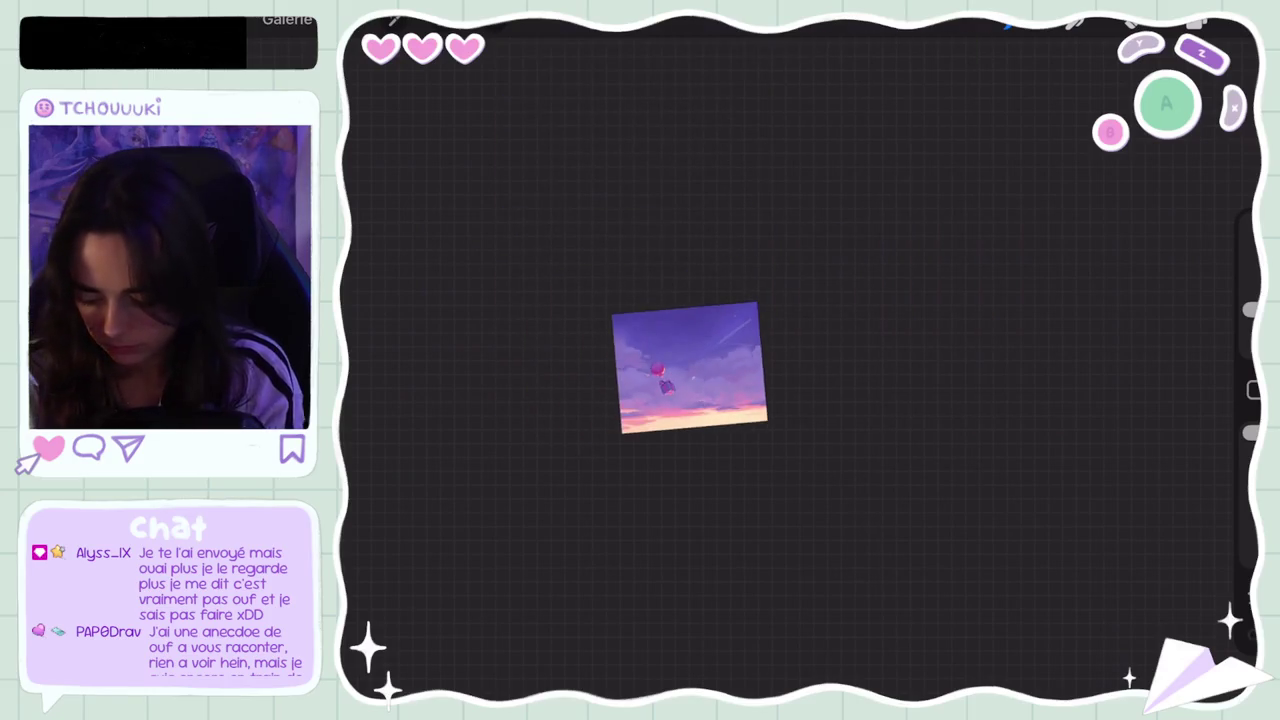
key(ctrl+z)
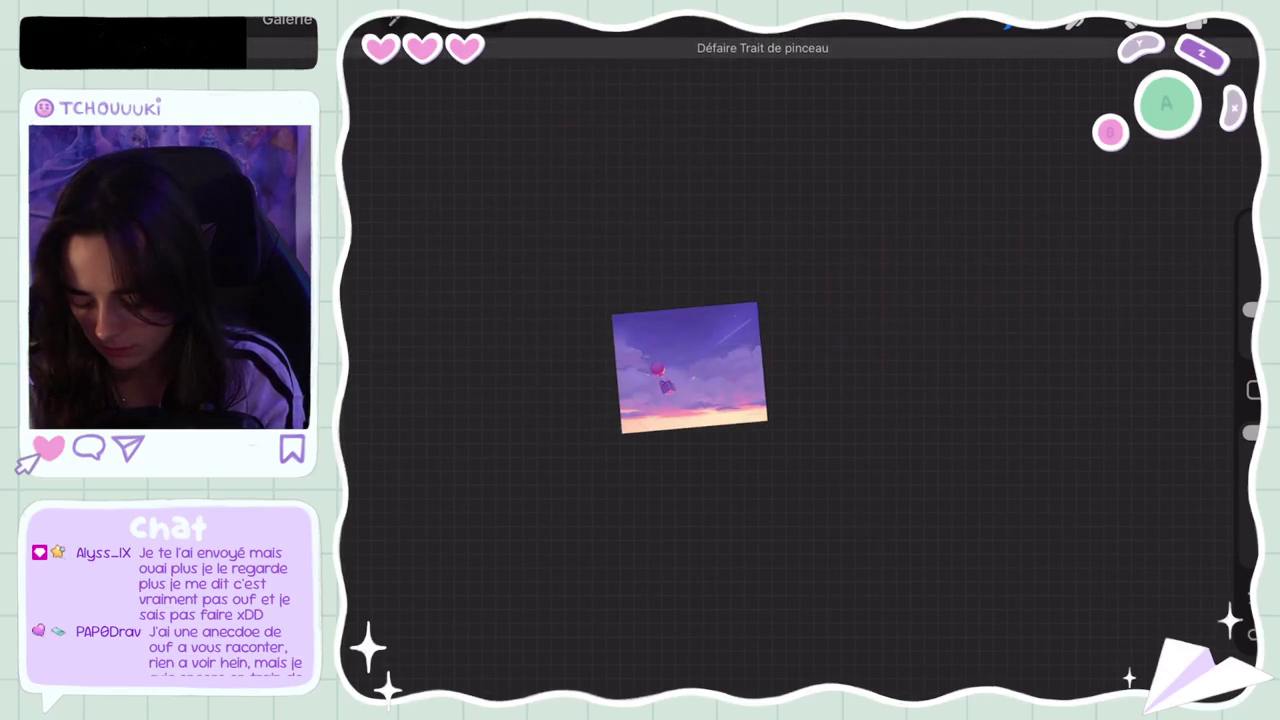
scroll(730, 295, up, 5)
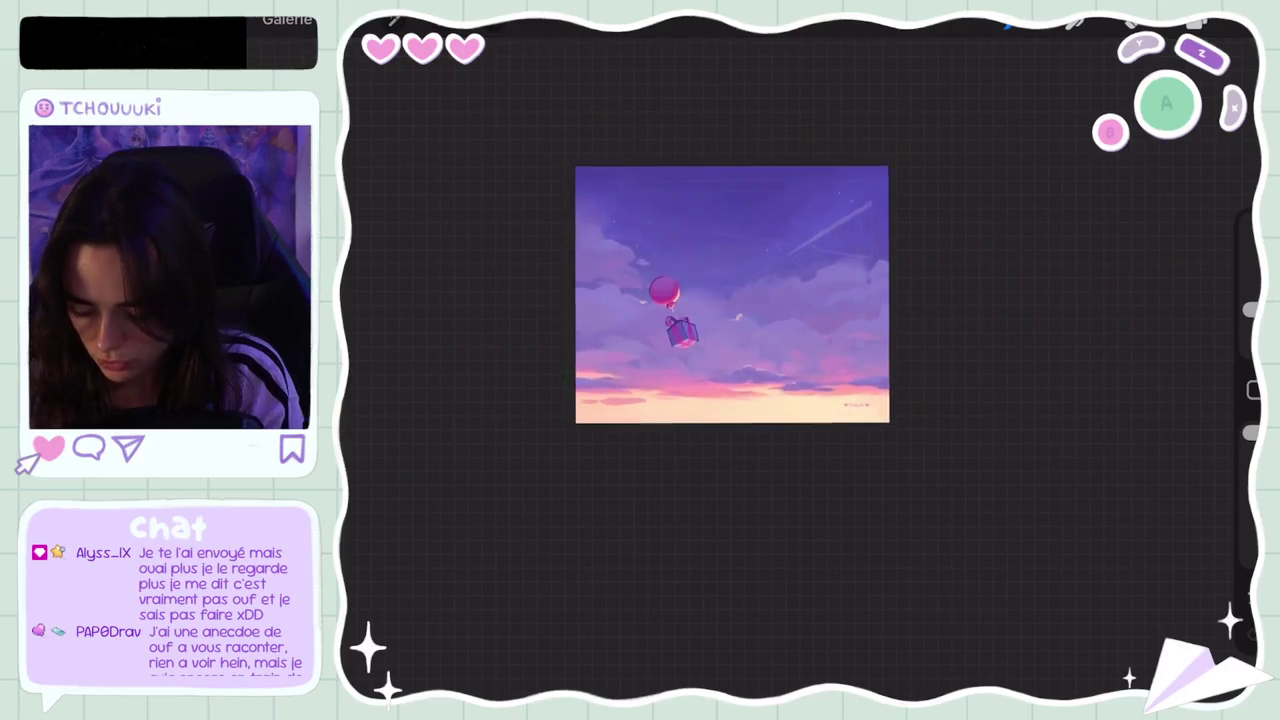
scroll(731, 294, down, 3)
scroll(680, 351, up, 3)
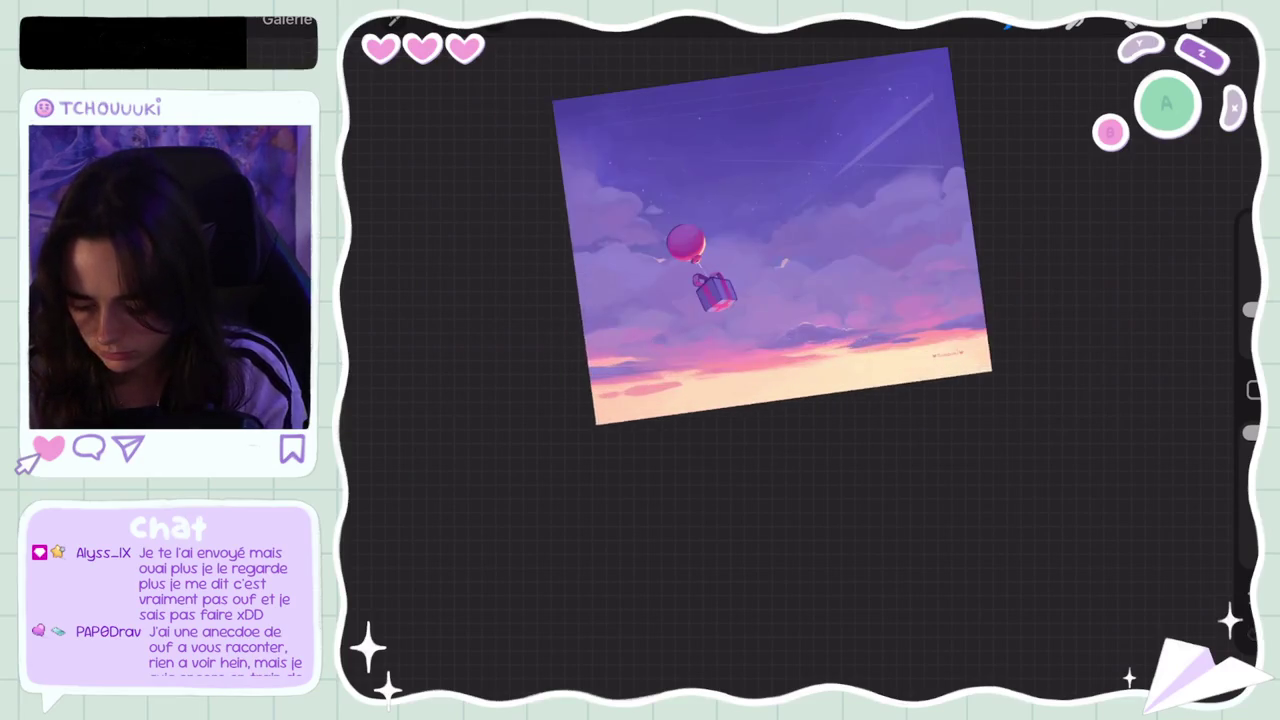
scroll(680, 351, up, 3)
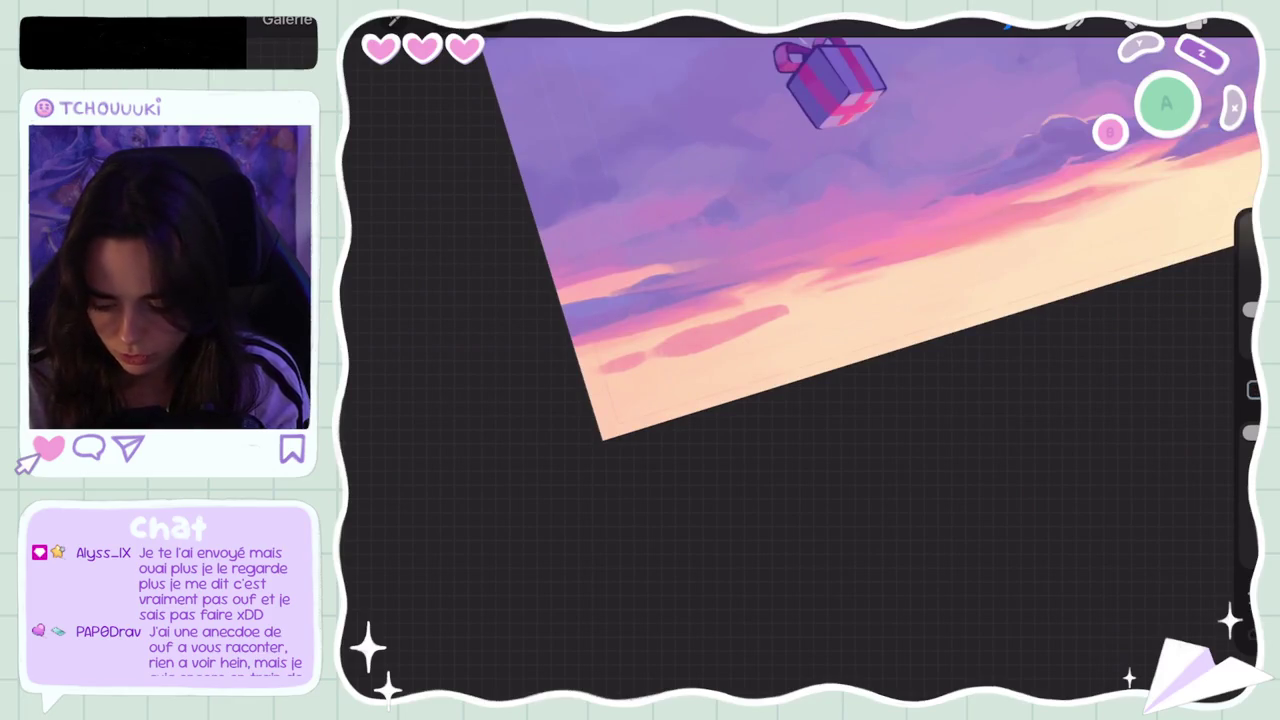
scroll(700, 300, up, 3)
scroll(700, 300, up, 2)
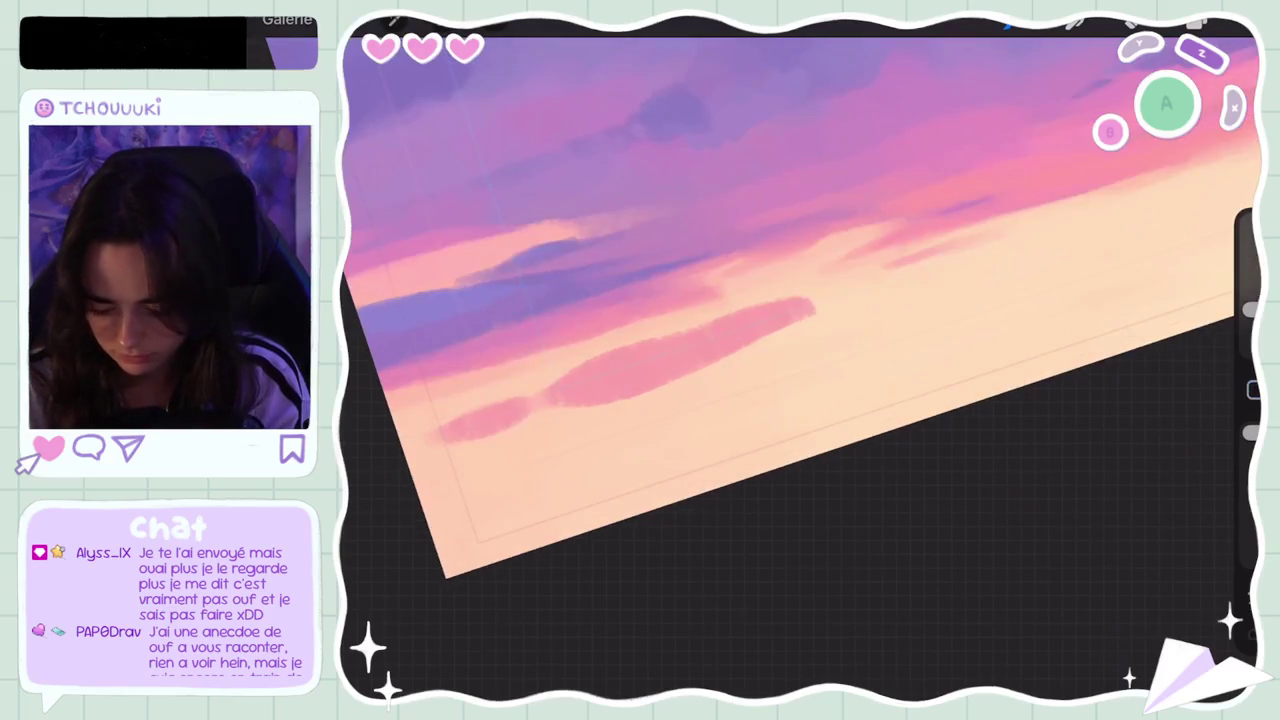
Step: Smudge and lighten the pink cloud streaks near the horizon into the sky
drag(600, 400, 715, 345)
drag(530, 432, 550, 428)
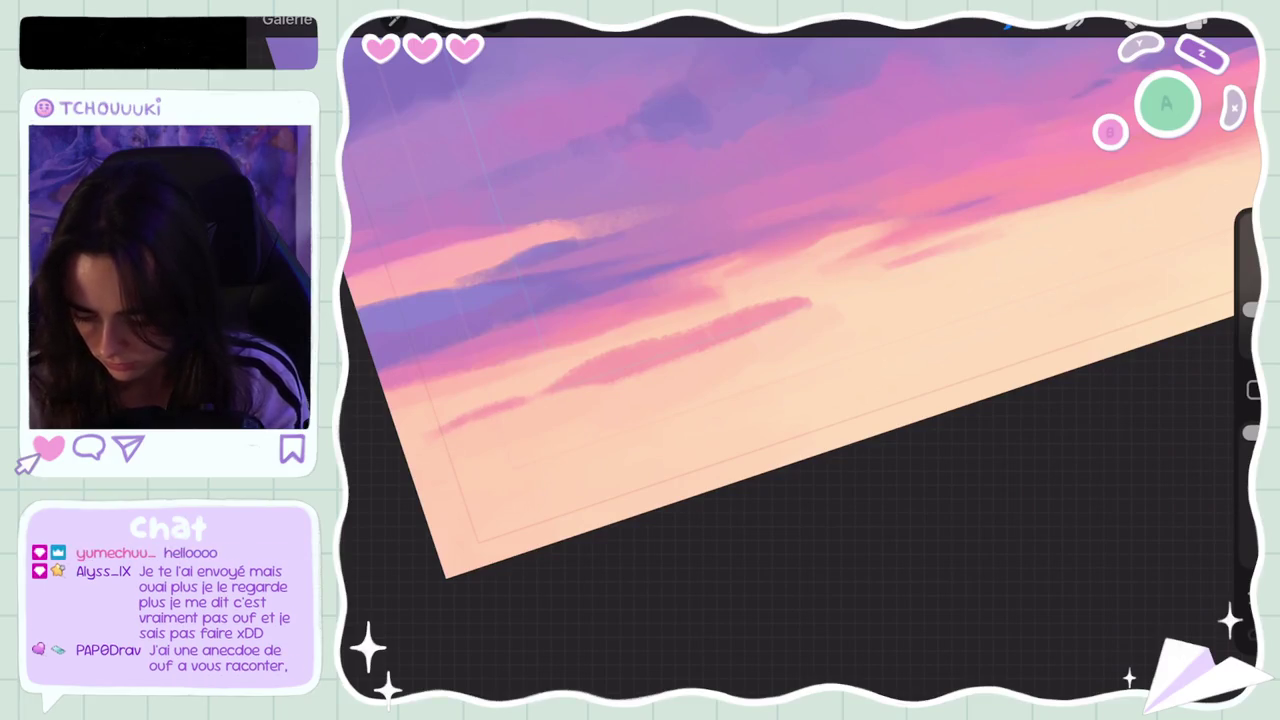
drag(638, 380, 956, 246)
drag(690, 340, 790, 306)
drag(553, 390, 656, 358)
drag(450, 426, 518, 402)
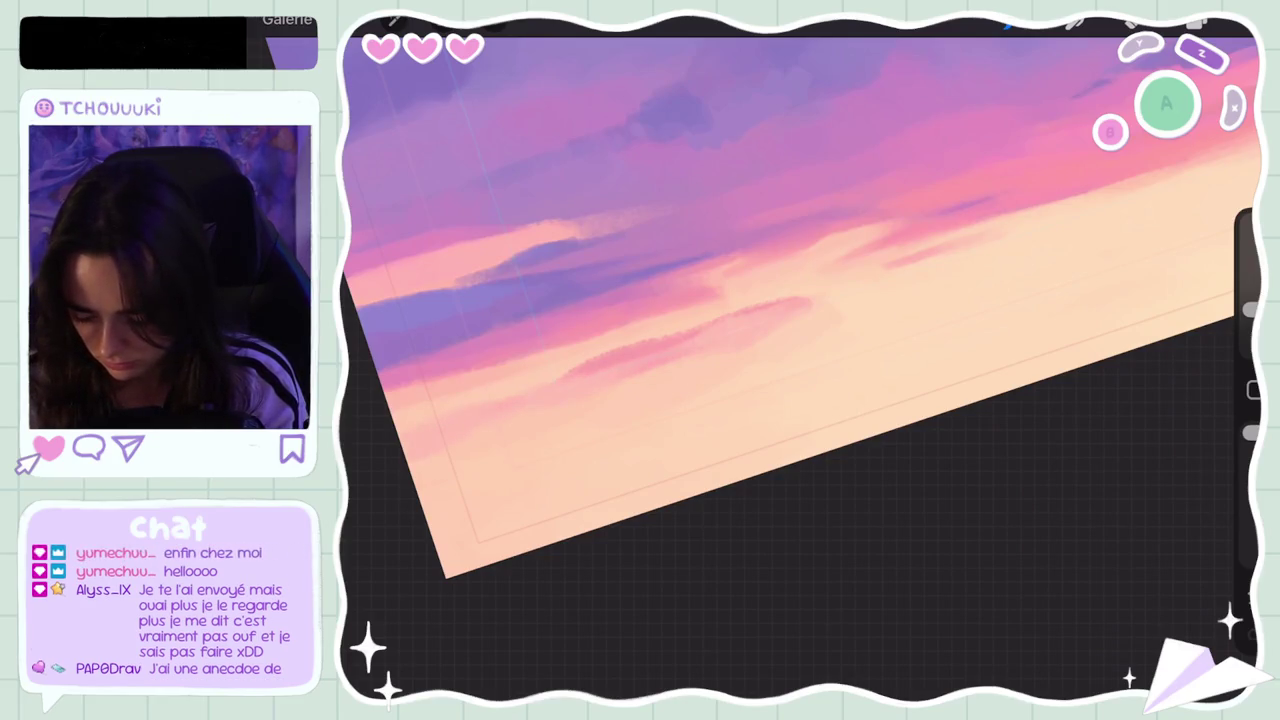
drag(566, 378, 680, 340)
Step: Paint a pink stroke along the horizon streak, then undo it
click(651, 337)
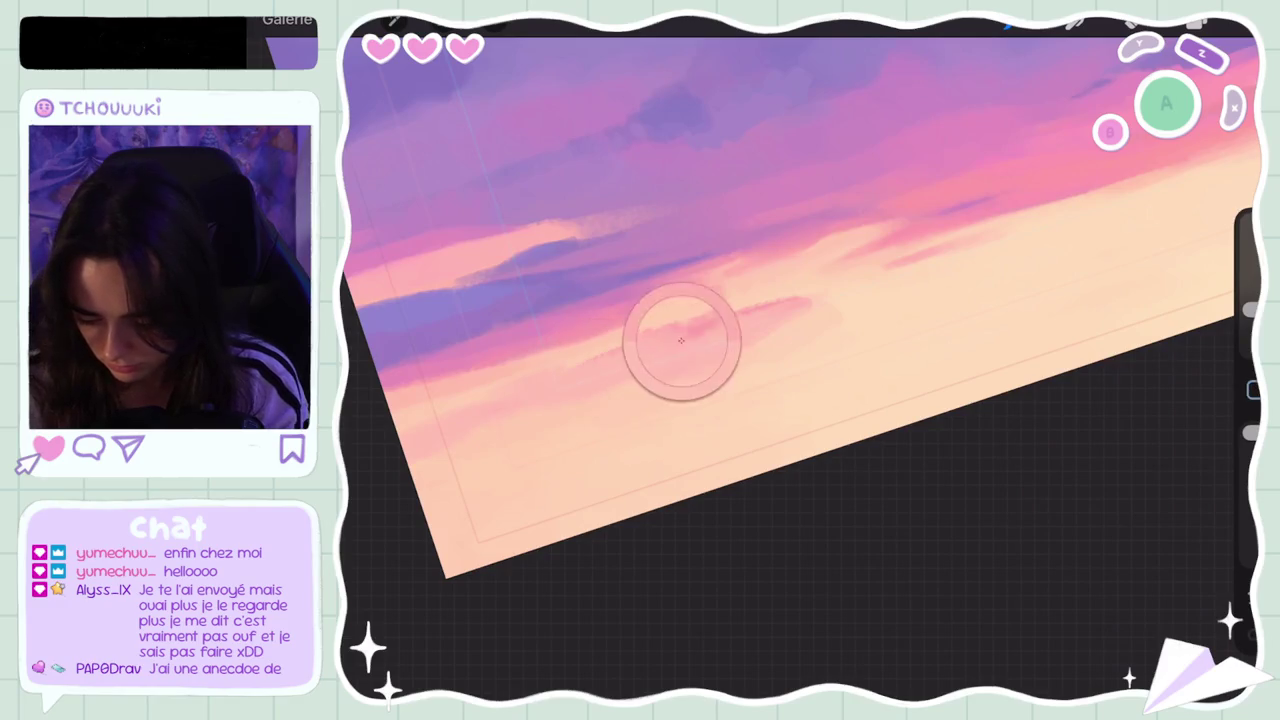
drag(760, 318, 522, 402)
key(ctrl+z)
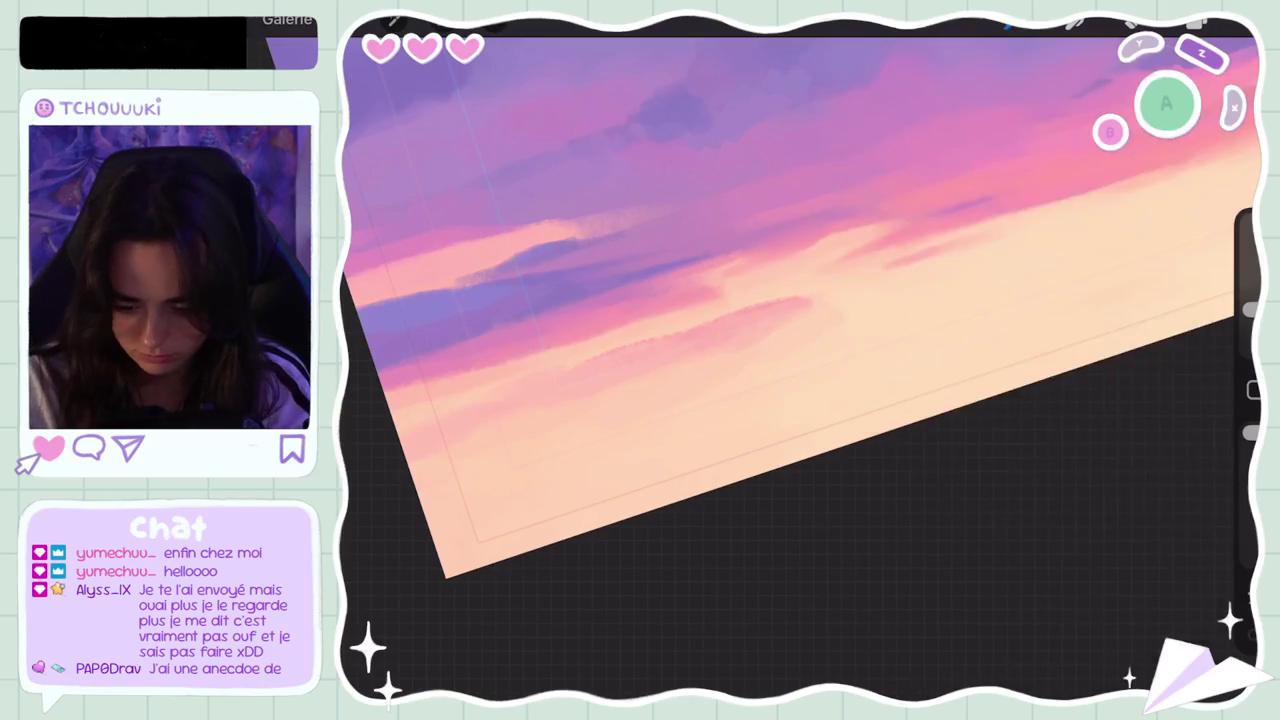
Step: Sample the light peach sky colour and paint it over the pink streak
key(c)
key(c)
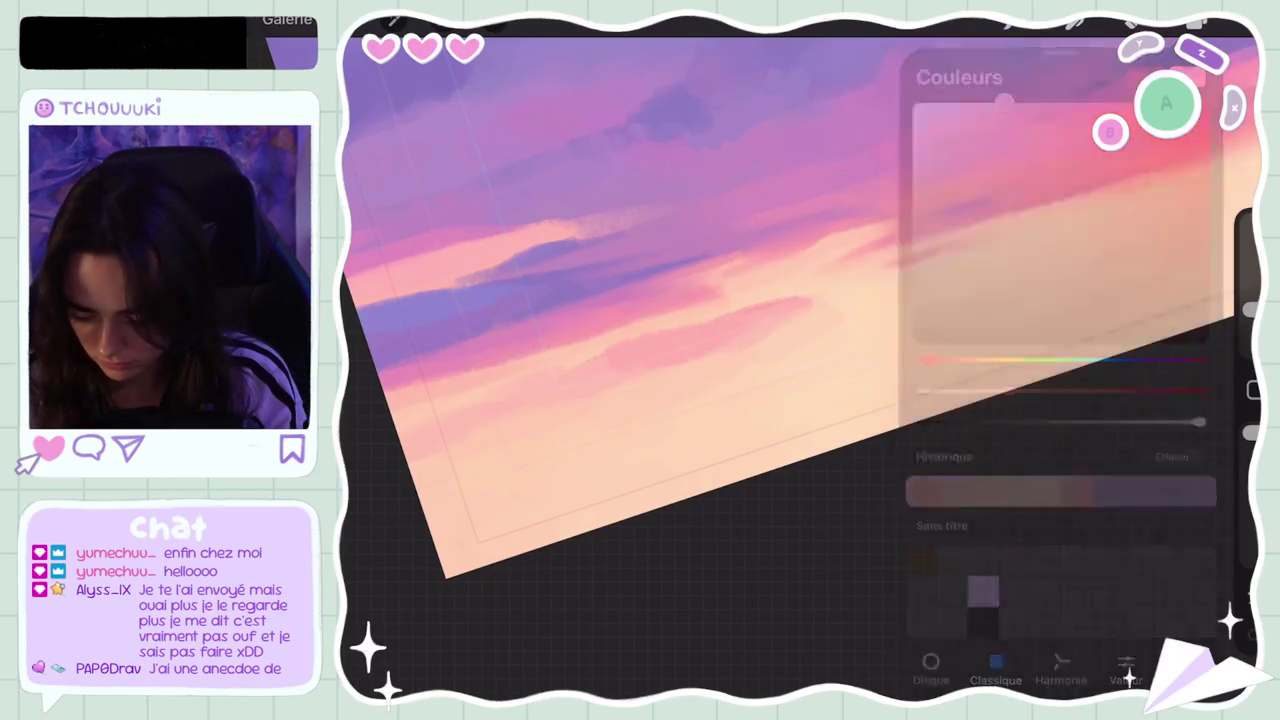
click(740, 340)
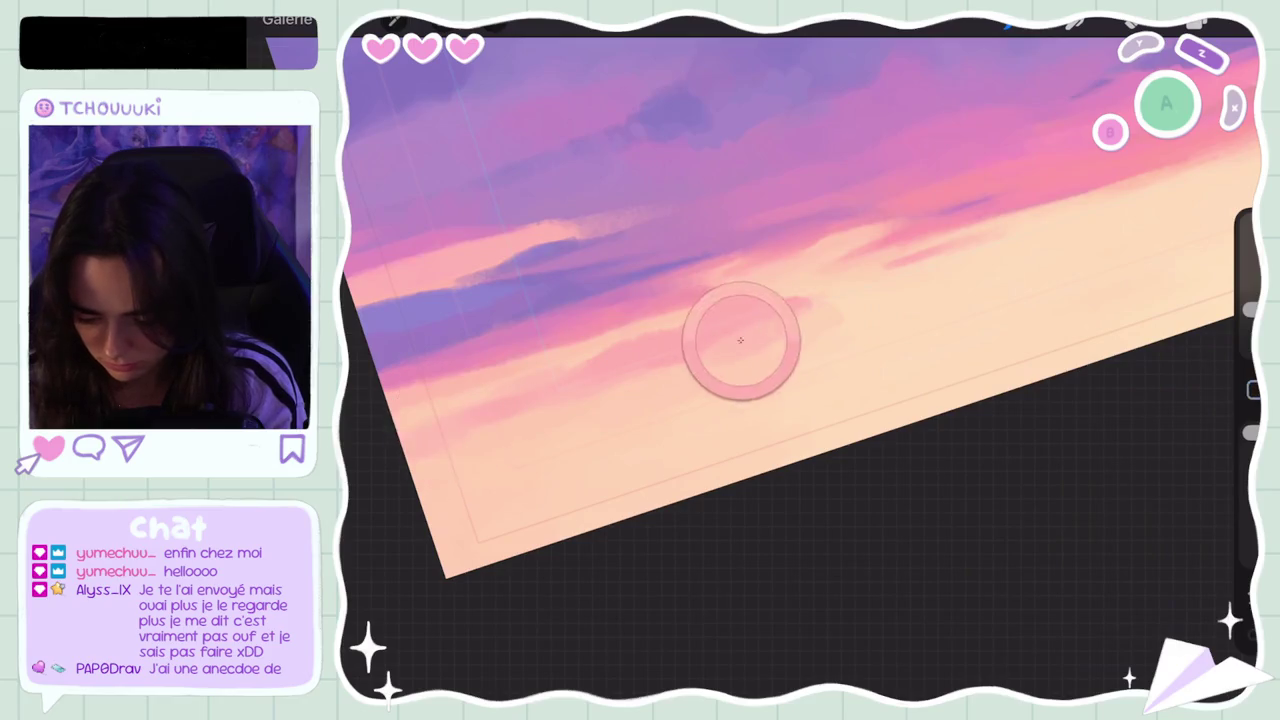
click(777, 326)
drag(700, 360, 790, 310)
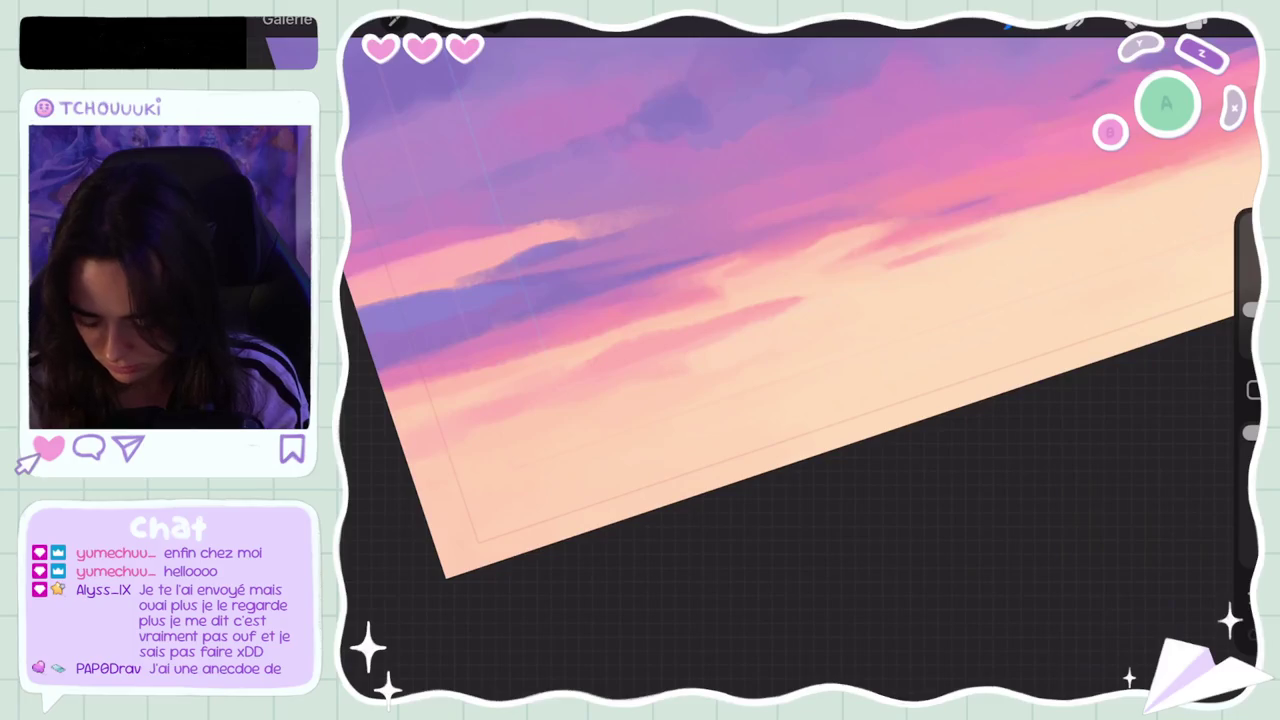
scroll(800, 300, down, 5)
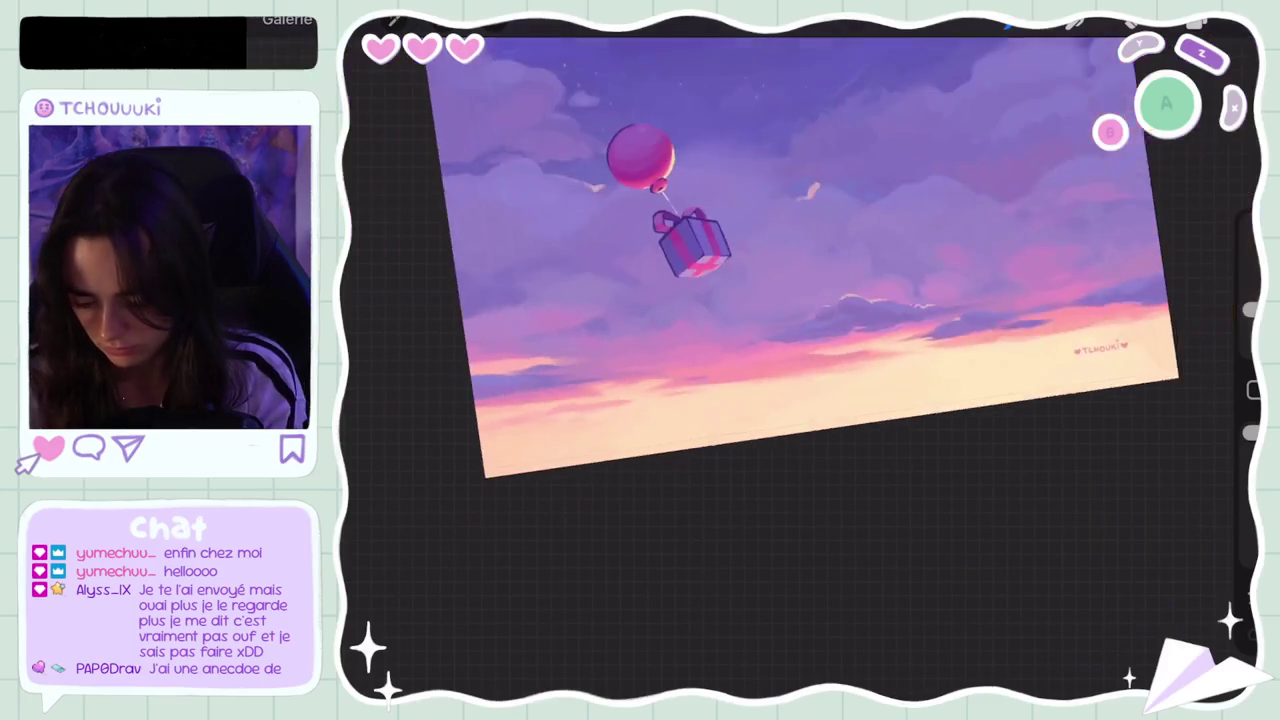
scroll(644, 268, up, 3)
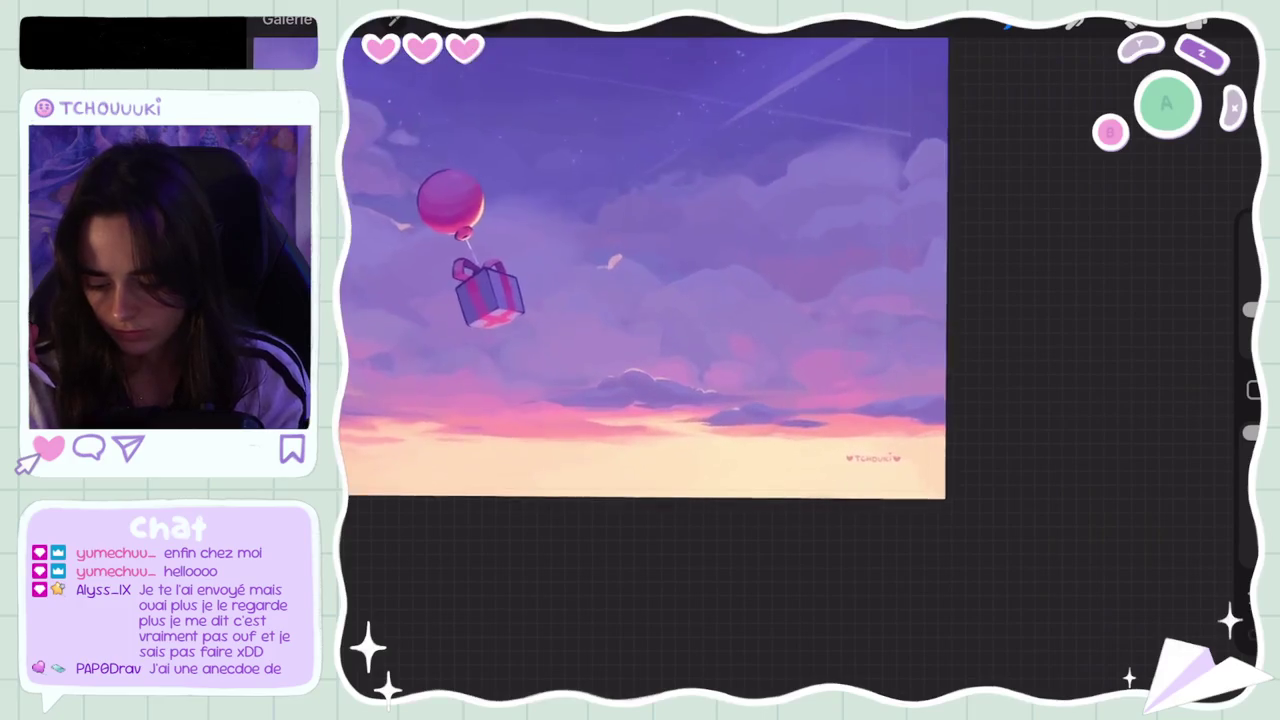
scroll(644, 268, up, 3)
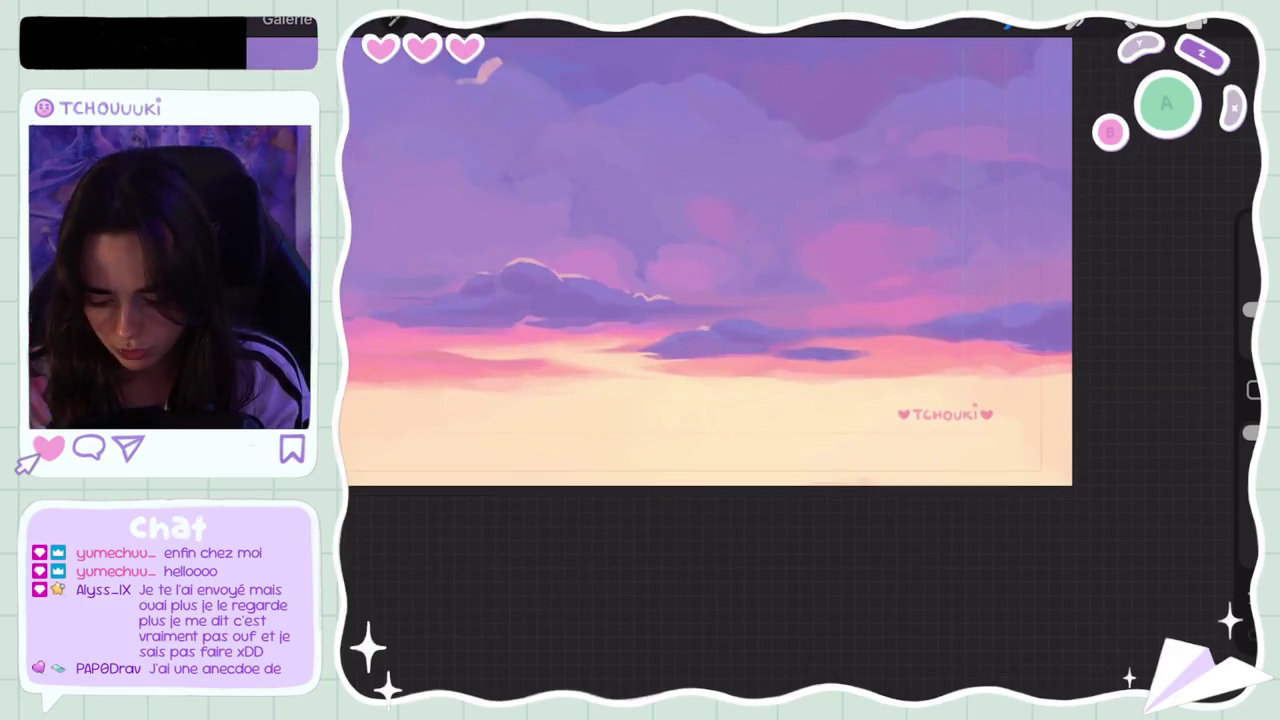
click(538, 397)
click(859, 393)
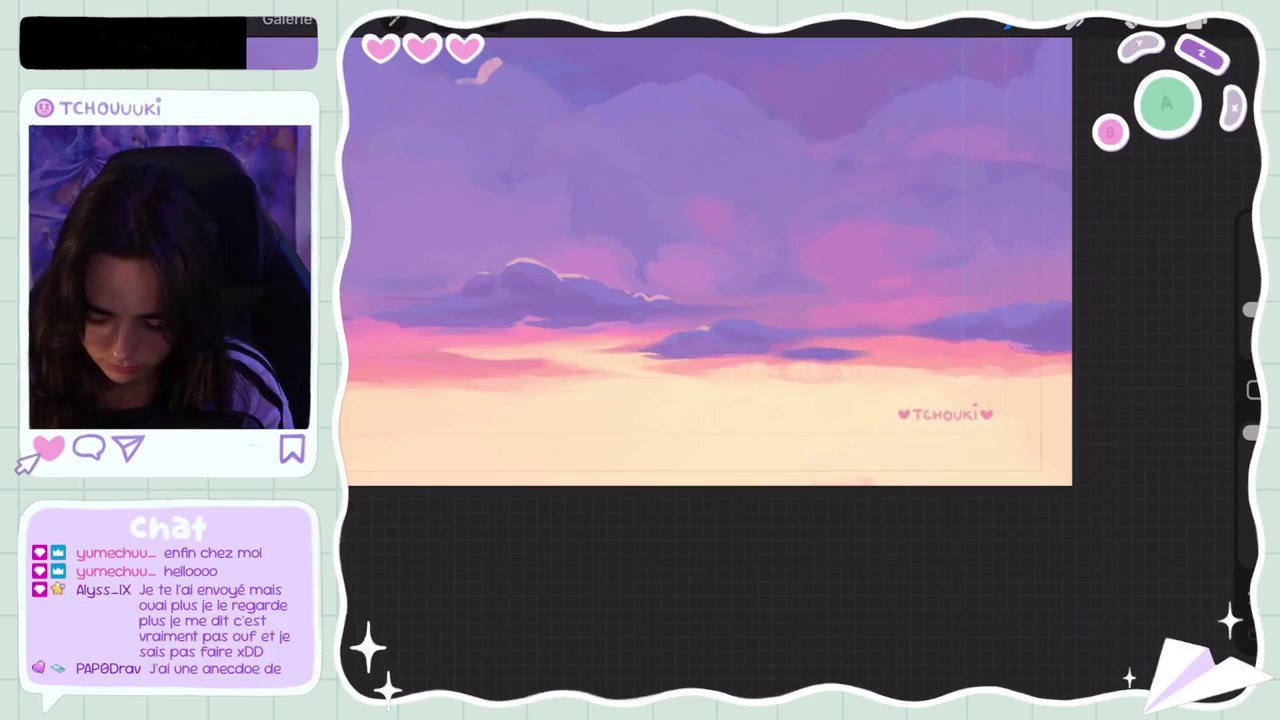
key(ctrl+z)
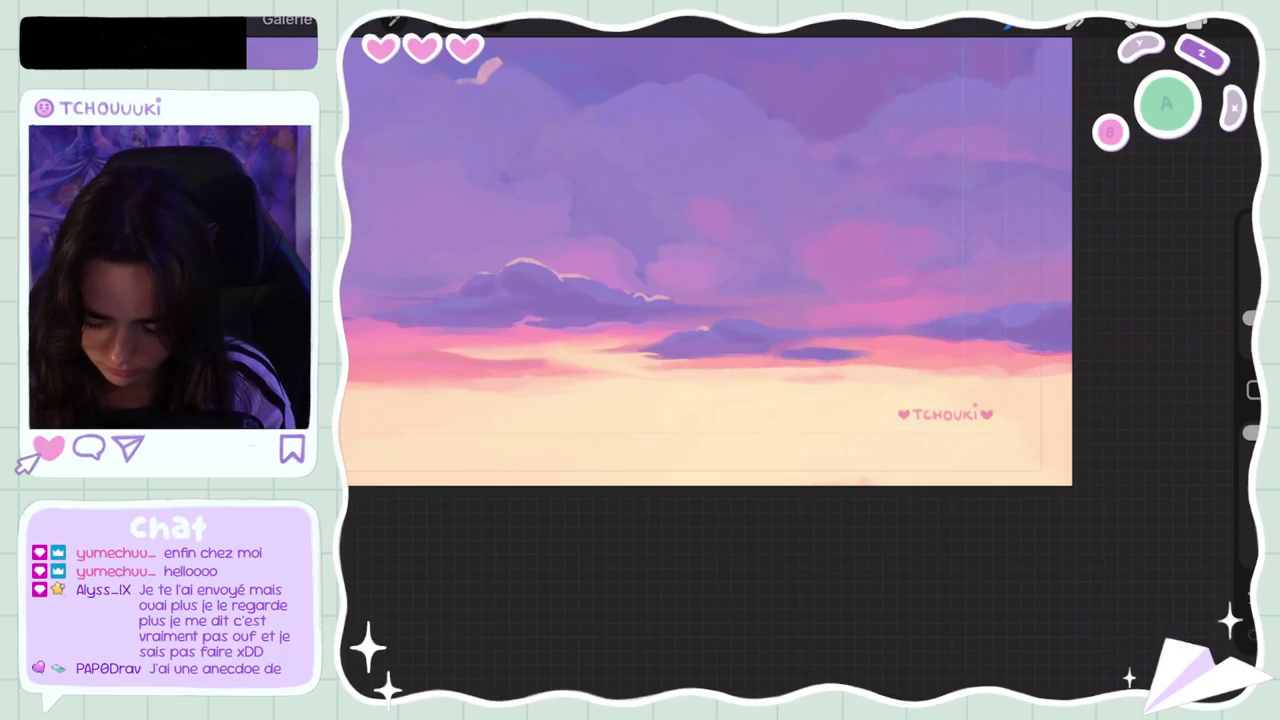
scroll(705, 260, down, 3)
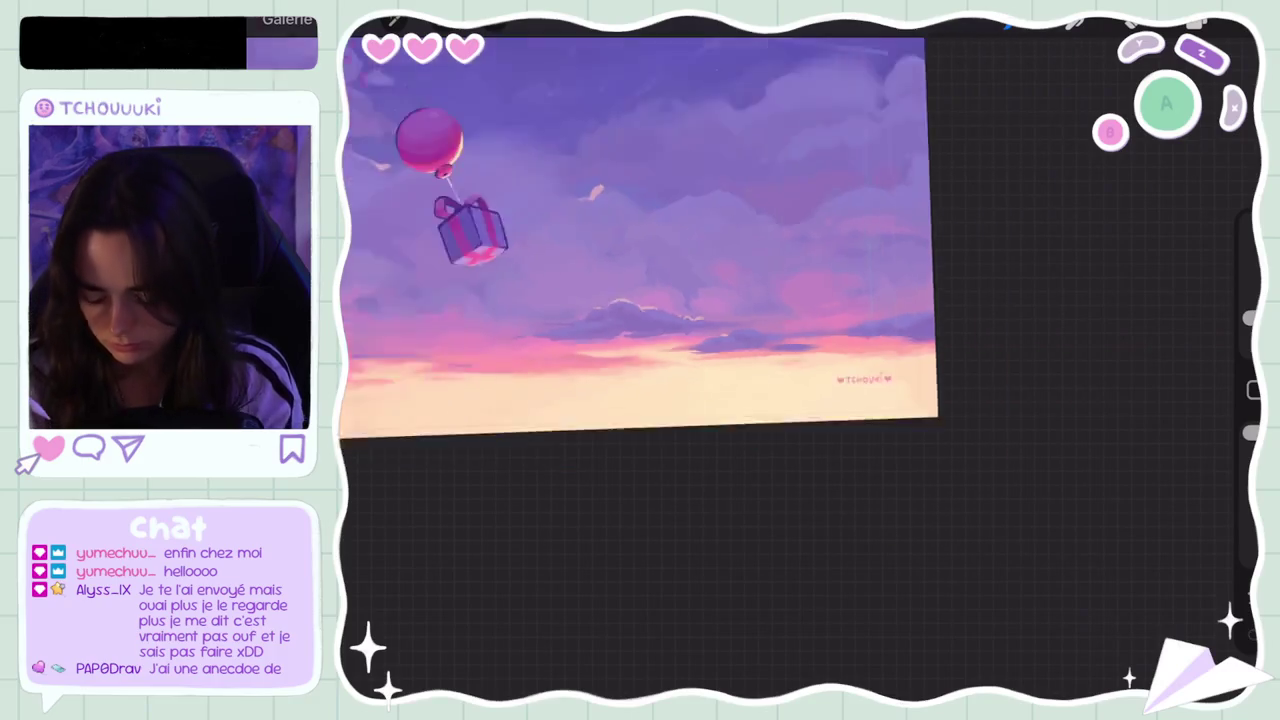
scroll(705, 260, up, 3)
drag(786, 316, 815, 332)
drag(951, 257, 960, 257)
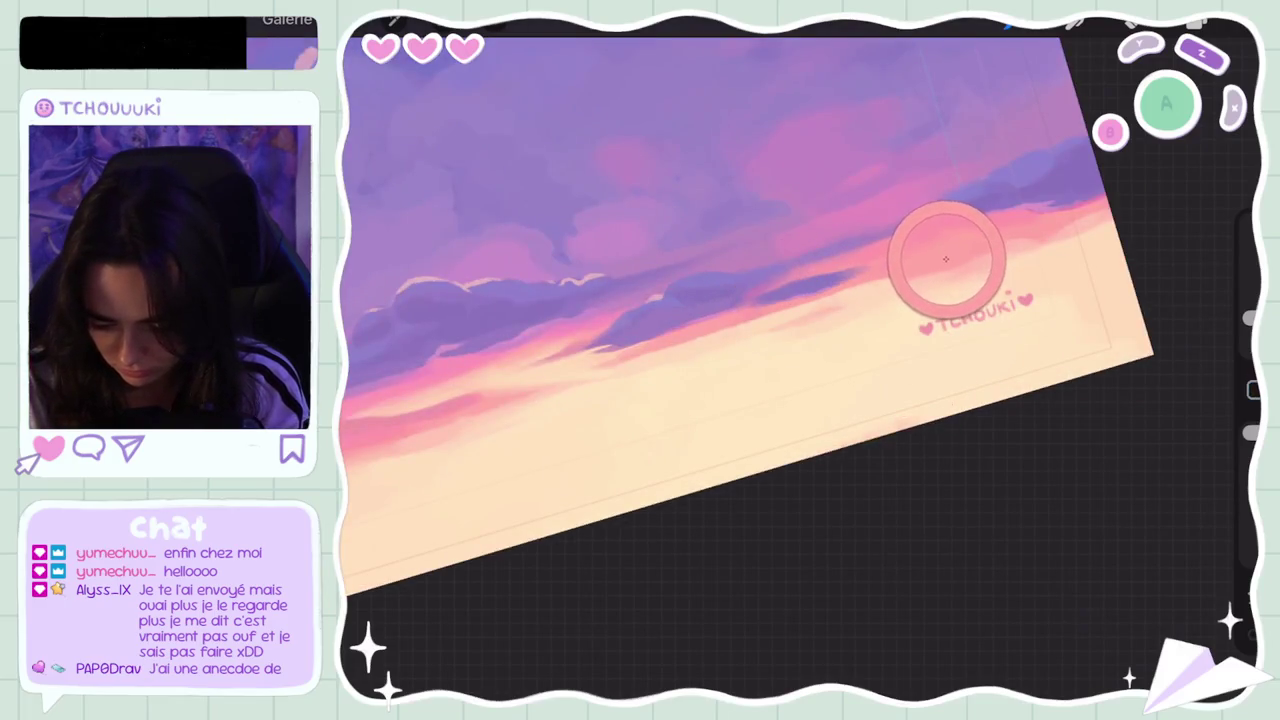
drag(814, 306, 764, 324)
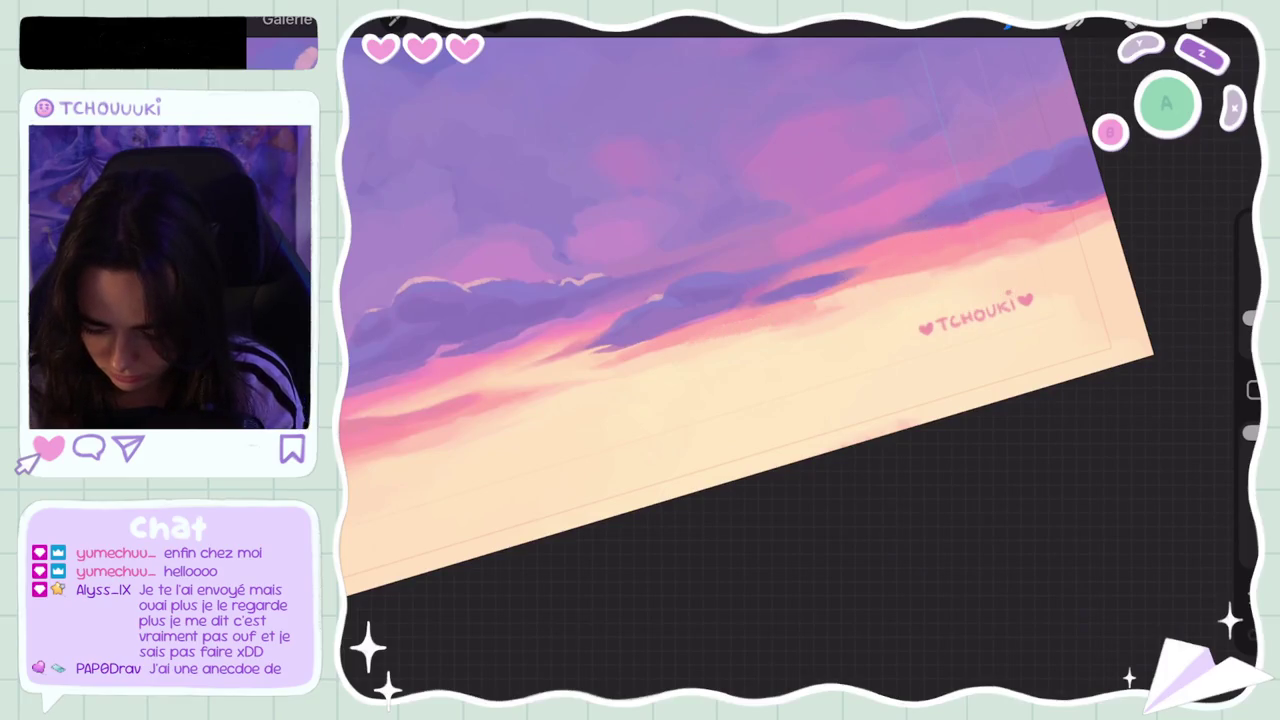
key(ctrl+z)
click(1195, 22)
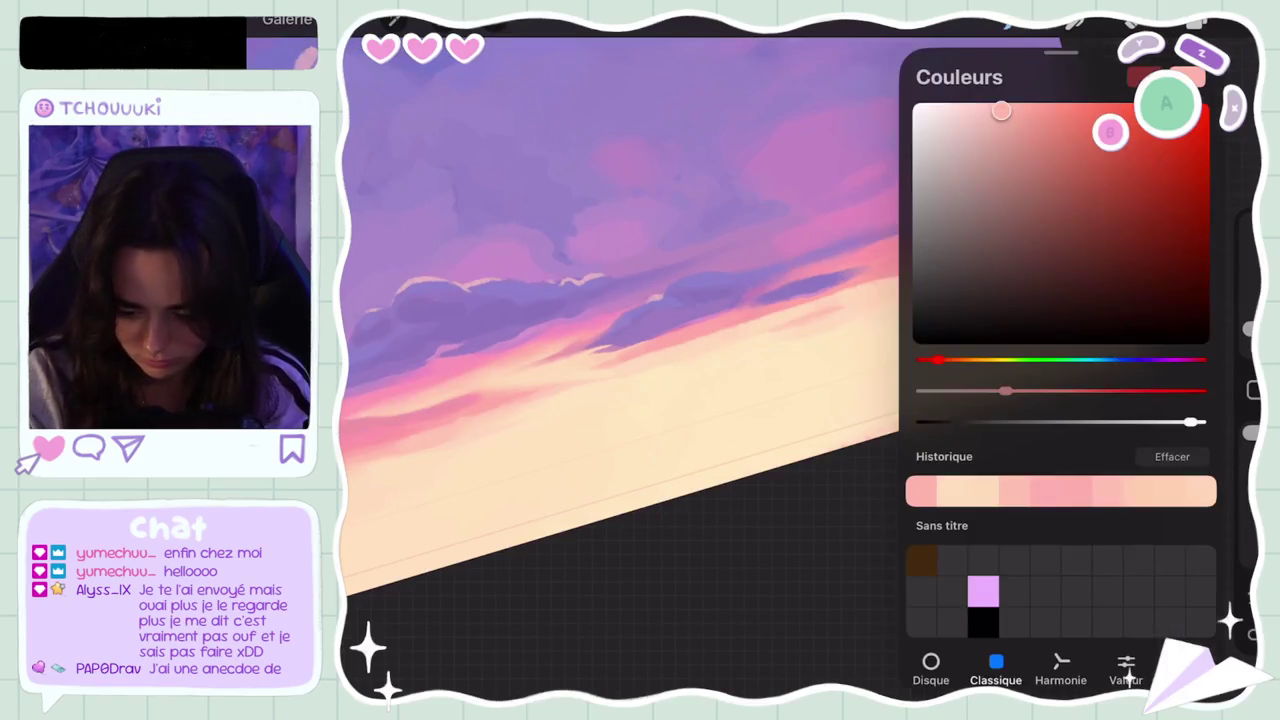
click(1195, 22)
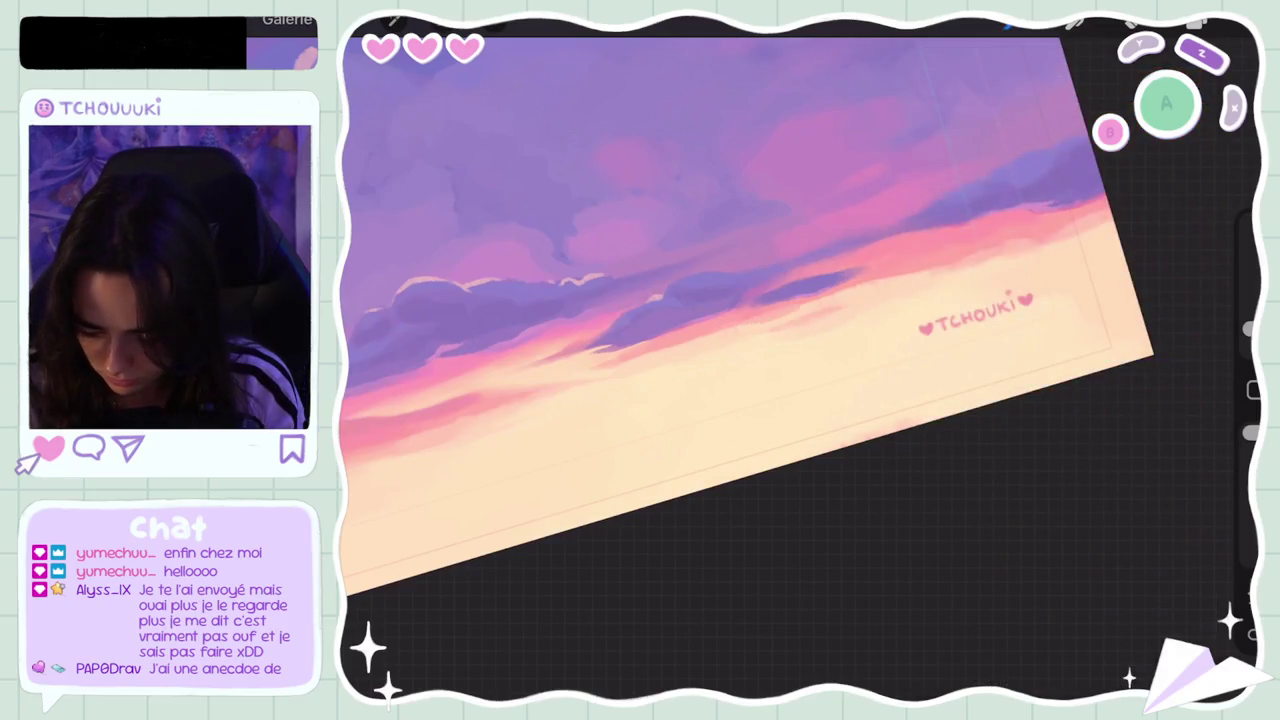
key(ctrl+z)
key(ctrl+z)
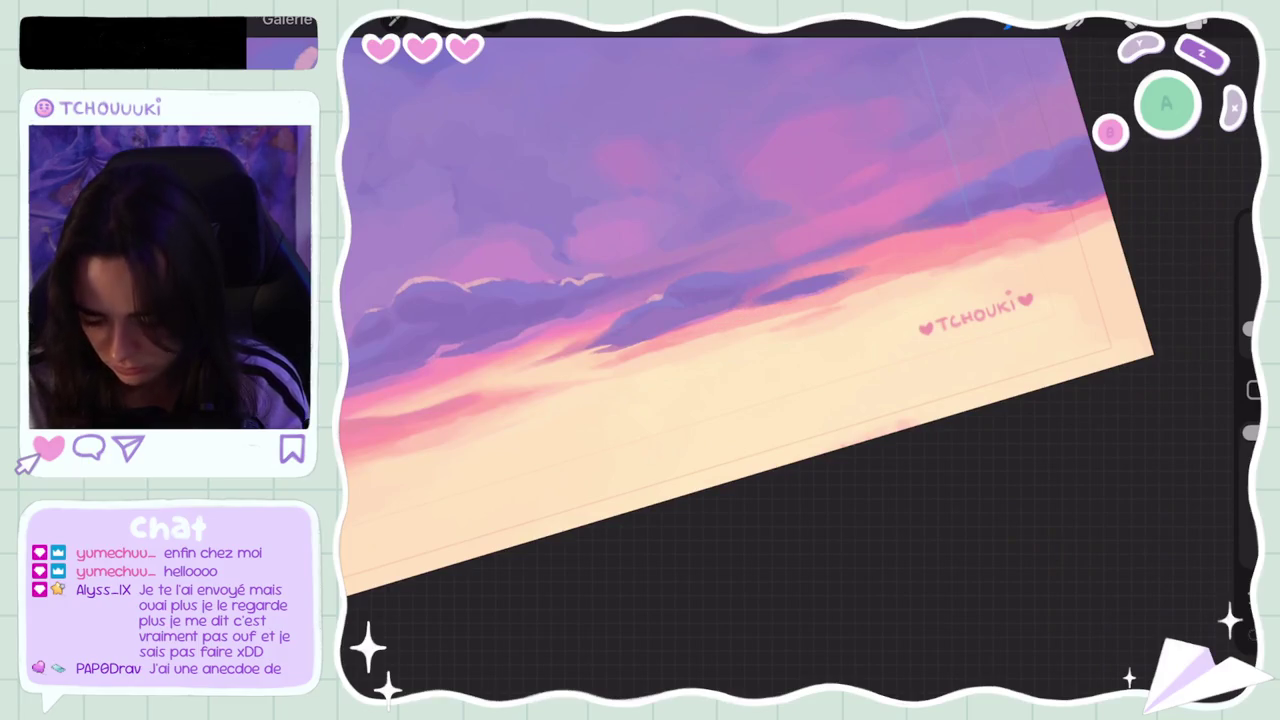
mouse_move(750, 350)
mouse_down()
mouse_move(785, 310)
mouse_move(750, 328)
mouse_move(818, 274)
mouse_move(806, 274)
mouse_up()
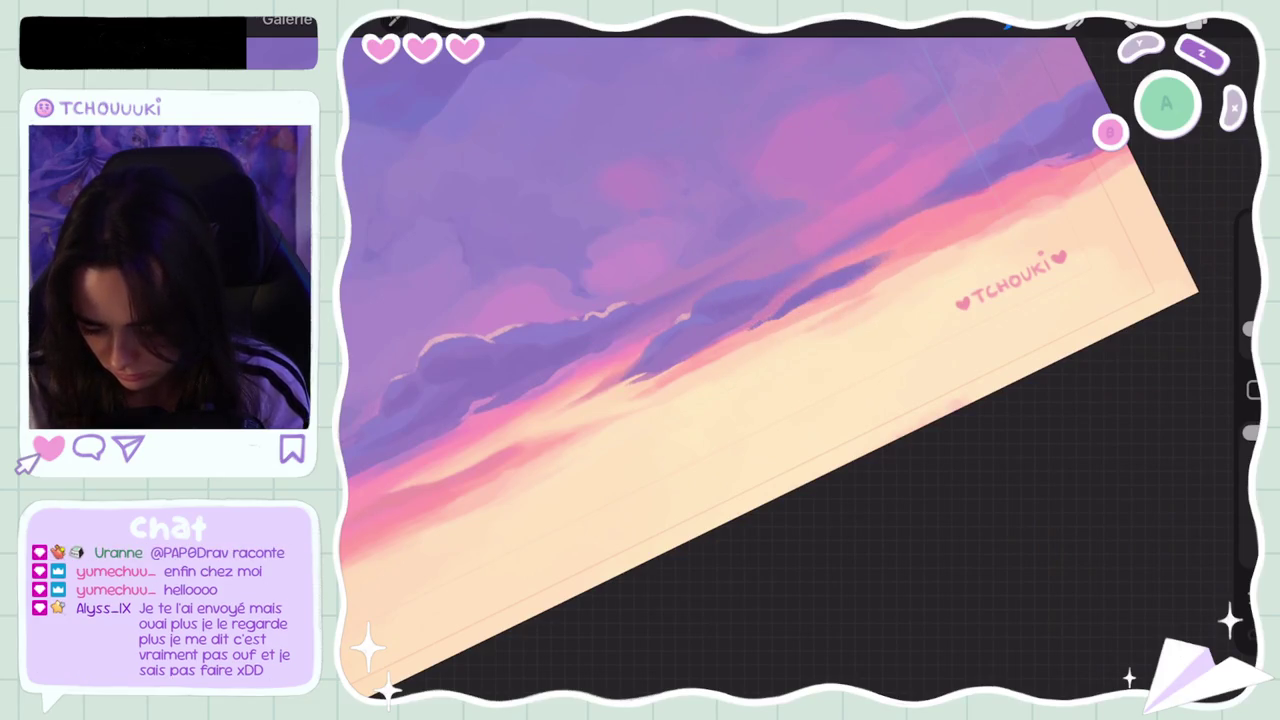
key(ctrl+z)
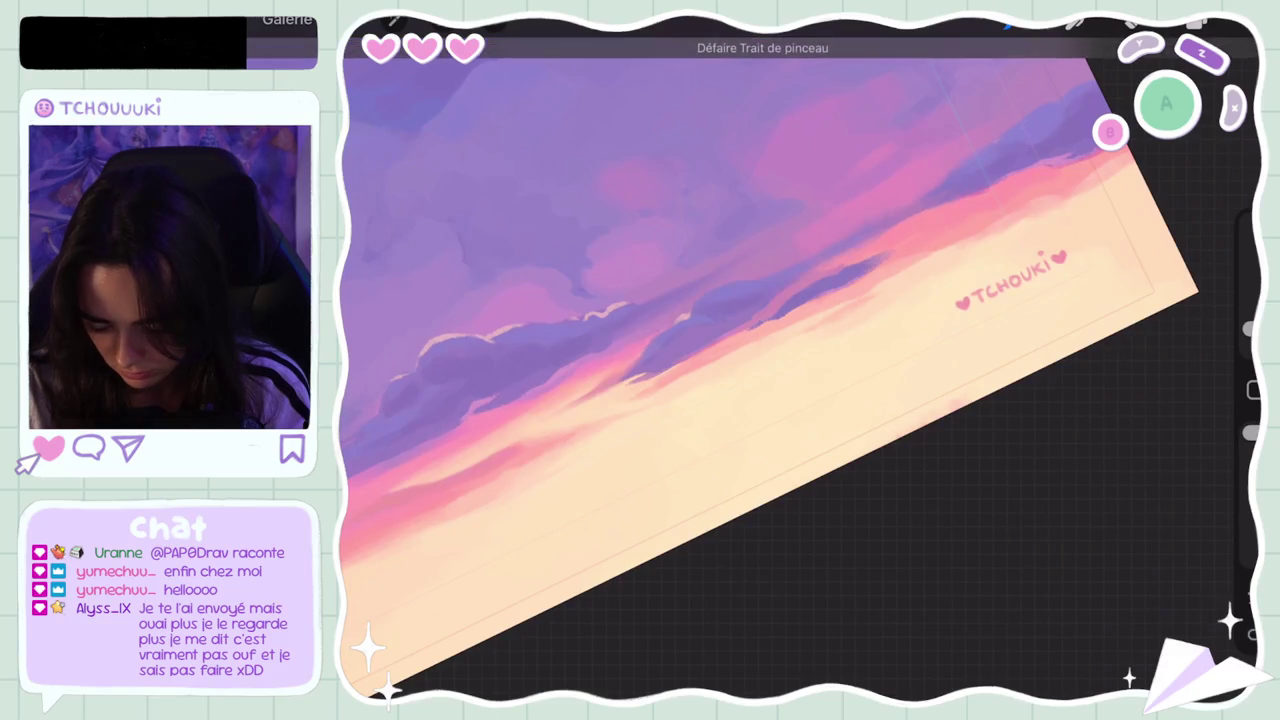
click(888, 224)
drag(888, 224, 880, 194)
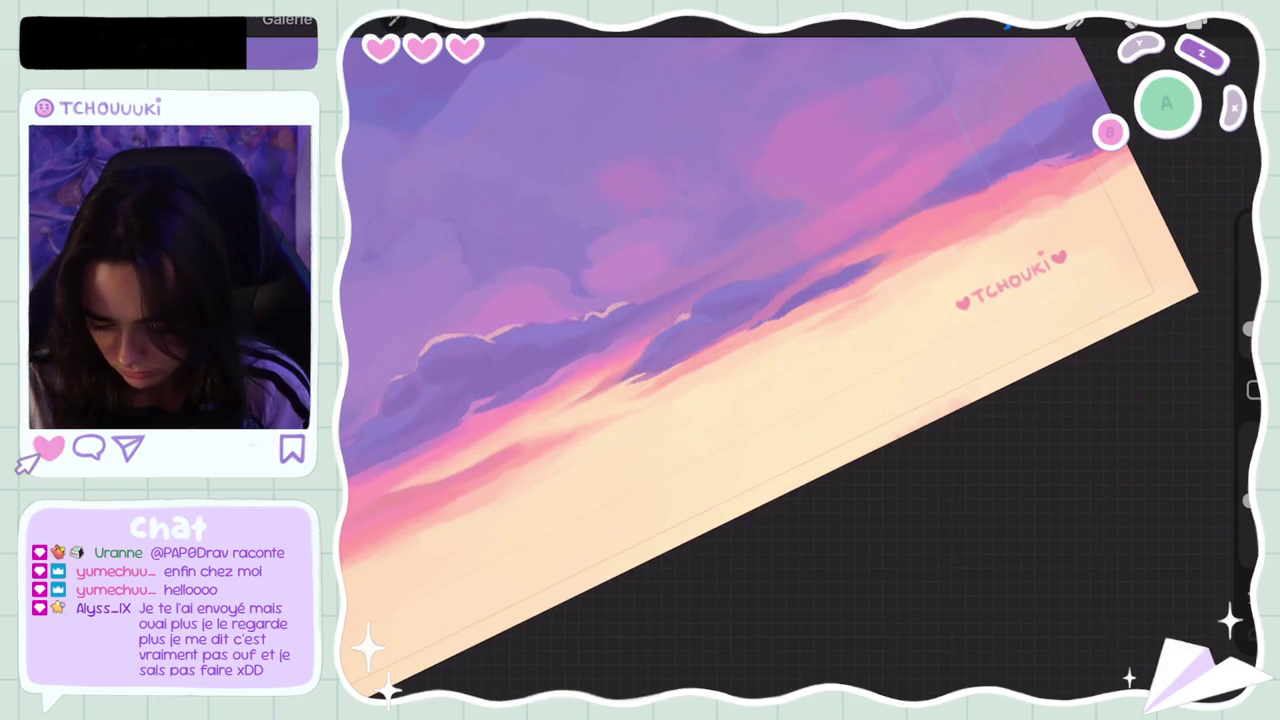
click(888, 196)
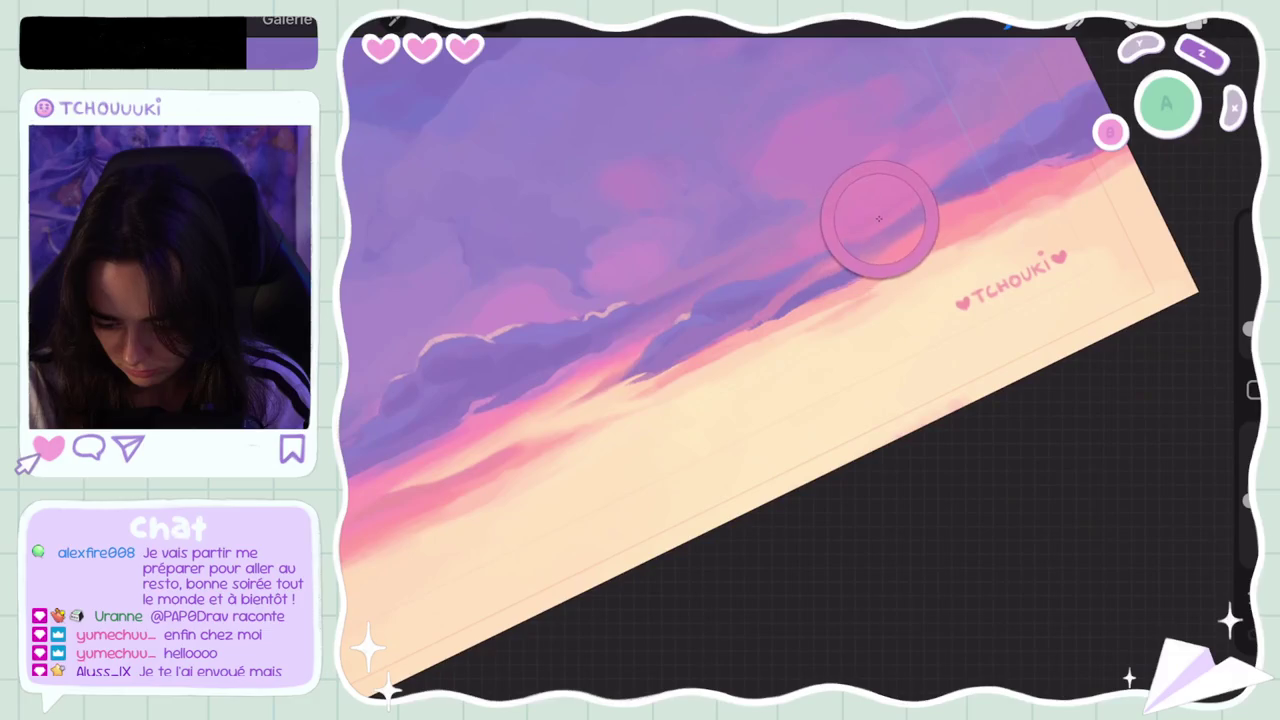
drag(879, 218, 857, 223)
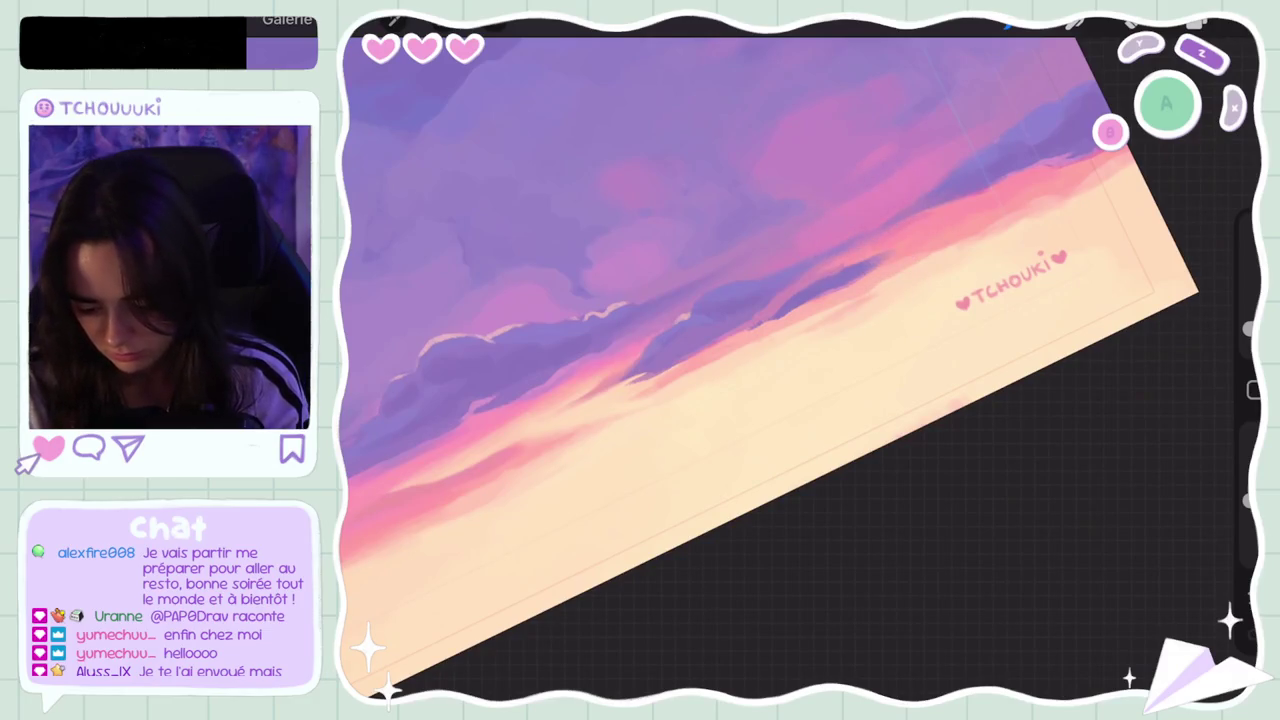
Step: Sample the gift box colour and raise the brush opacity to 100 %
scroll(770, 360, down, 5)
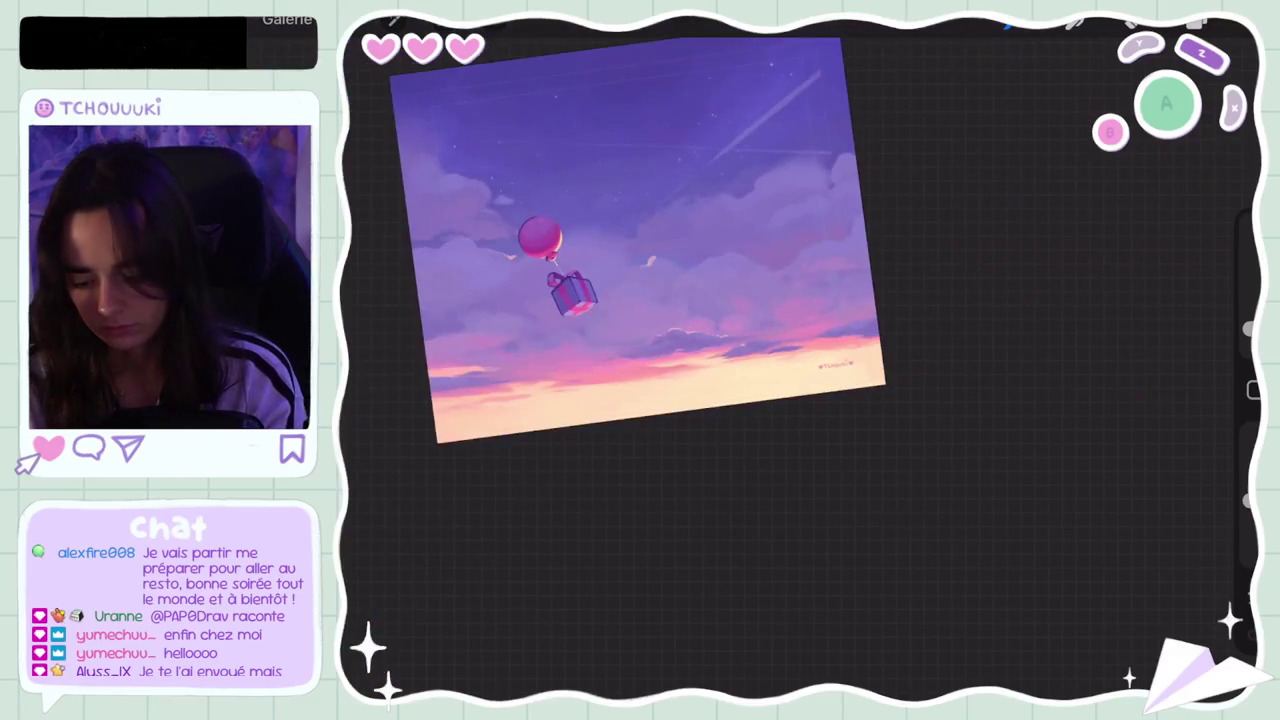
scroll(650, 290, up, 3)
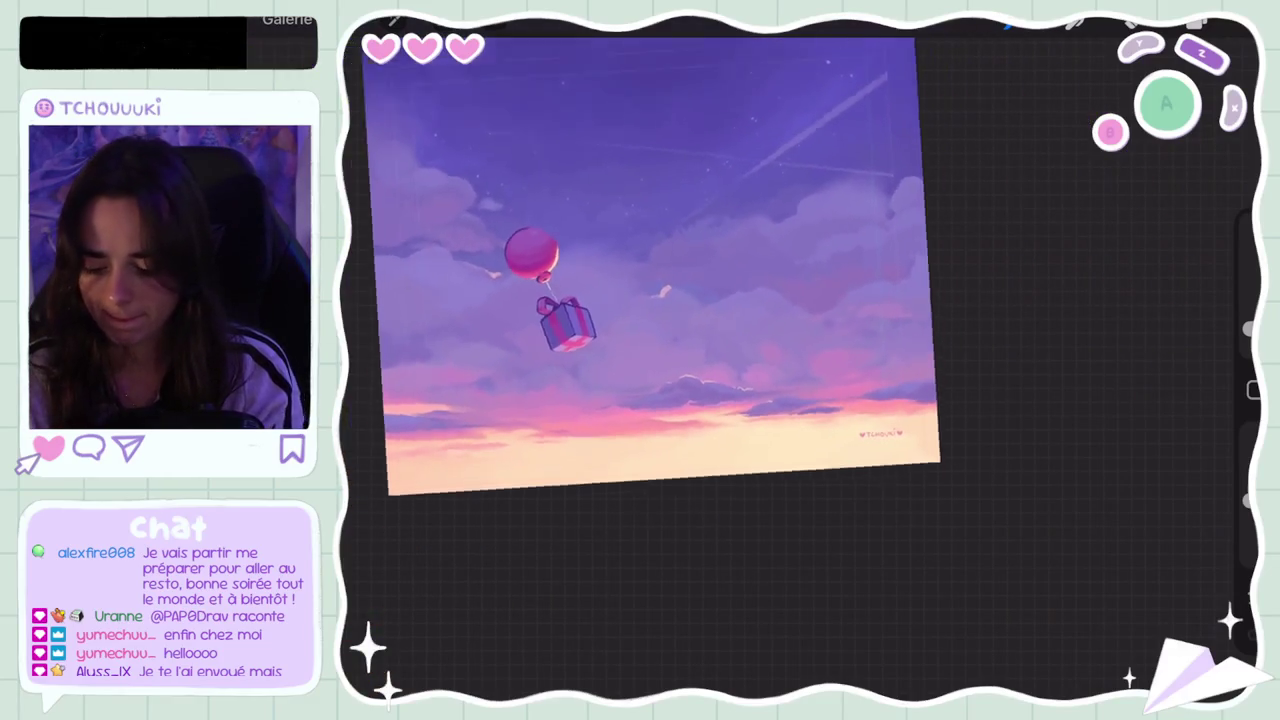
scroll(650, 290, down, 5)
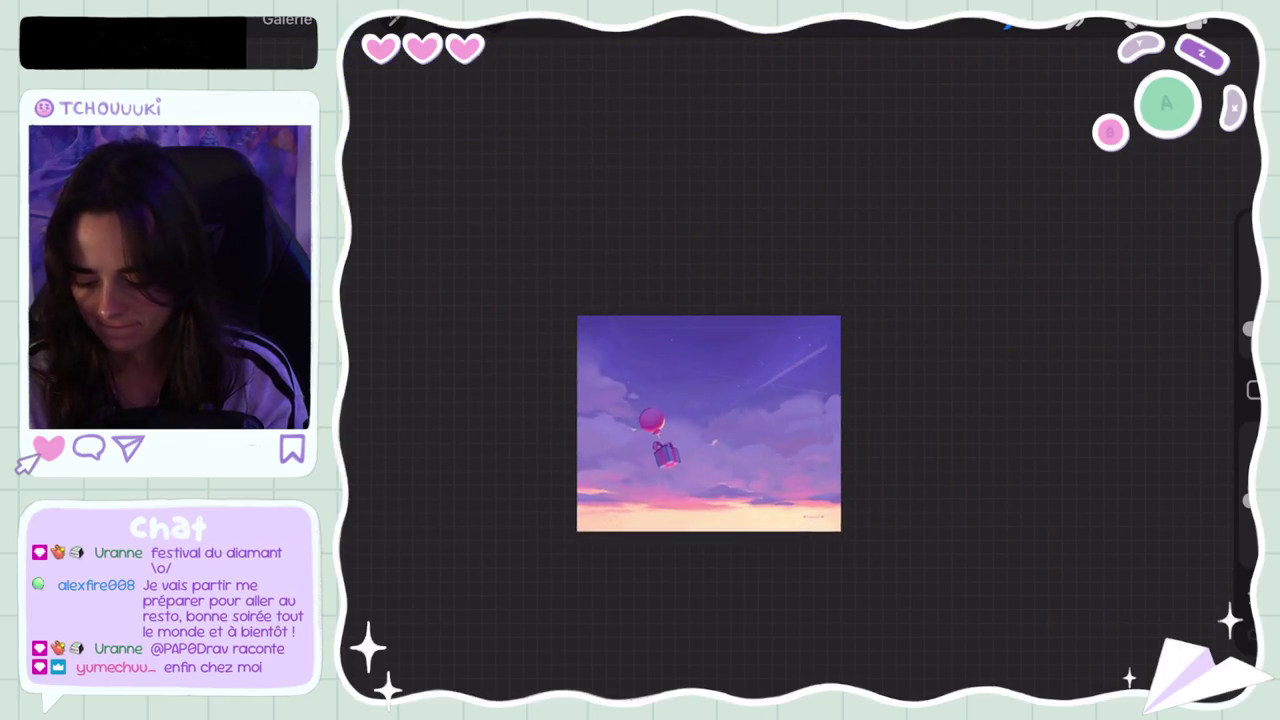
scroll(714, 378, up, 2)
scroll(714, 378, up, 3)
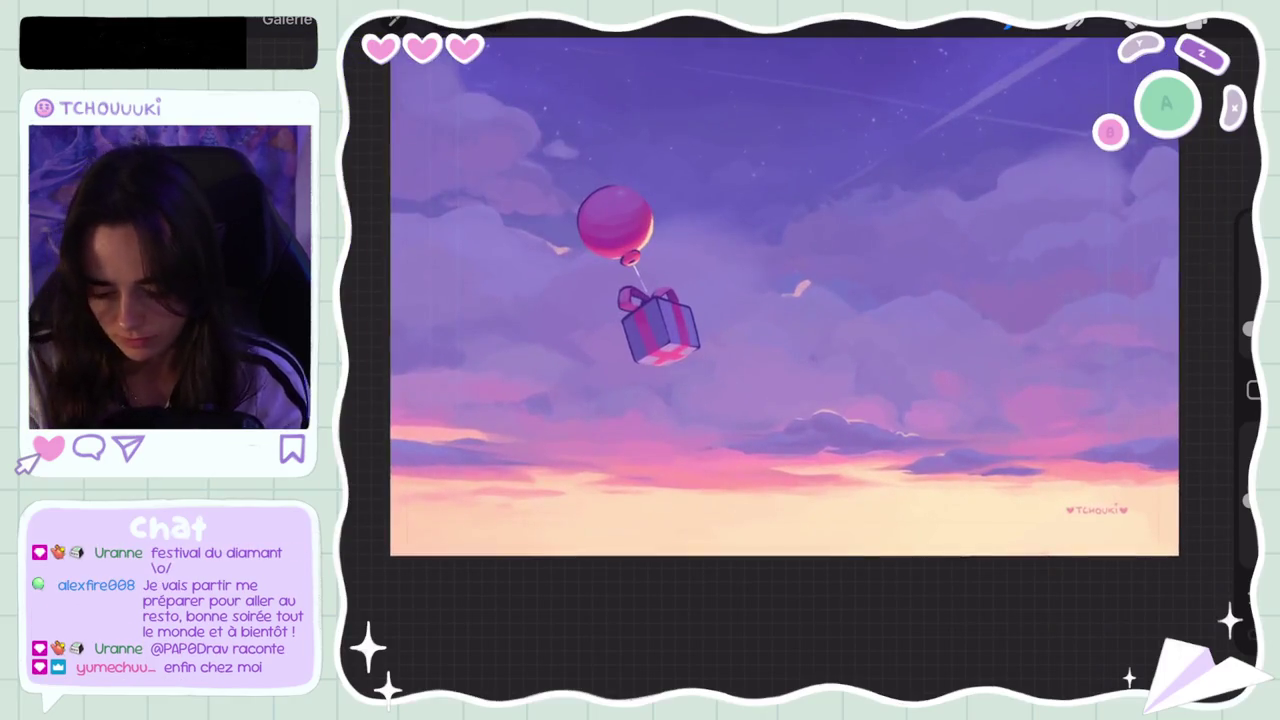
click(591, 347)
drag(1248, 498, 1248, 430)
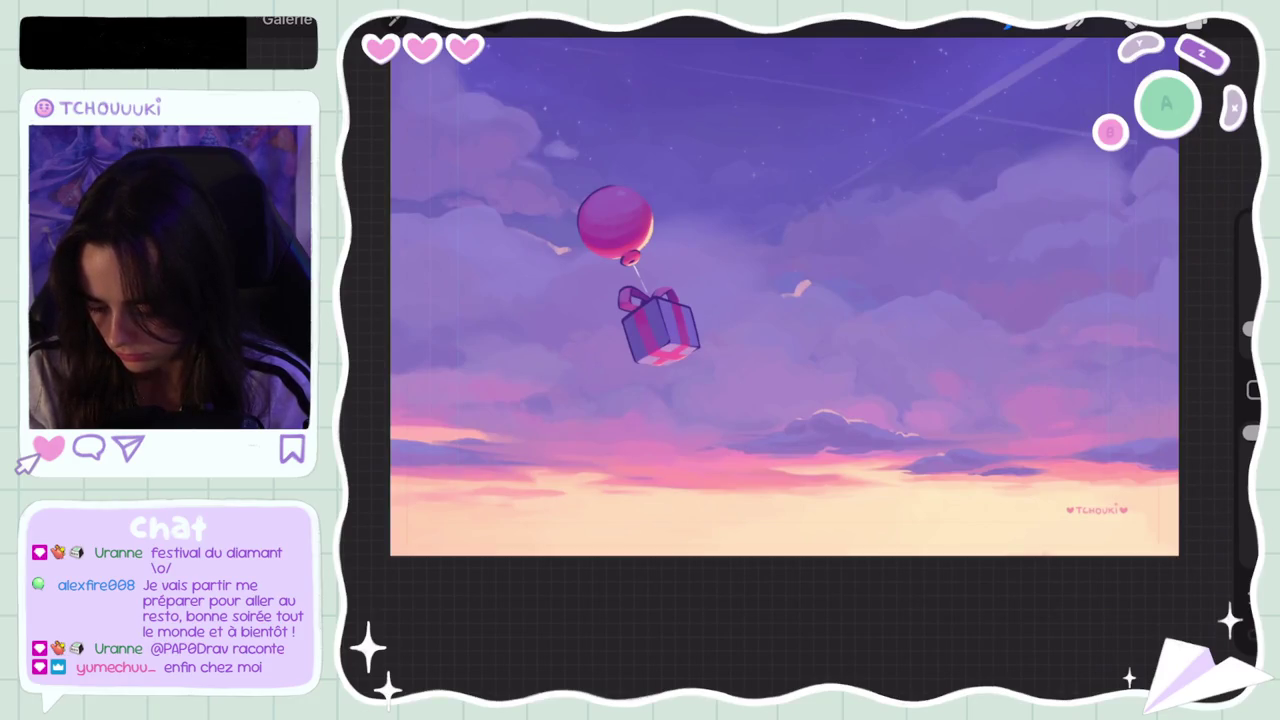
Step: Undo the last brush stroke and choose a new painting colour
scroll(730, 328, down, 3)
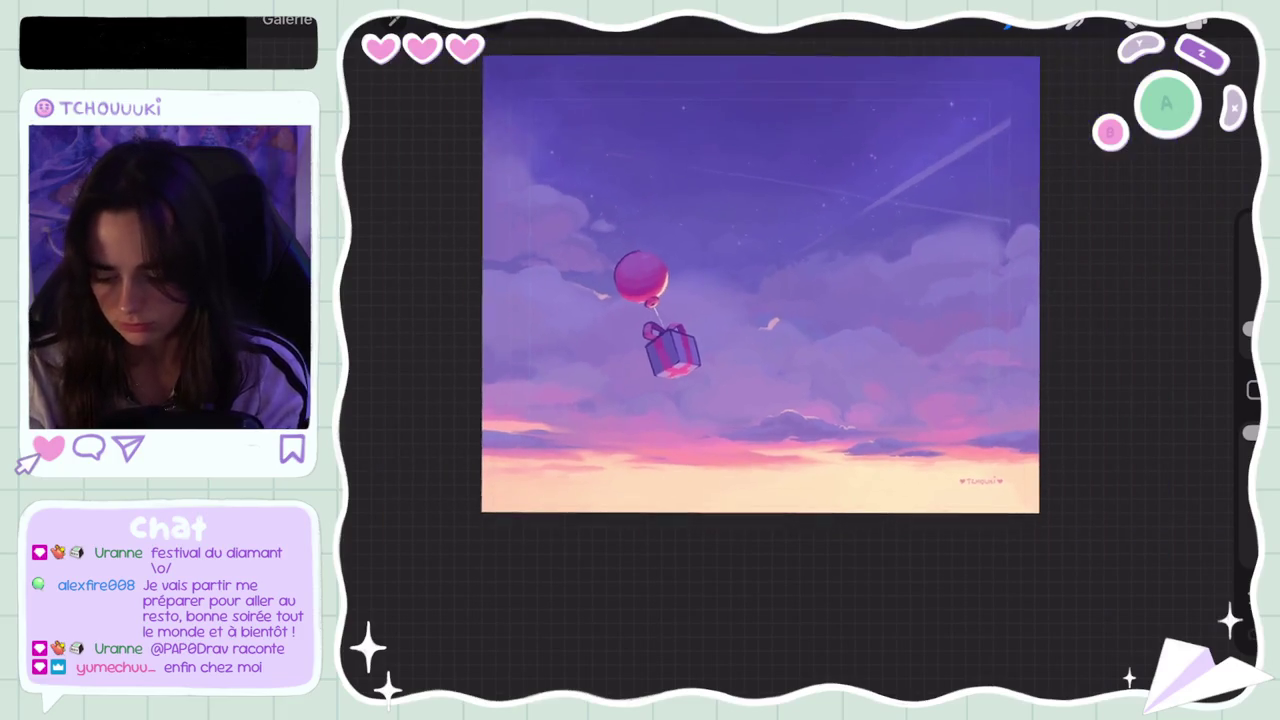
scroll(730, 328, down, 3)
scroll(730, 328, up, 5)
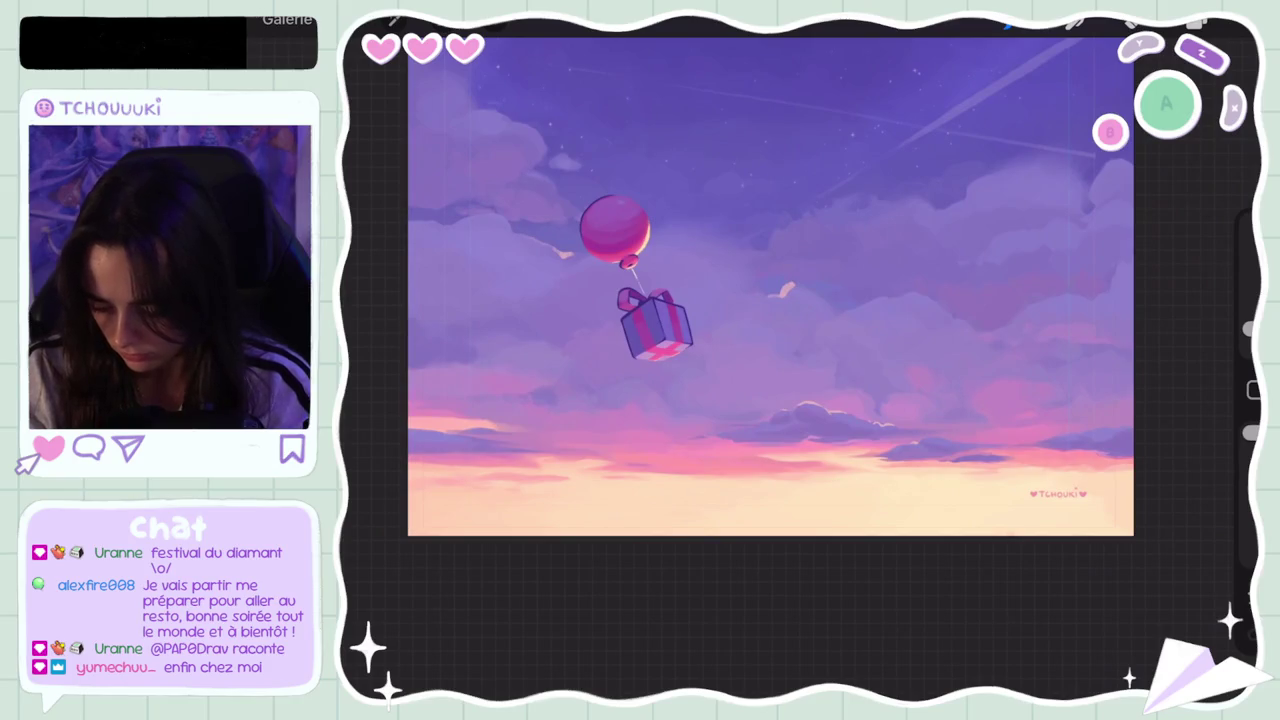
scroll(770, 286, down, 5)
key(ctrl+z)
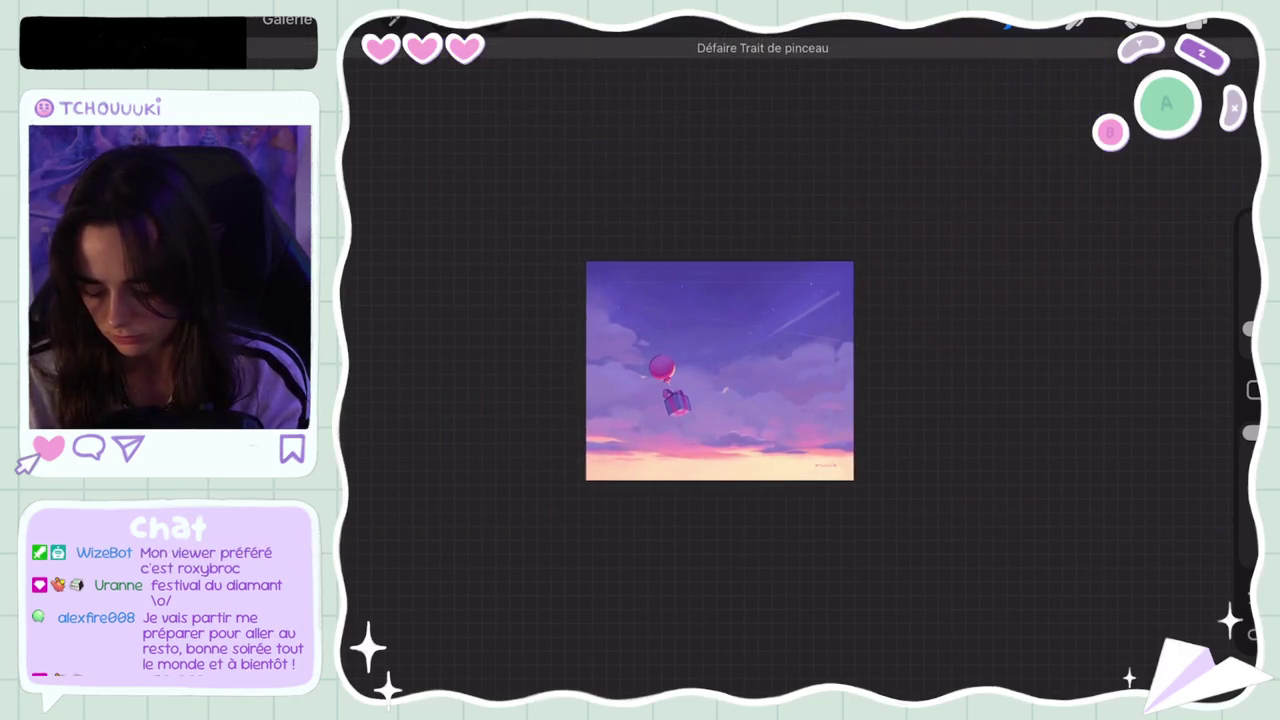
scroll(720, 370, up, 5)
key(c)
click(1010, 158)
key(c)
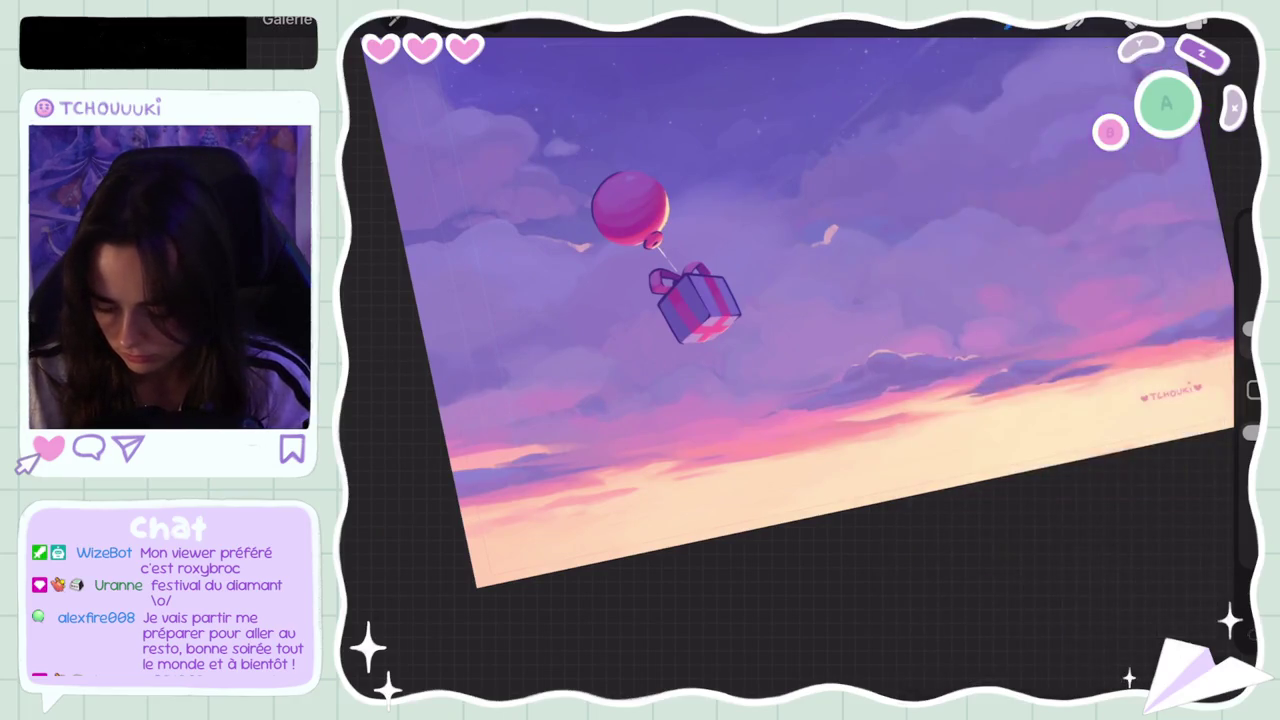
Step: Undo three more brush strokes and fit the whole painting to the screen
key(ctrl+z)
key(c)
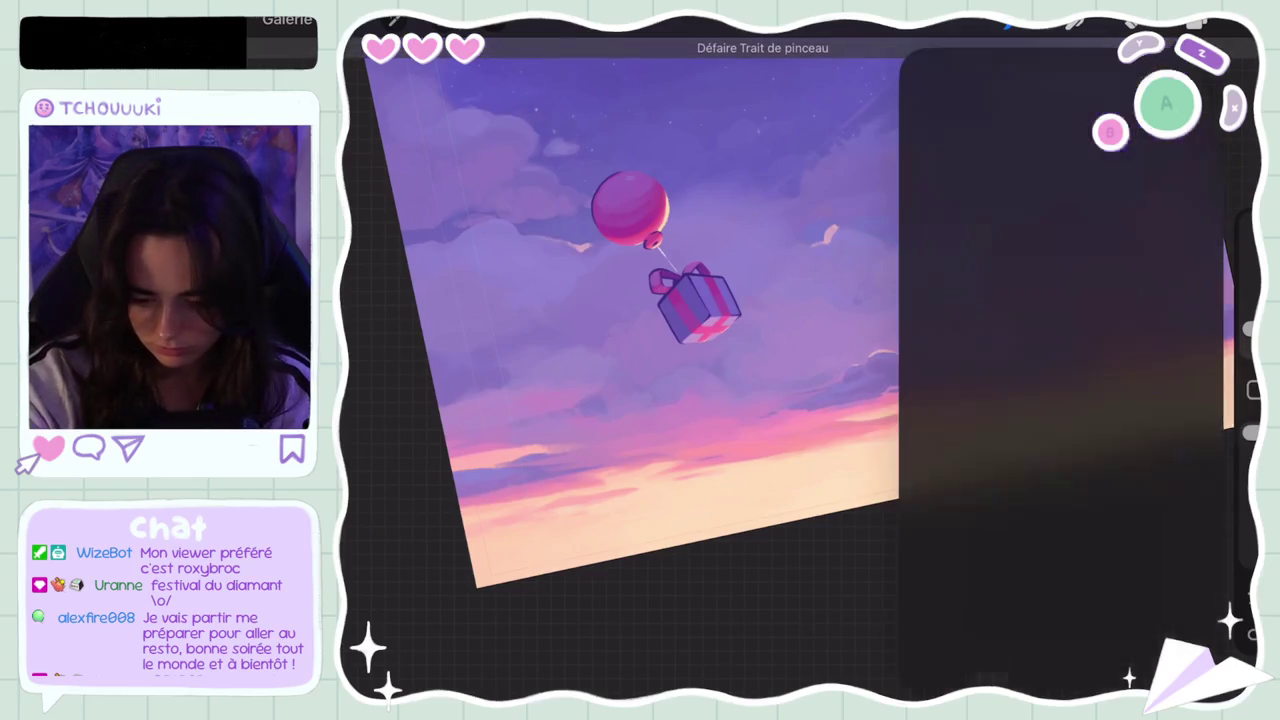
key(c)
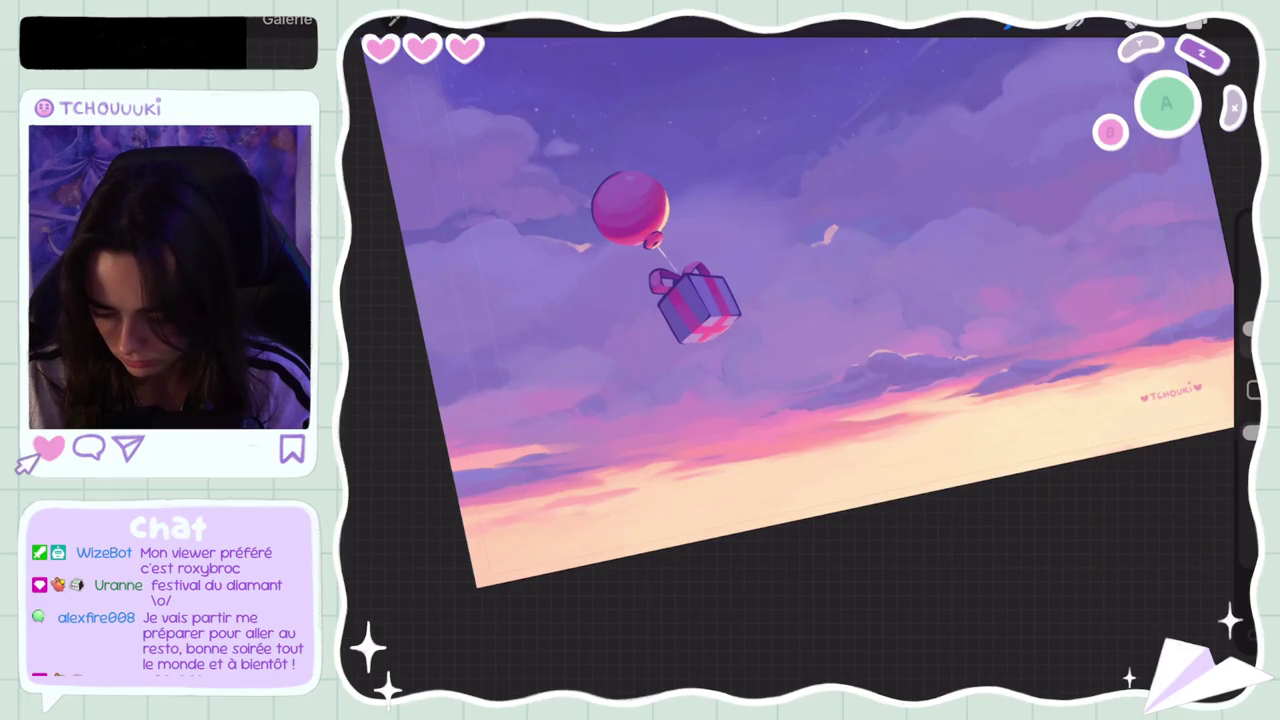
key(bracketleft)
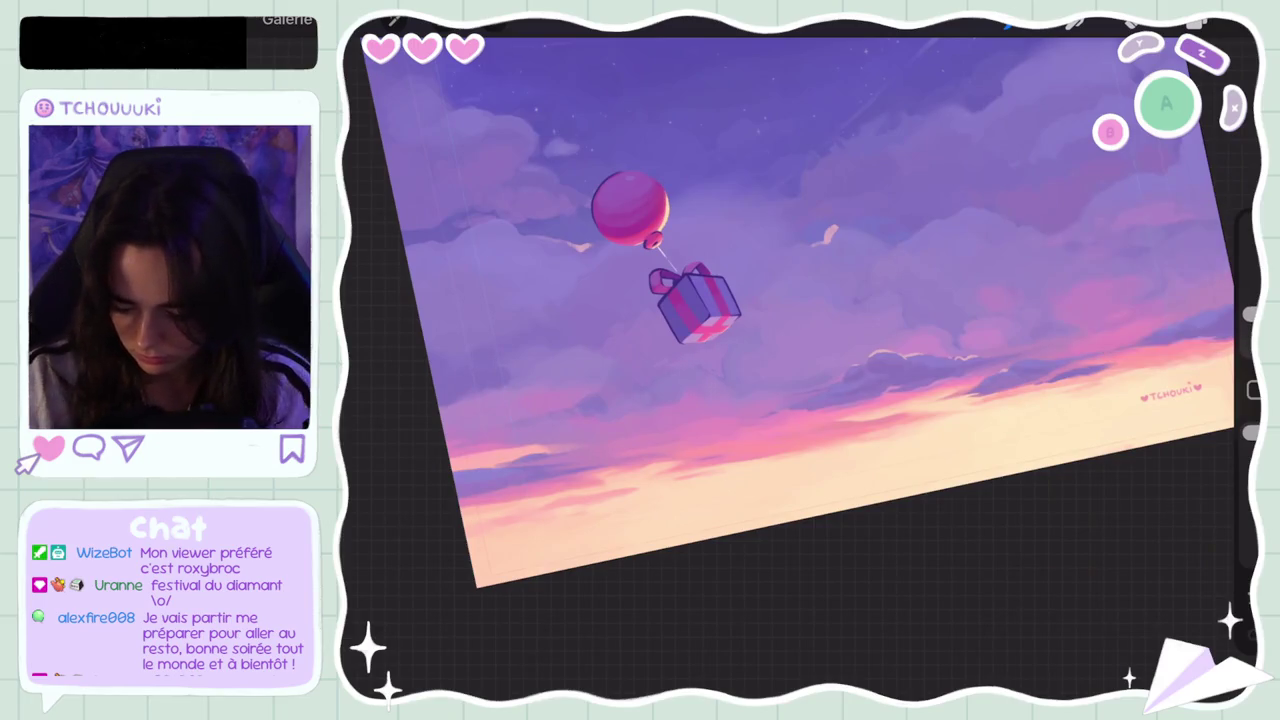
key(ctrl+z)
key(ctrl+z)
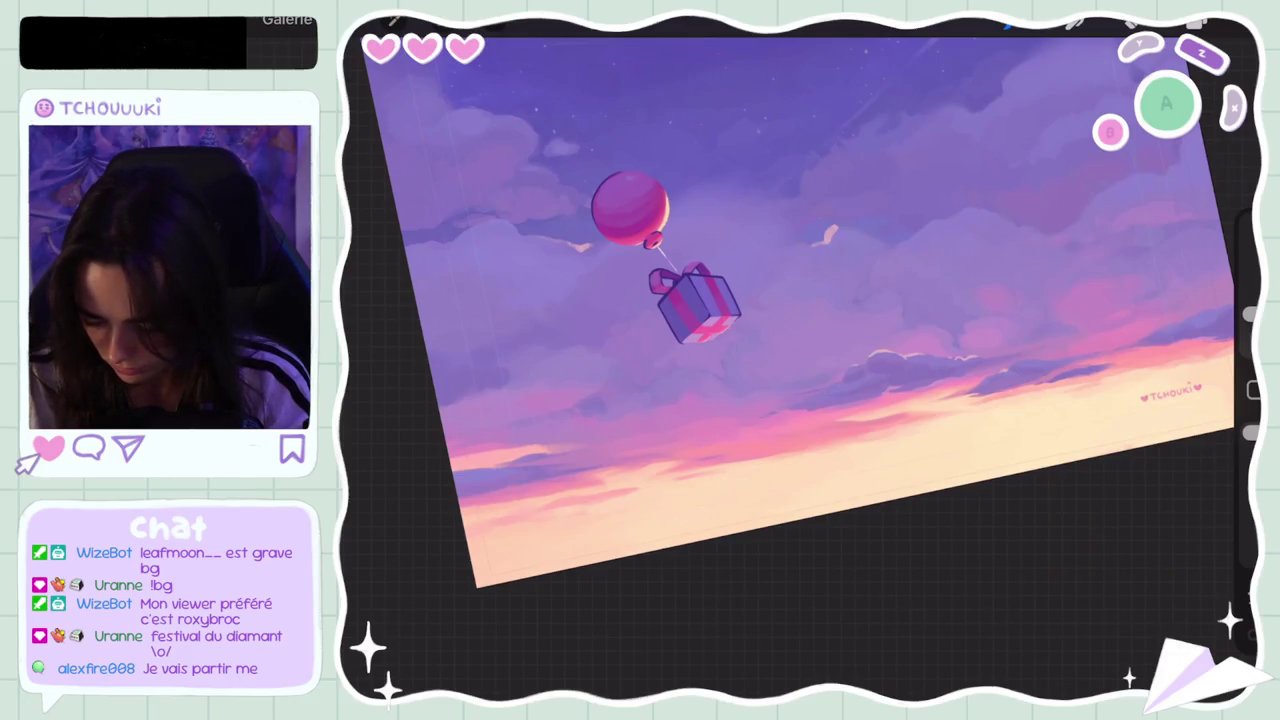
key(ctrl+0)
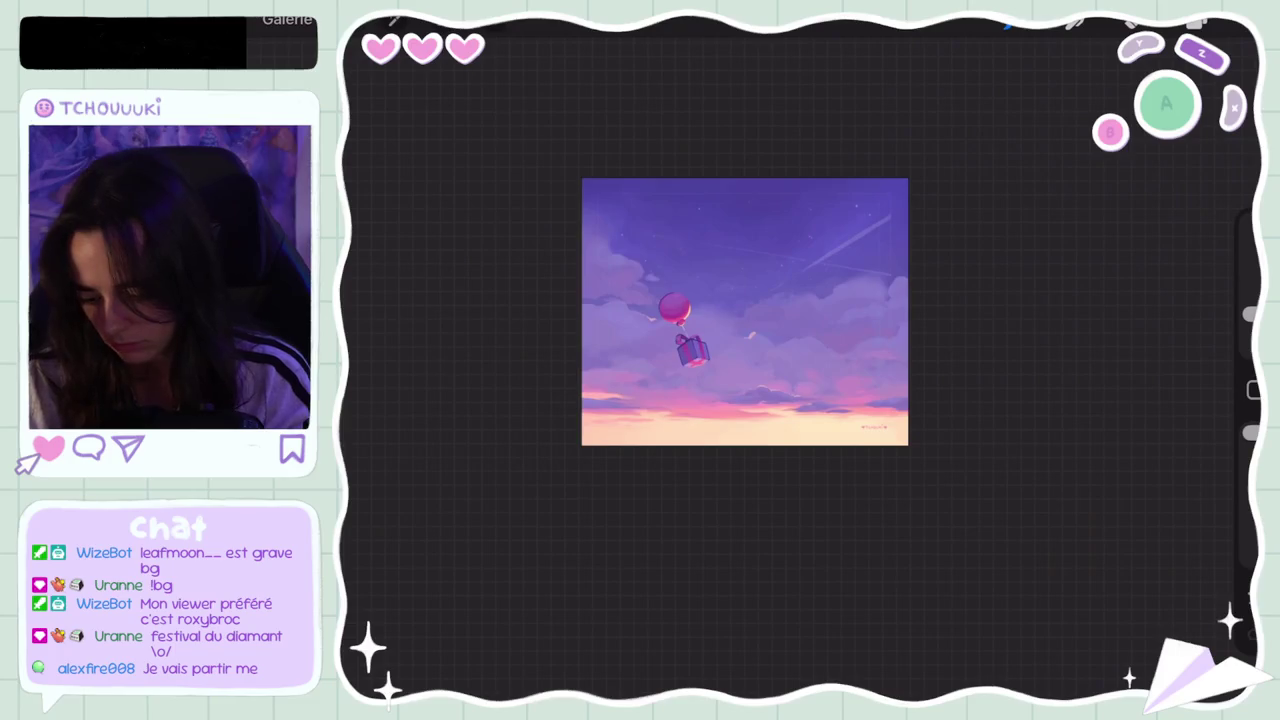
scroll(760, 260, up, 3)
key(ctrl+z)
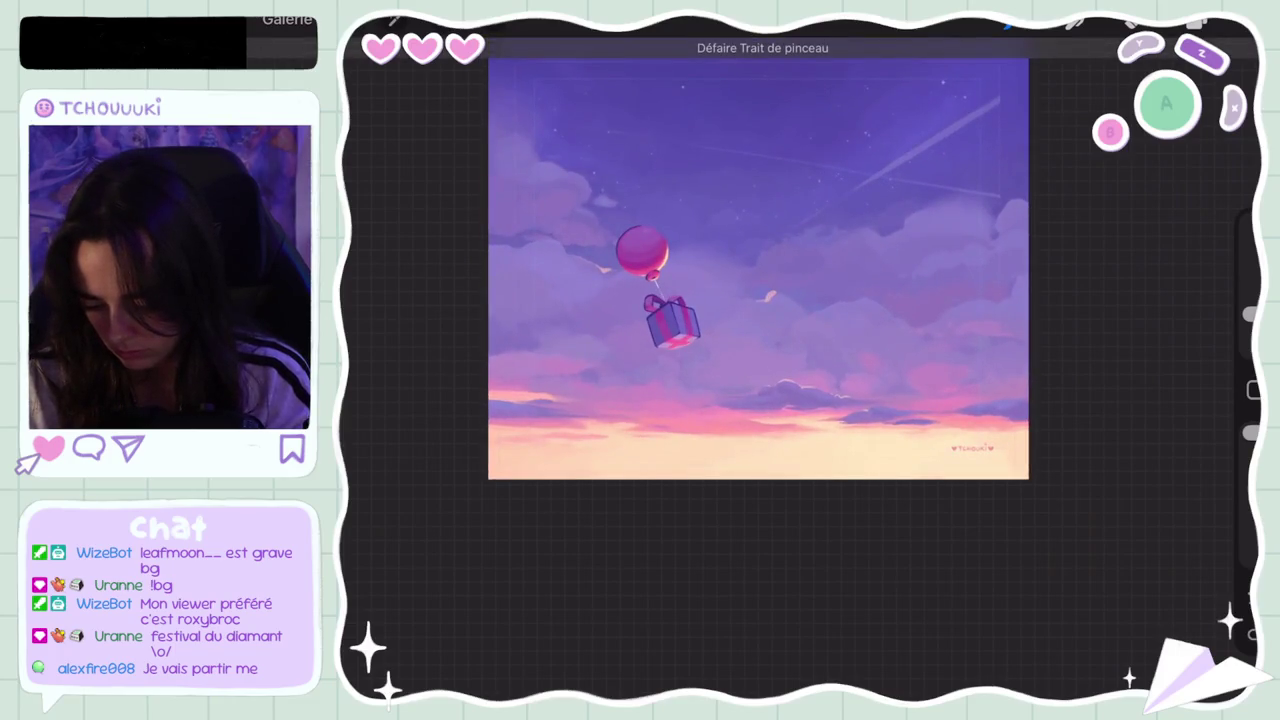
scroll(650, 409, up, 3)
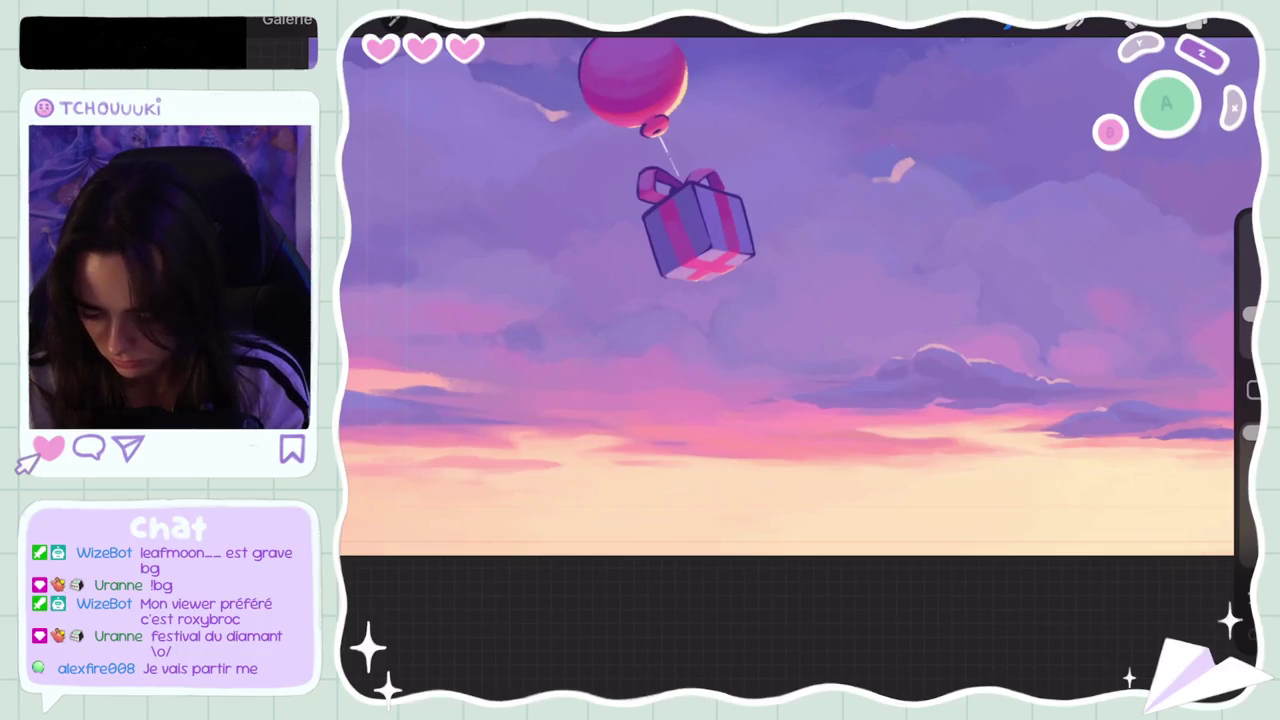
scroll(760, 290, down, 5)
scroll(756, 283, up, 4)
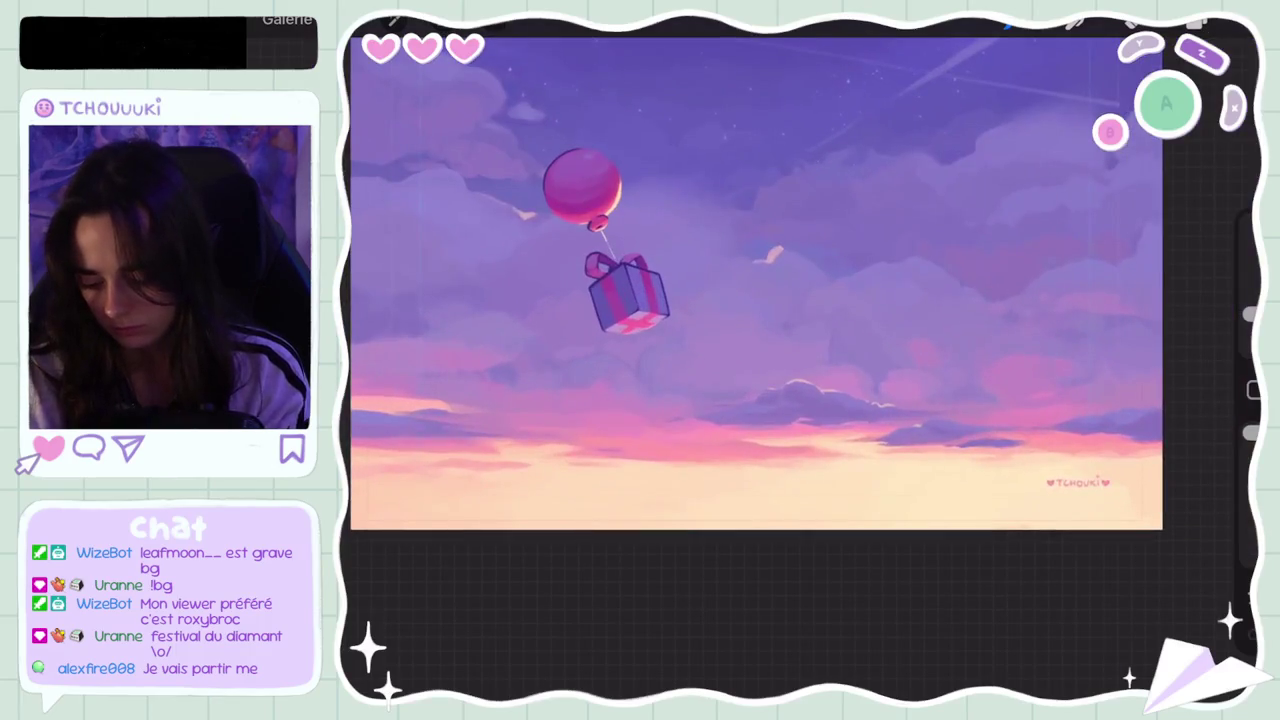
scroll(600, 330, up, 4)
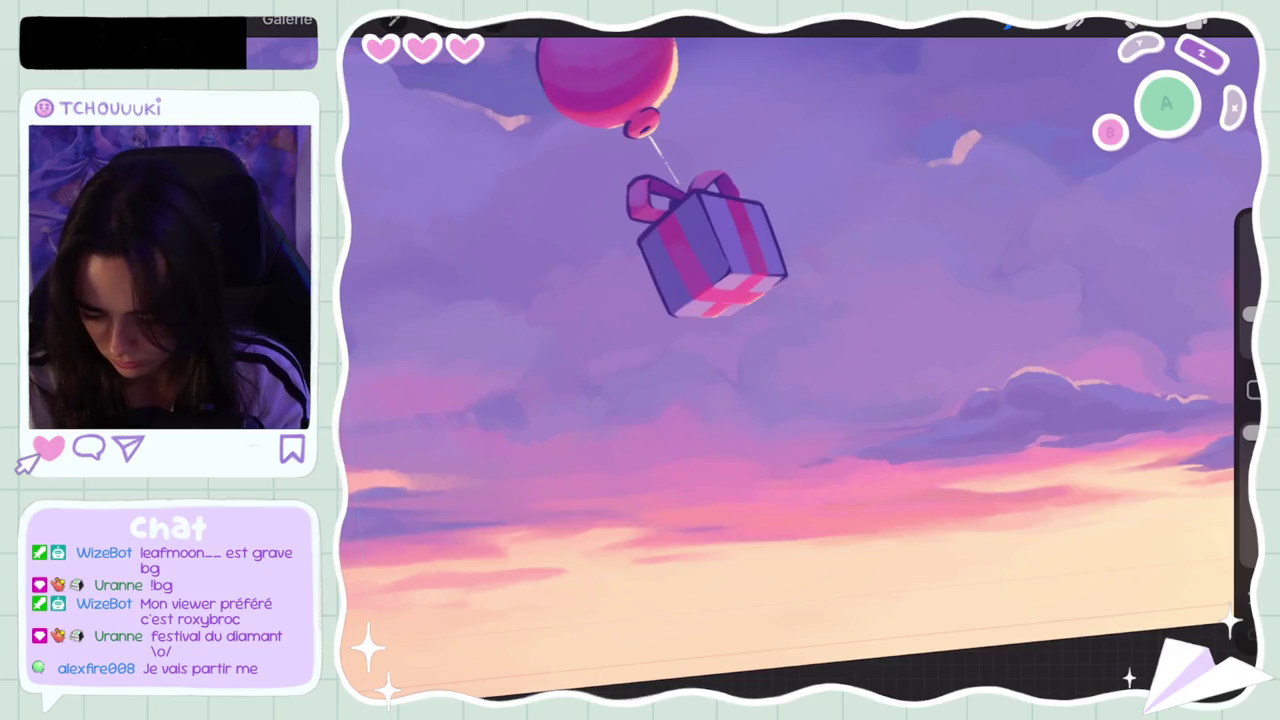
key(ctrl+z)
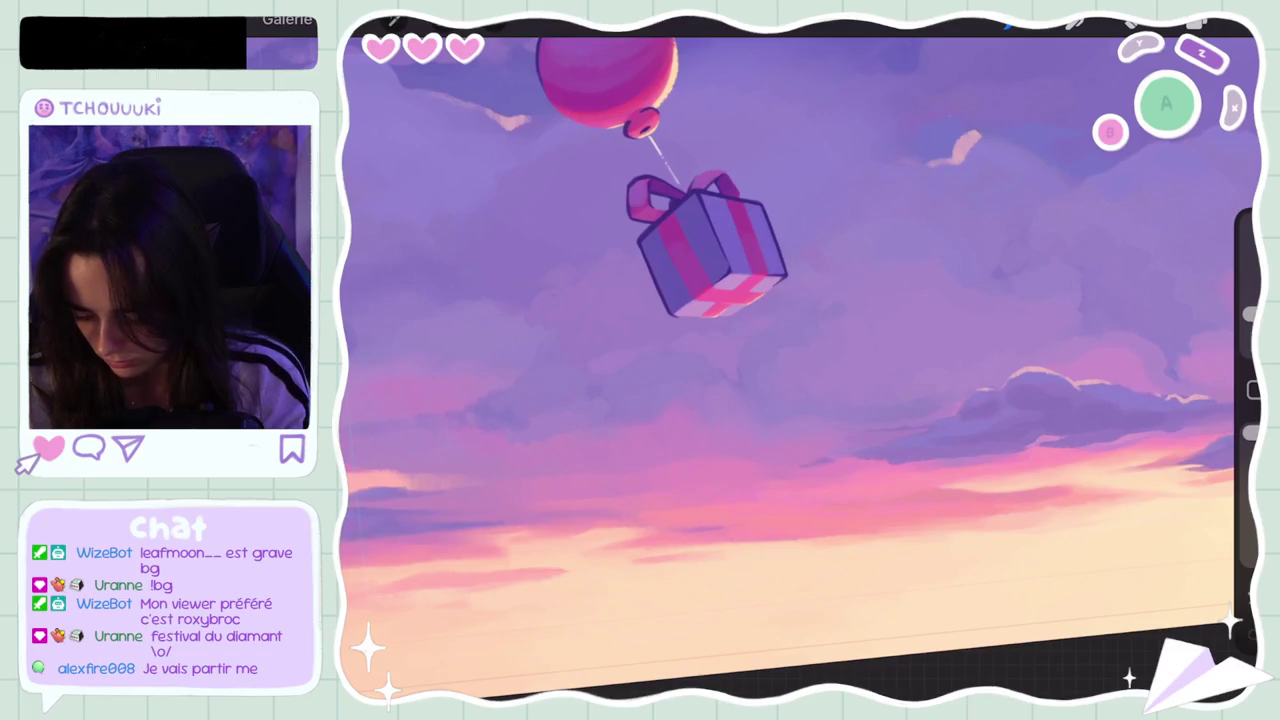
scroll(800, 360, down, 5)
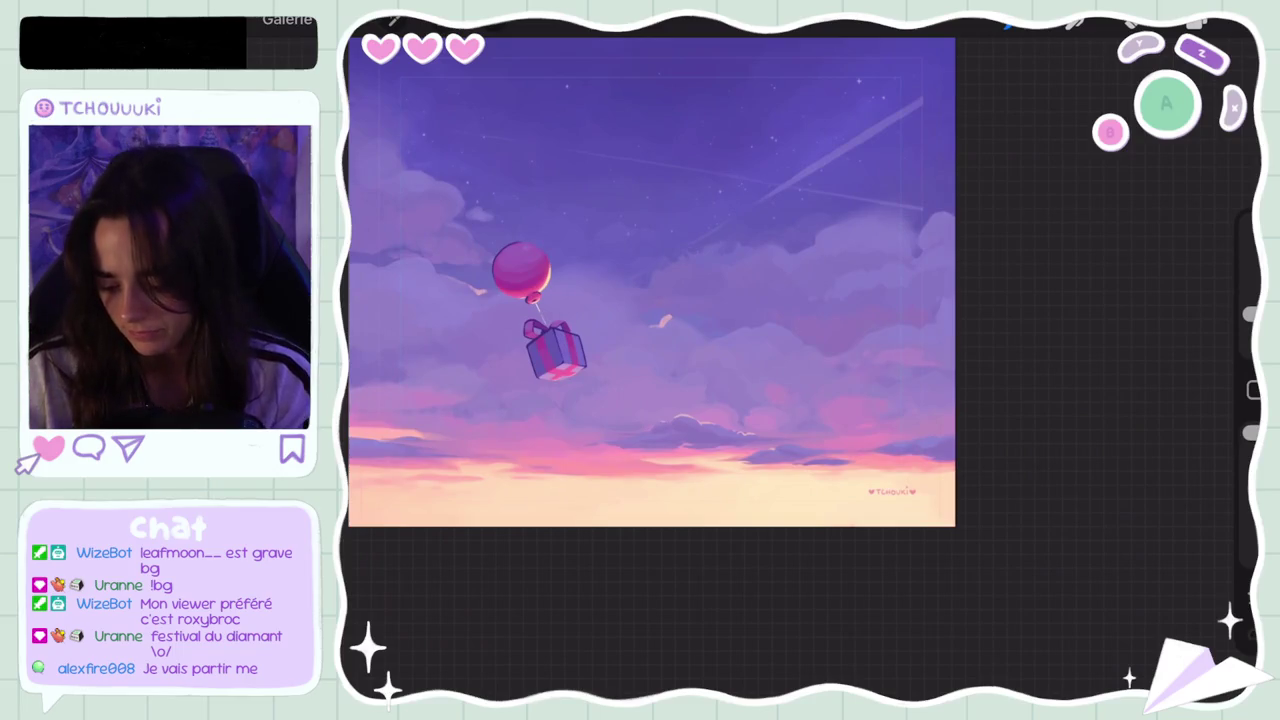
scroll(747, 296, up, 3)
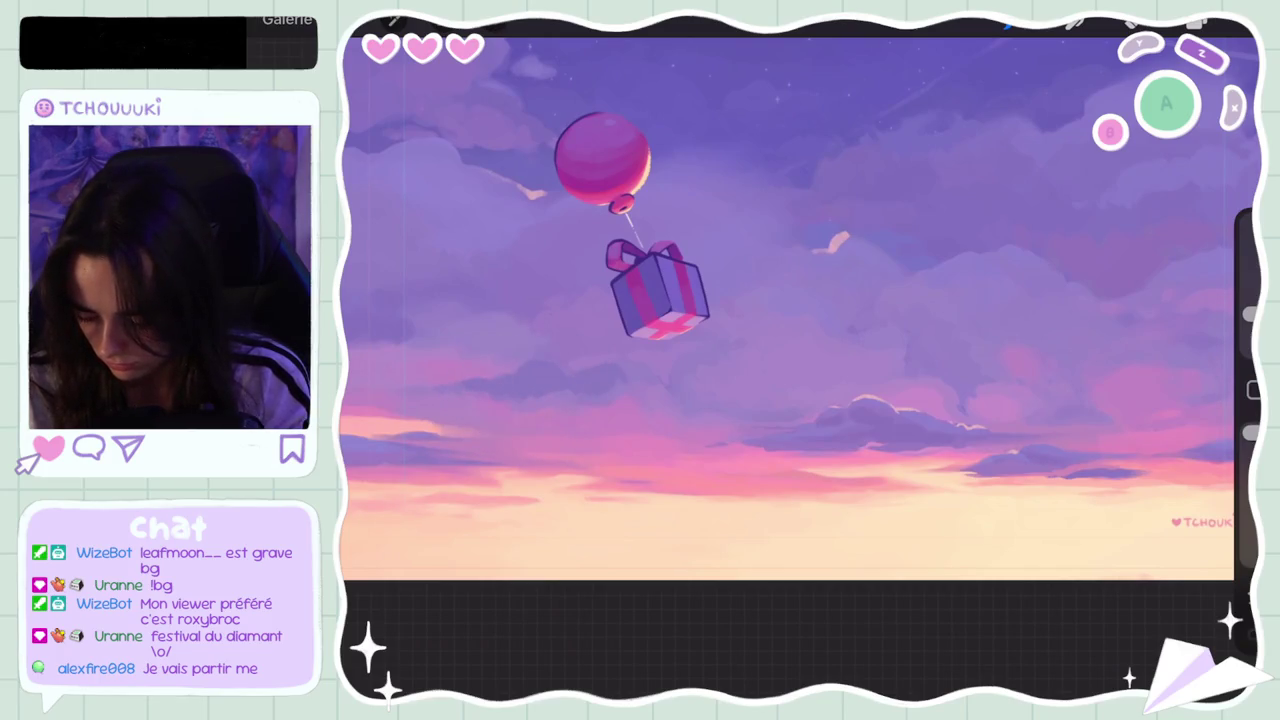
key(ctrl+z)
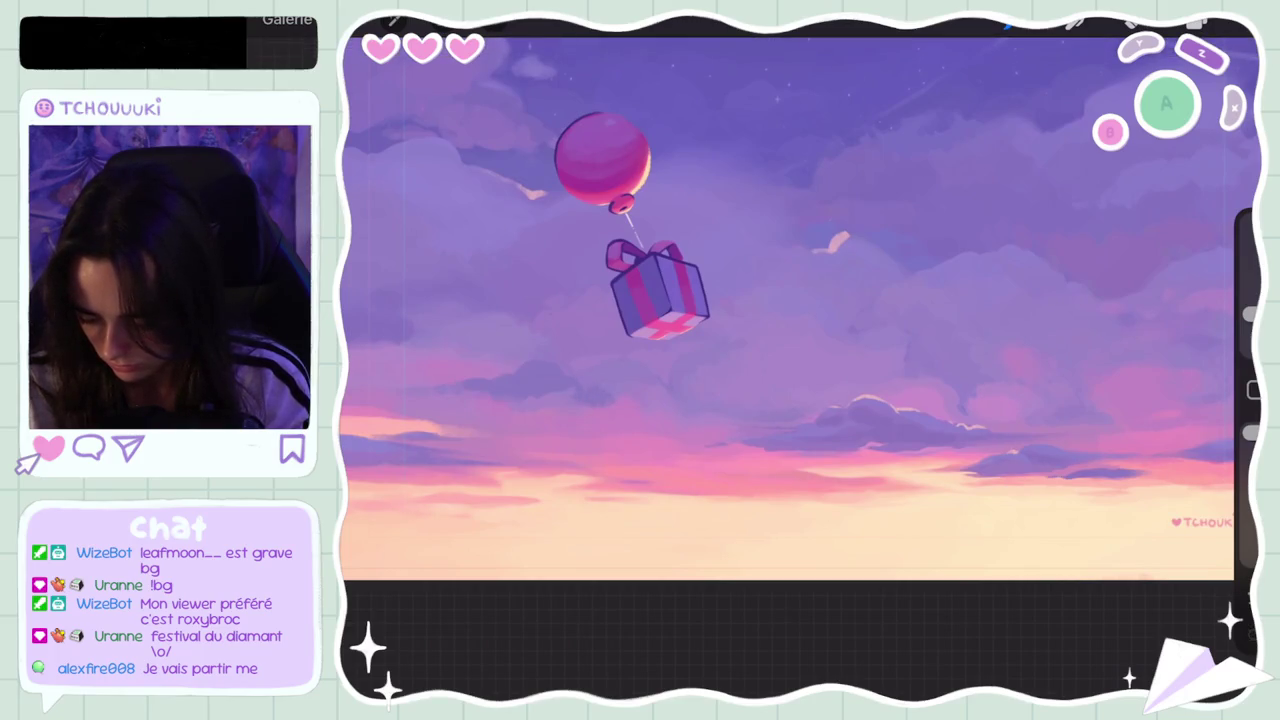
key(ctrl+z)
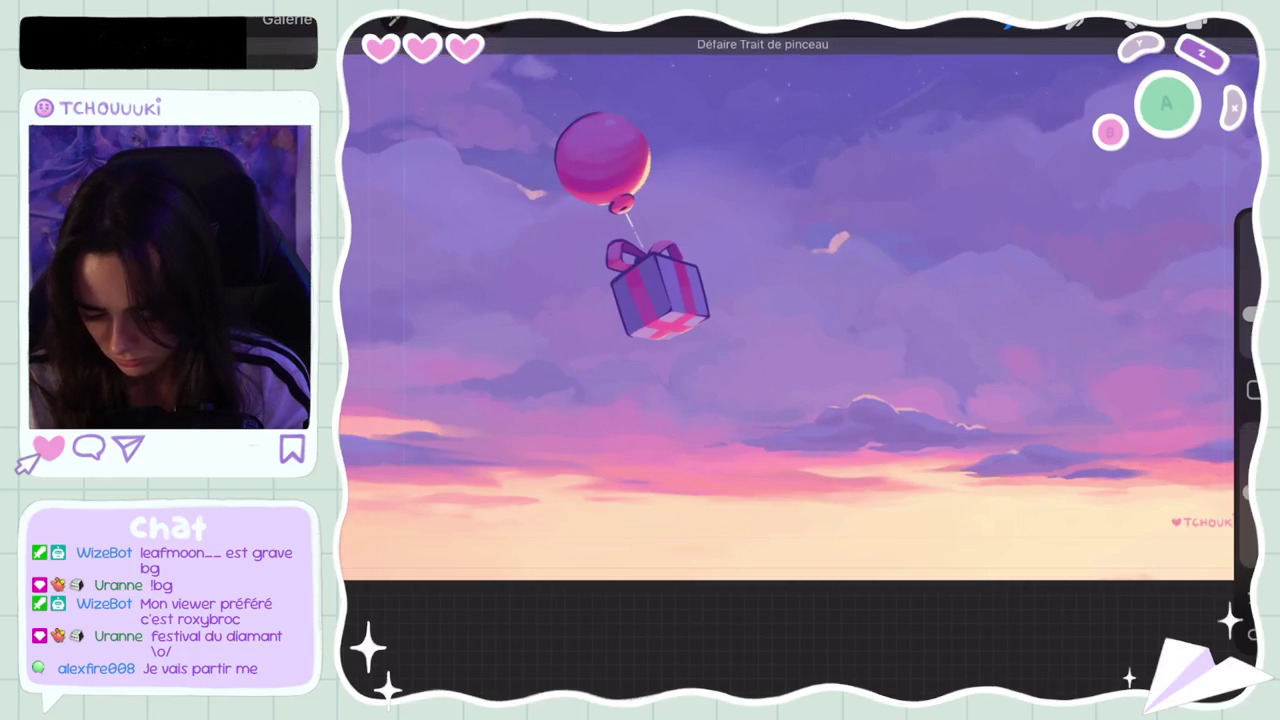
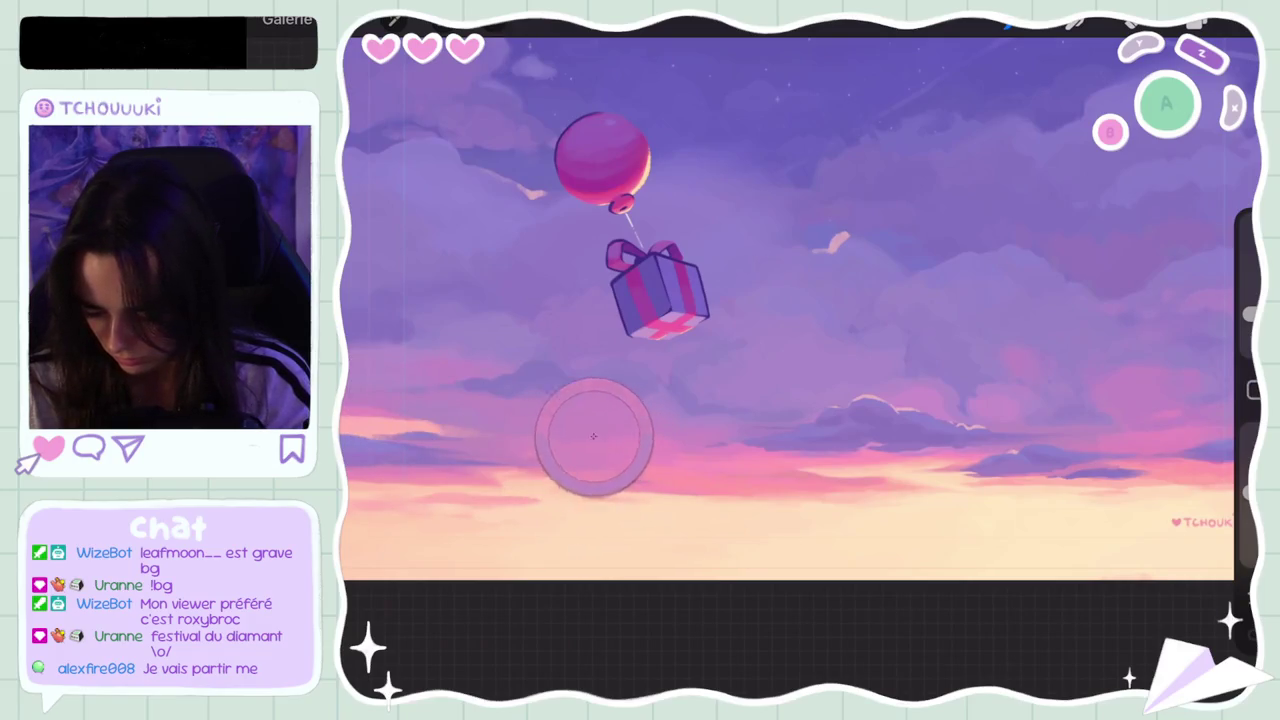
Step: Reduce the brush size to 4% and undo the last stroke on the sky
drag(1250, 315, 1250, 326)
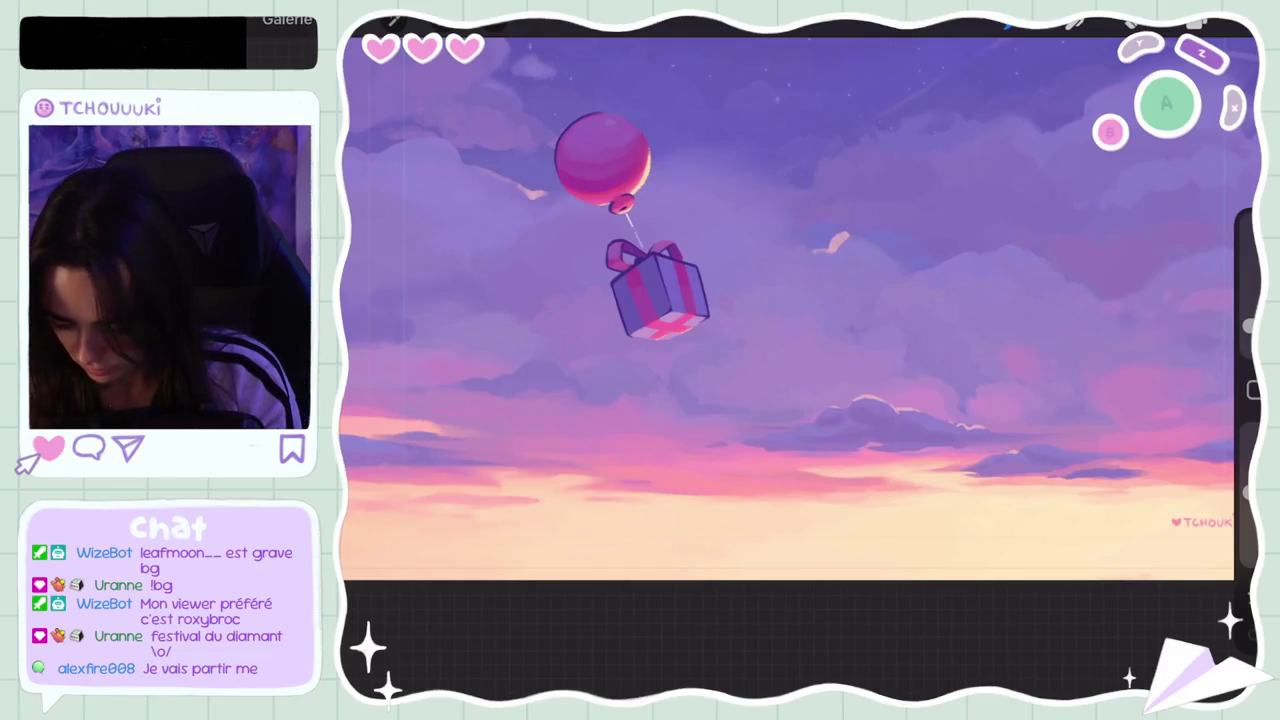
key(ctrl+z)
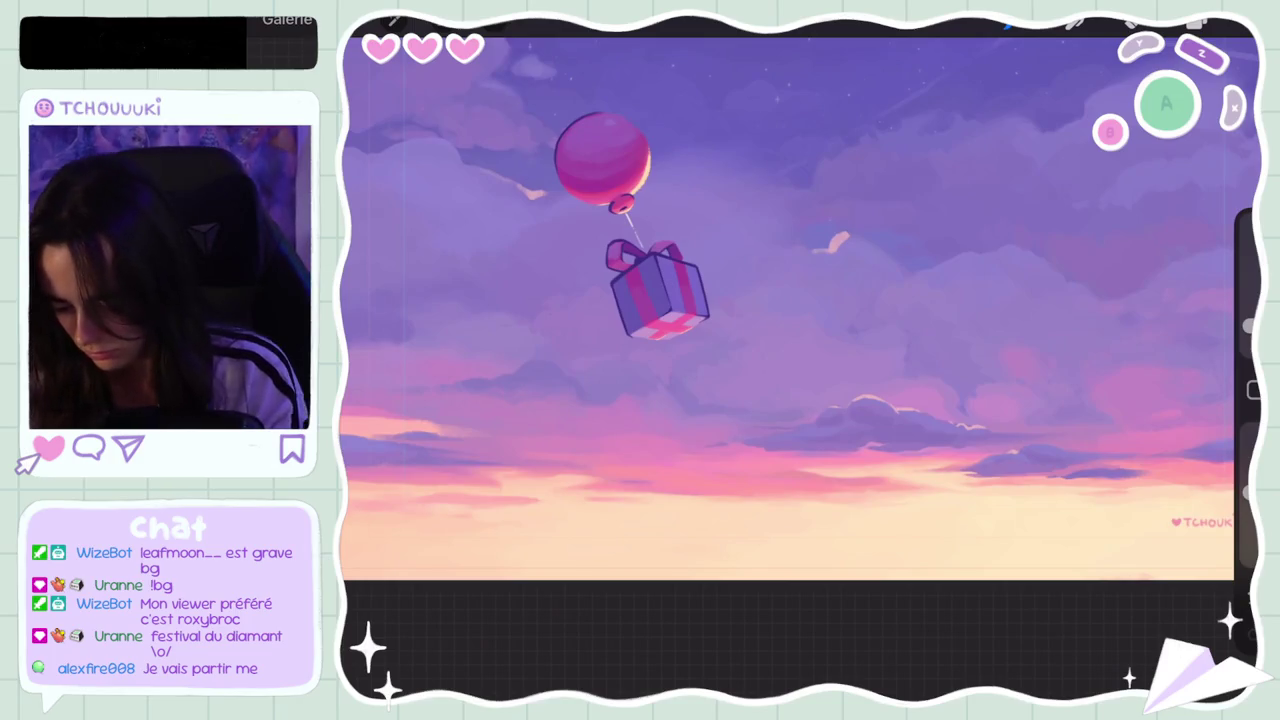
Step: Zoom into the clouds and raise the brush opacity to 82%
scroll(590, 328, down, 5)
scroll(590, 328, up, 5)
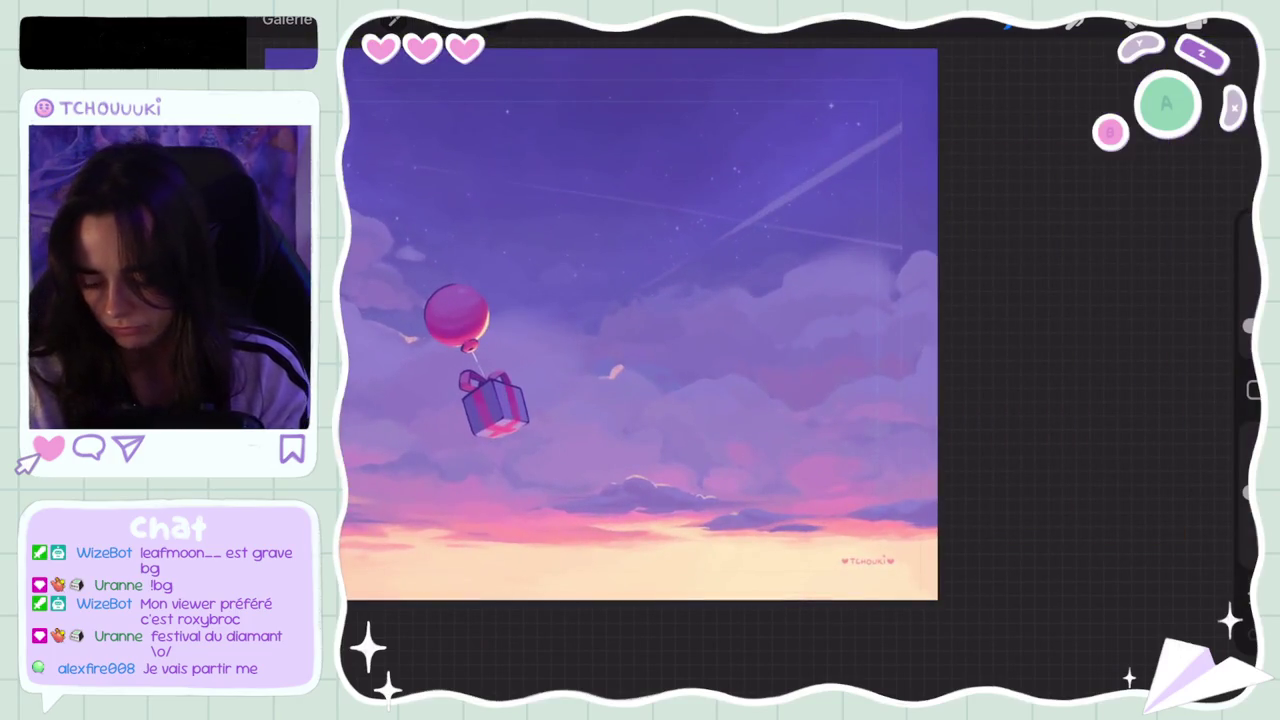
scroll(585, 415, up, 5)
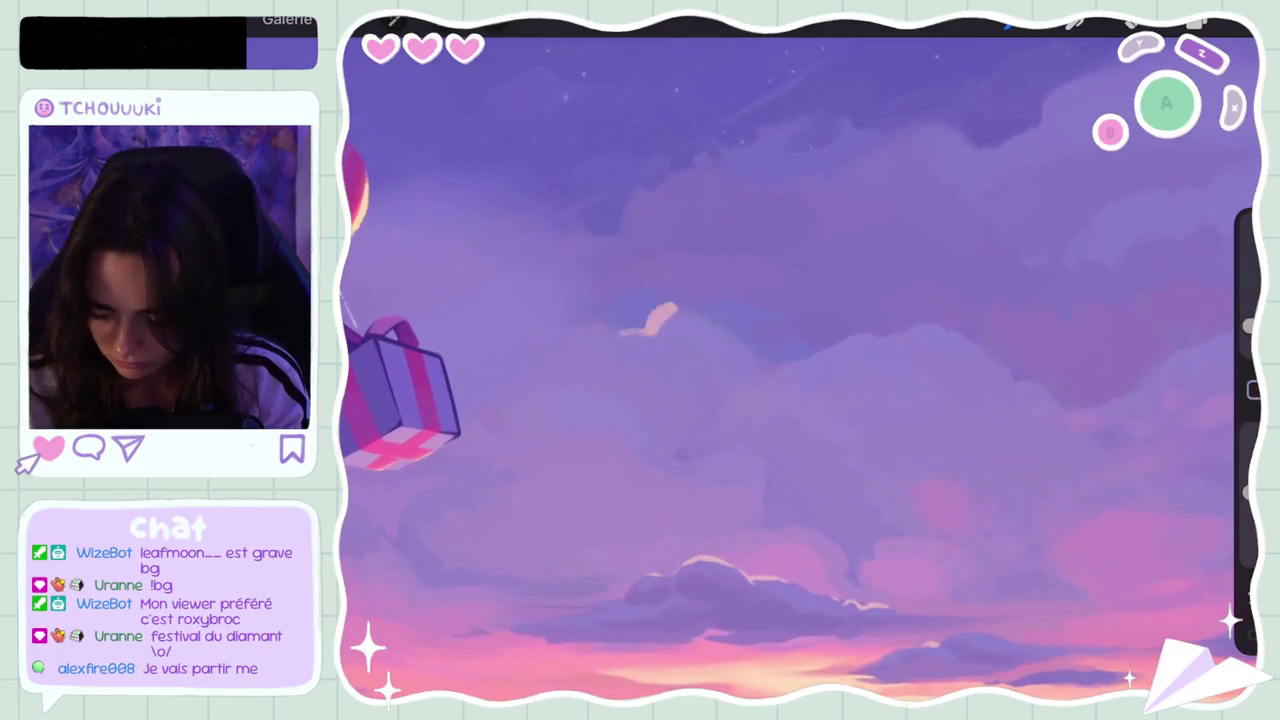
drag(1250, 493, 1250, 432)
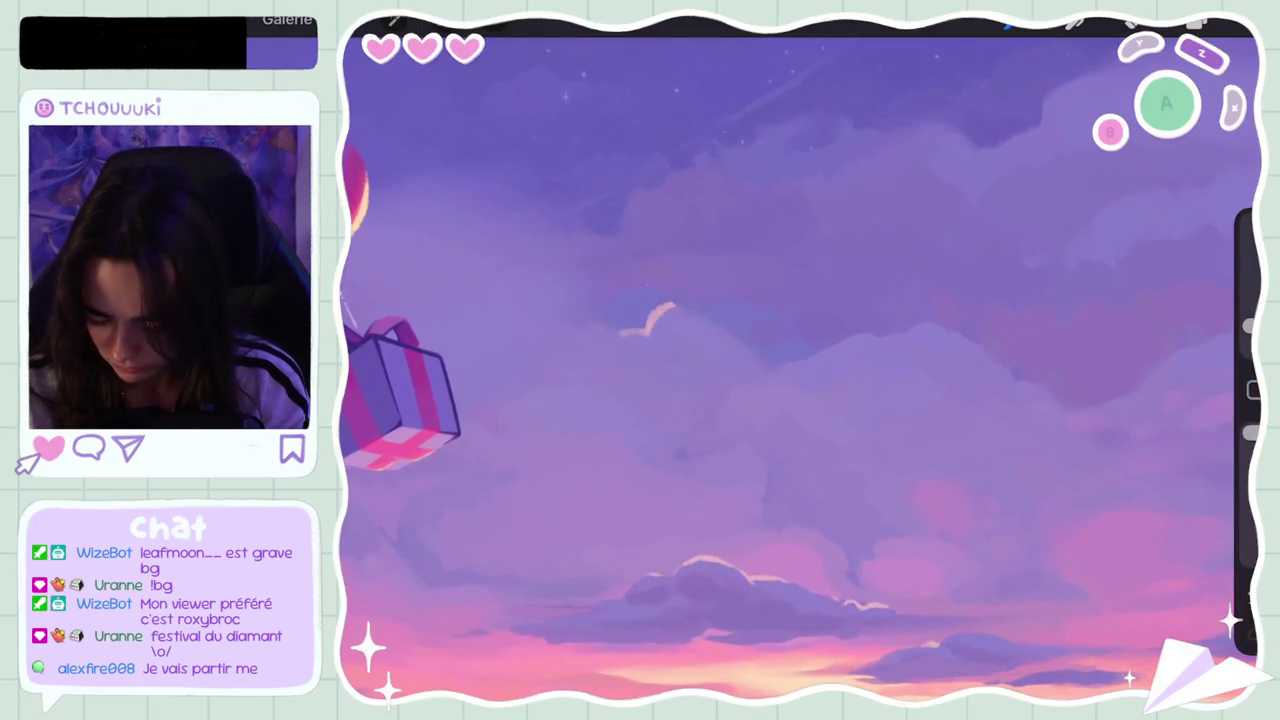
Step: Sample a cloud colour and lighten it to a paler pink
click(652, 330)
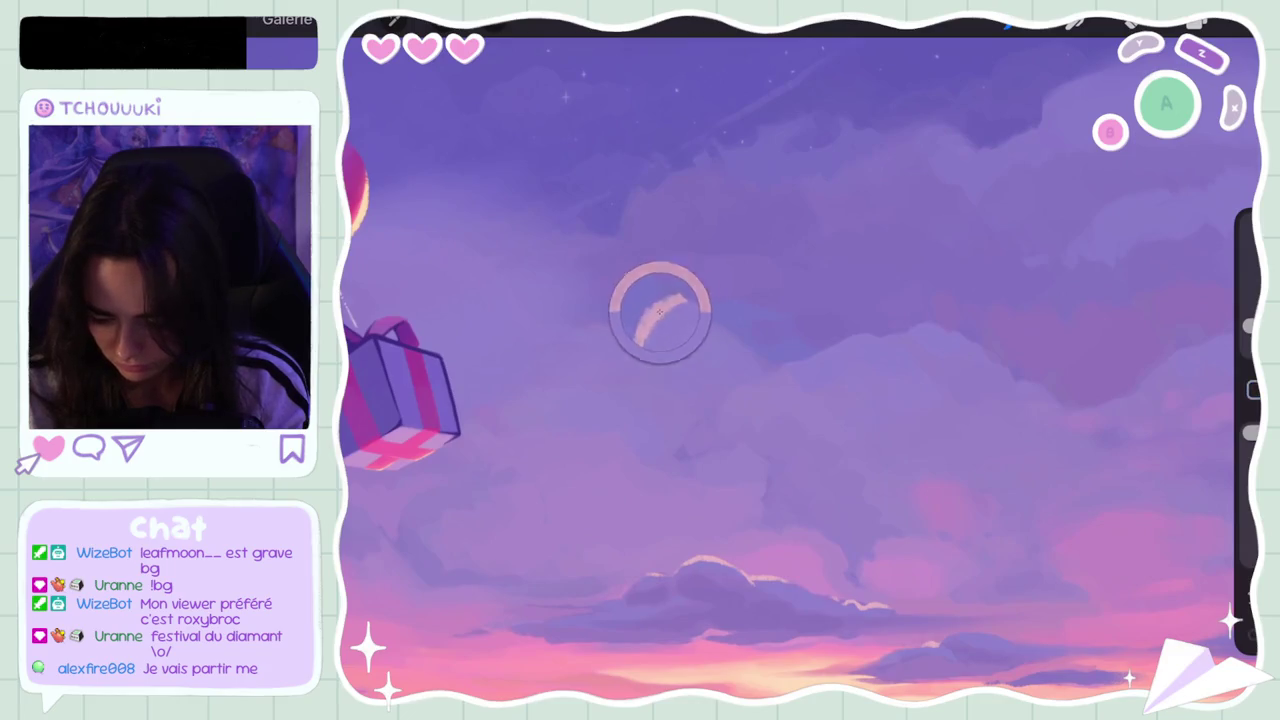
click(1240, 22)
drag(965, 152, 981, 128)
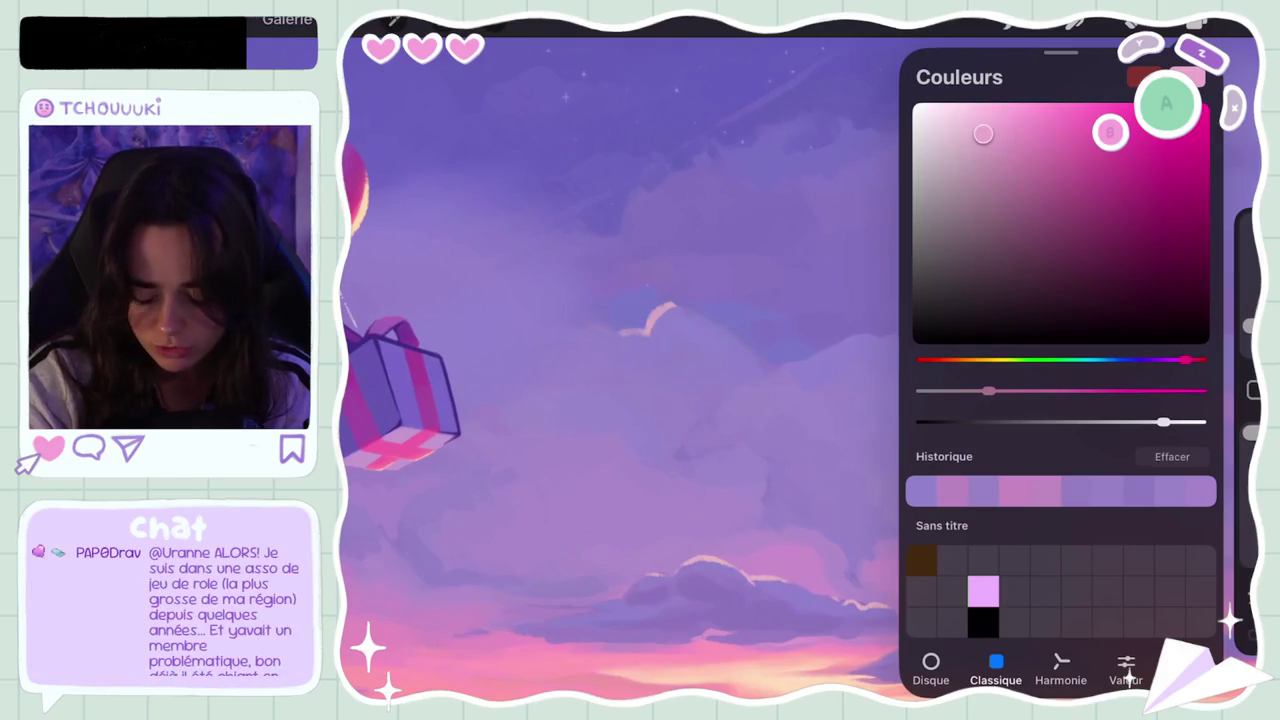
Step: Deepen the pink slightly and undo the recent brush stroke
click(1240, 22)
click(1240, 22)
drag(981, 128, 991, 145)
click(1240, 22)
key(ctrl+z)
key(ctrl+z)
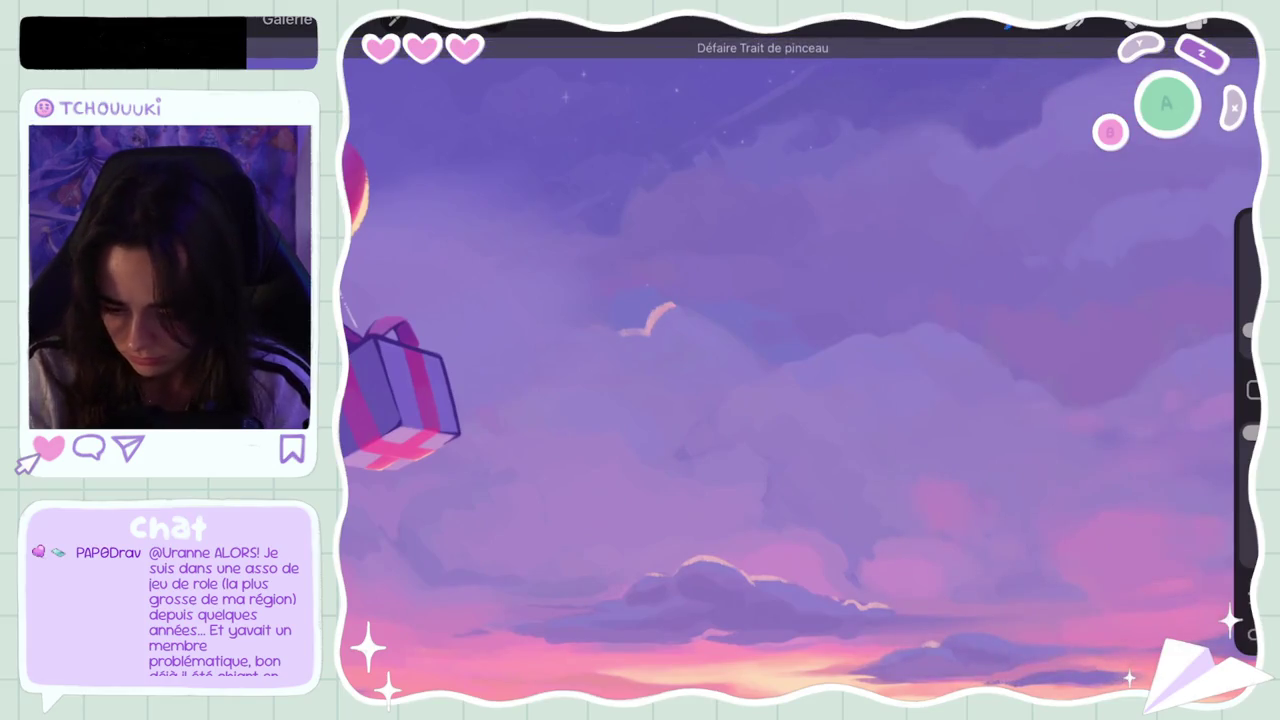
Step: Nudge the painting colour slightly and undo two more brush strokes
click(1240, 22)
drag(991, 140, 1000, 136)
click(1240, 22)
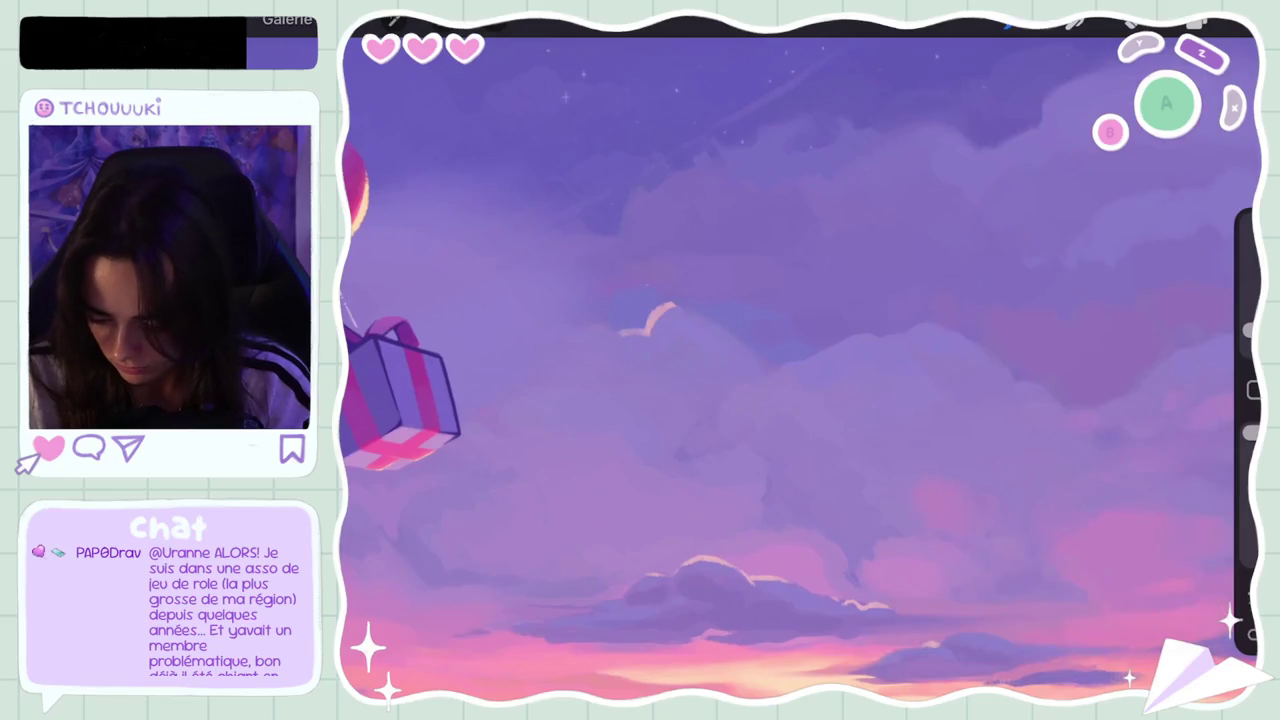
key(ctrl+z)
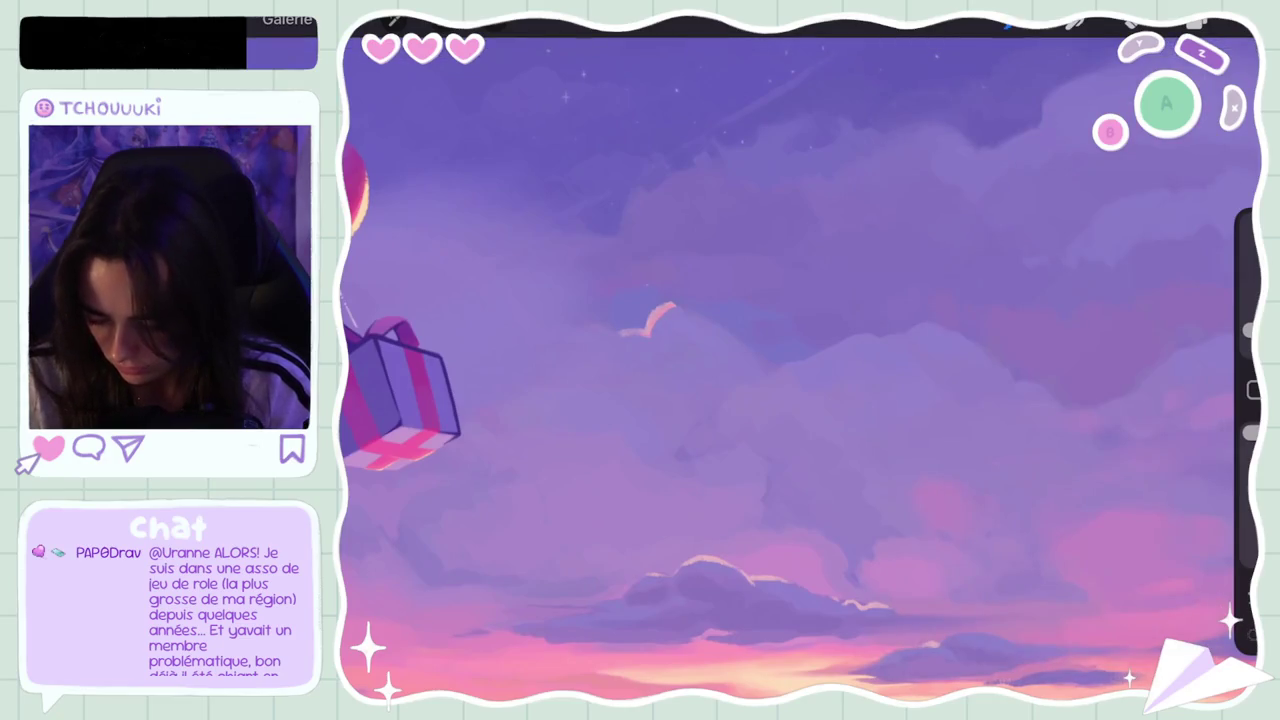
key(ctrl+z)
key(ctrl+z)
key(ctrl+z)
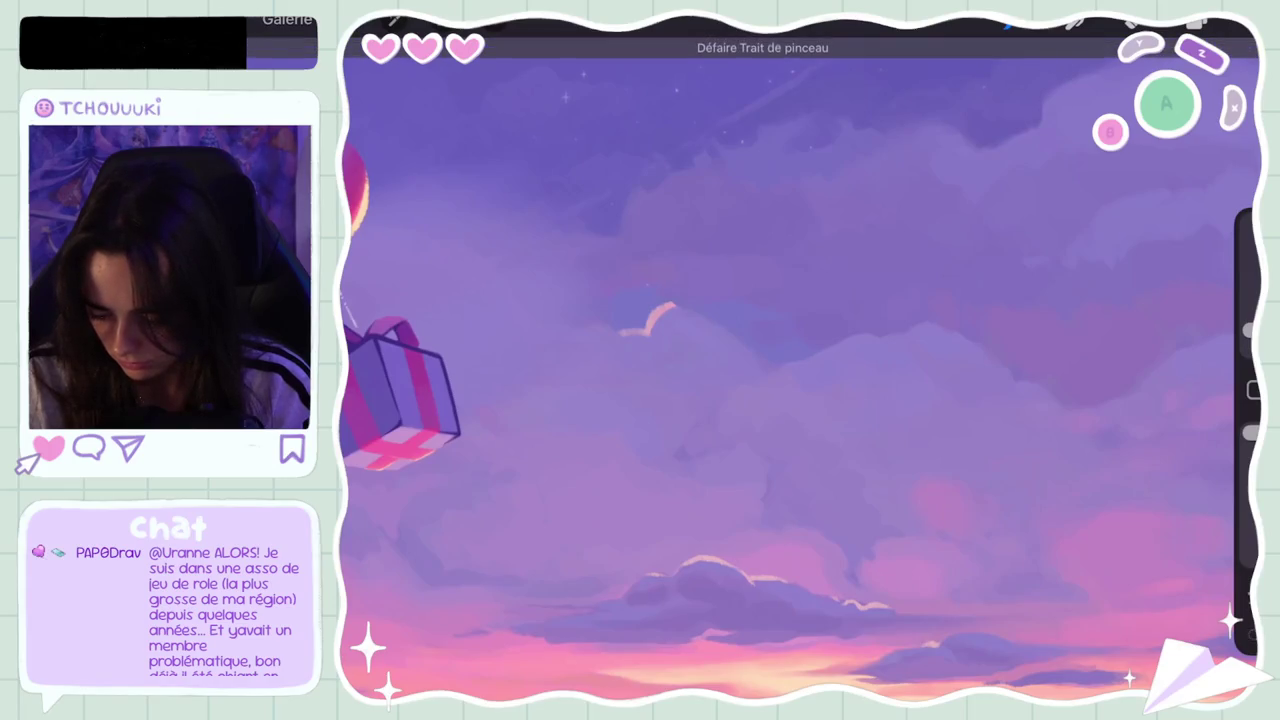
Step: Resample the pink cloud colour, undo the trial stroke, and sample the clouds again
click(657, 306)
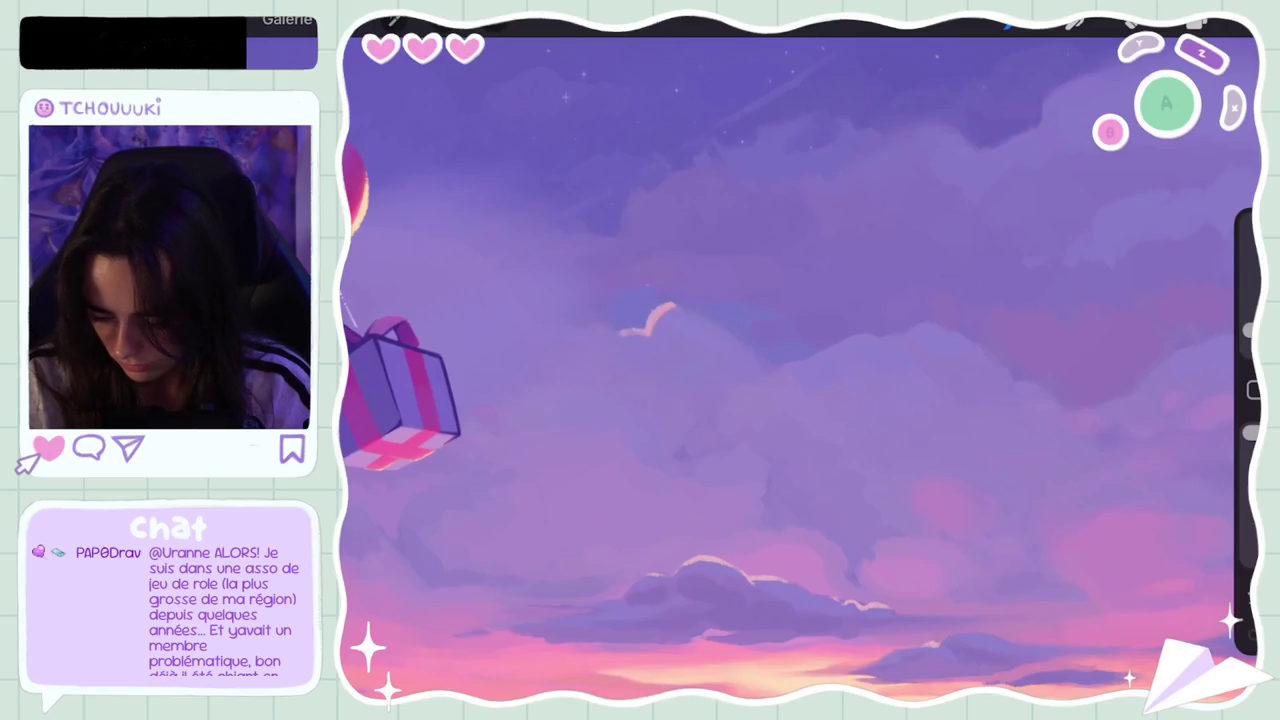
drag(624, 334, 670, 306)
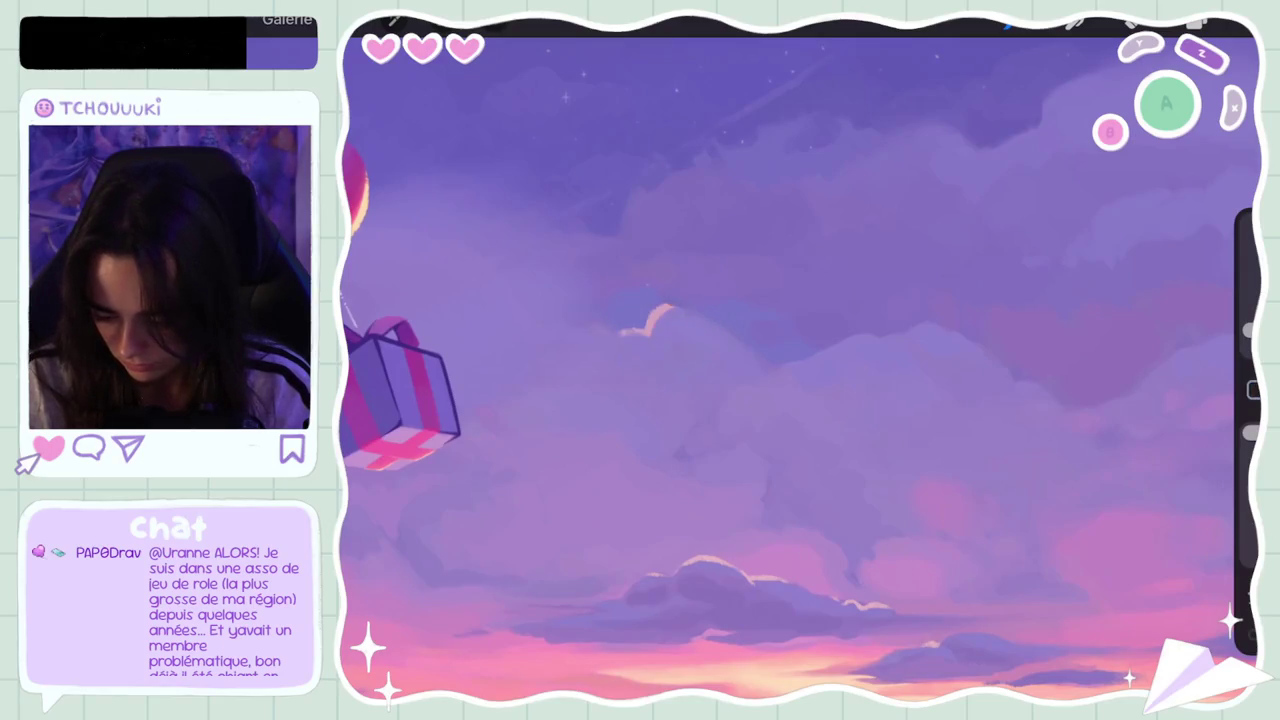
key(ctrl+z)
click(658, 295)
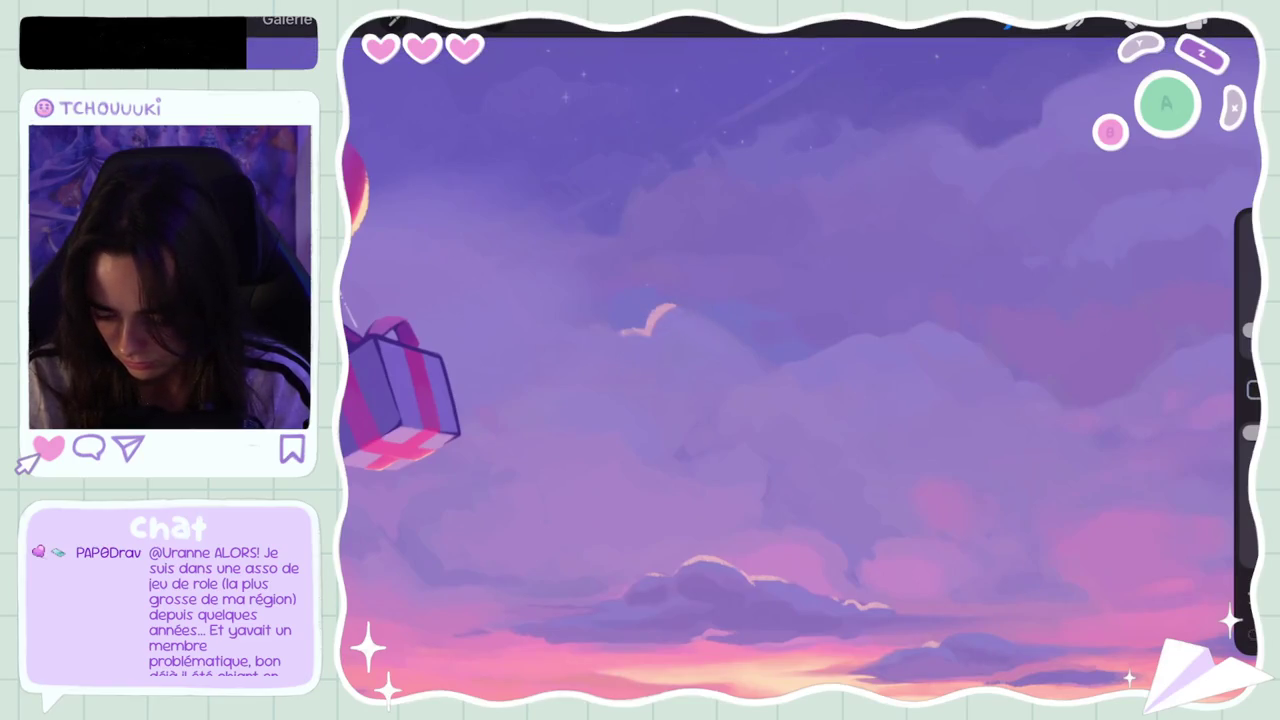
scroll(665, 290, down, 5)
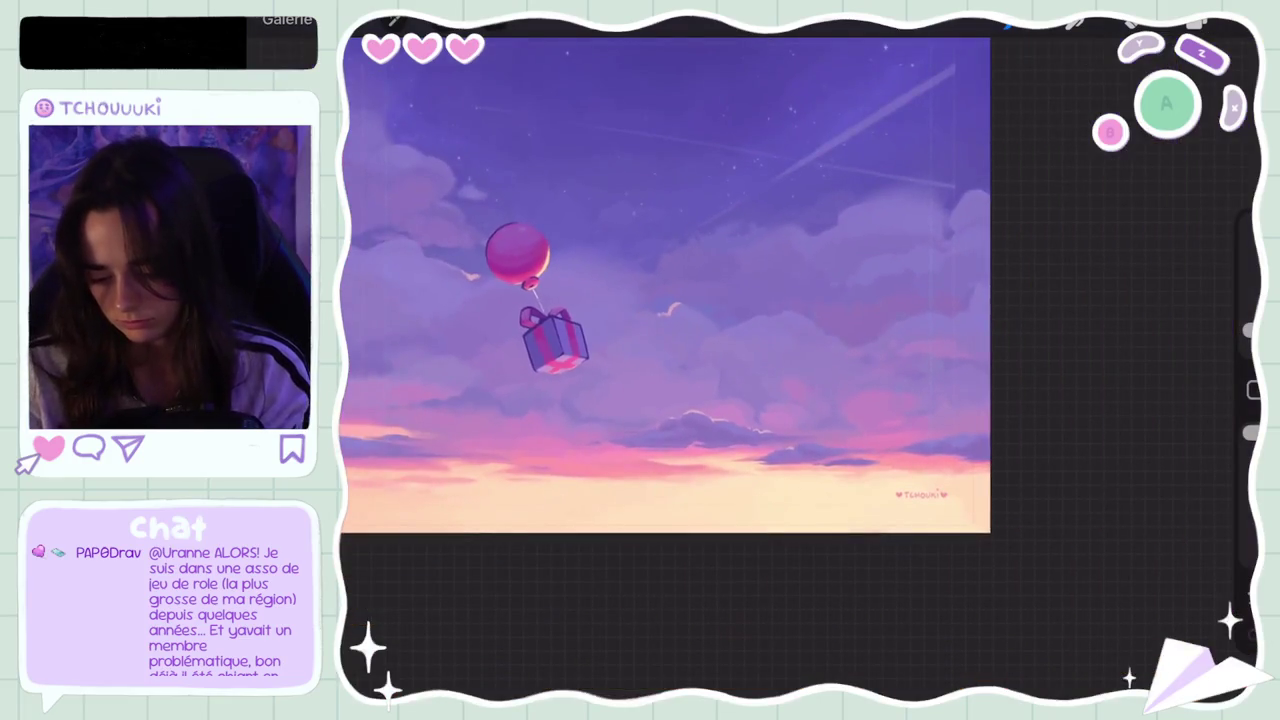
Step: Sample a soft violet from the clouds, undo a stray stroke, and check it in Colors
scroll(665, 290, up, 5)
click(660, 312)
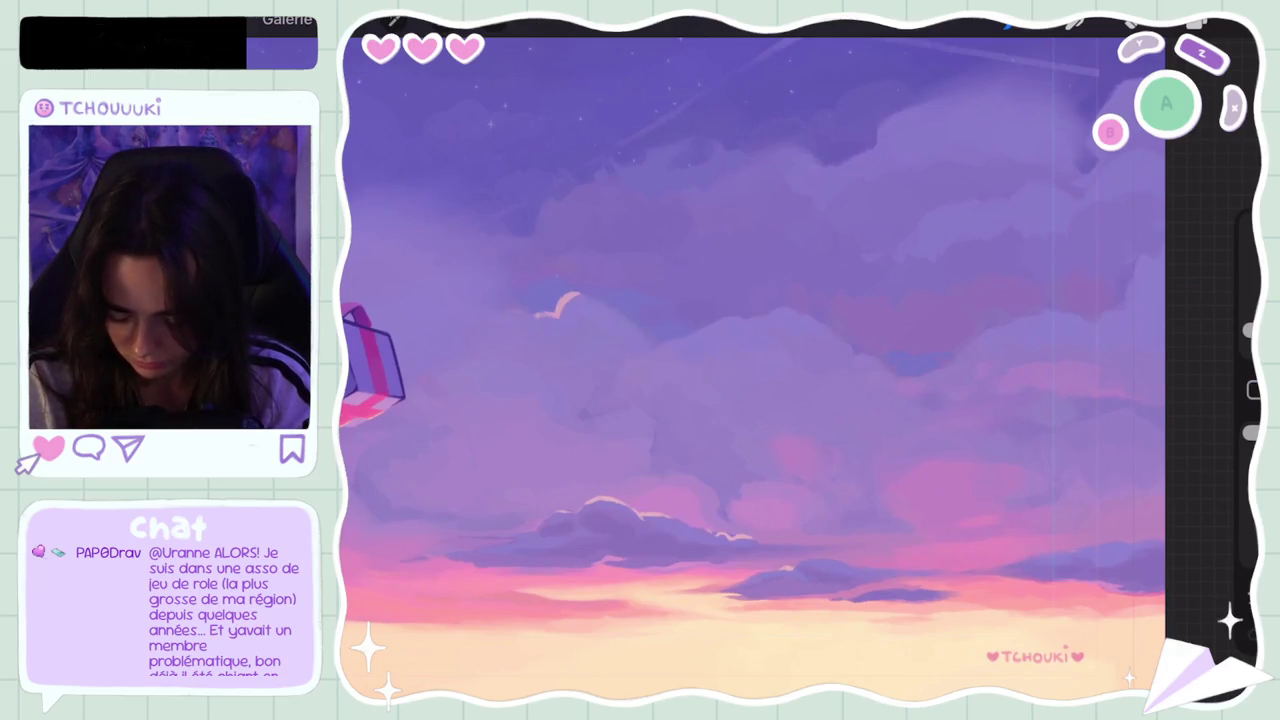
scroll(695, 340, down, 5)
scroll(695, 340, up, 5)
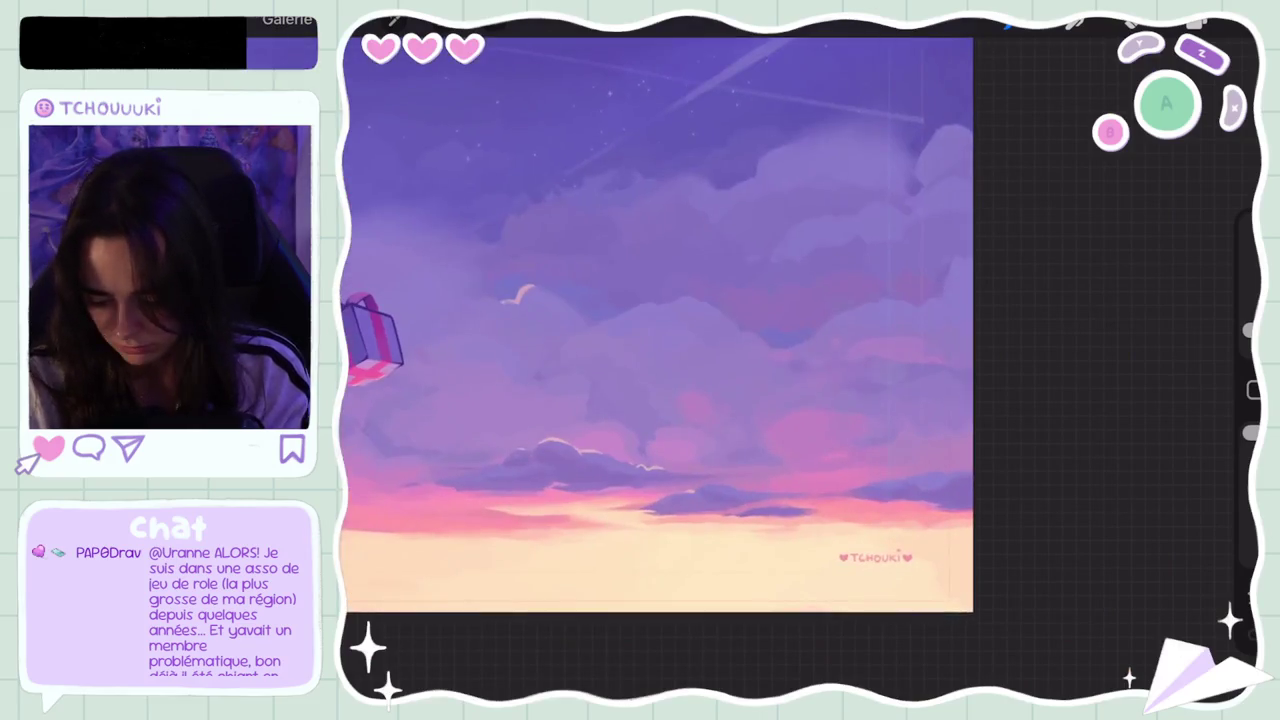
key(ctrl+z)
key(c)
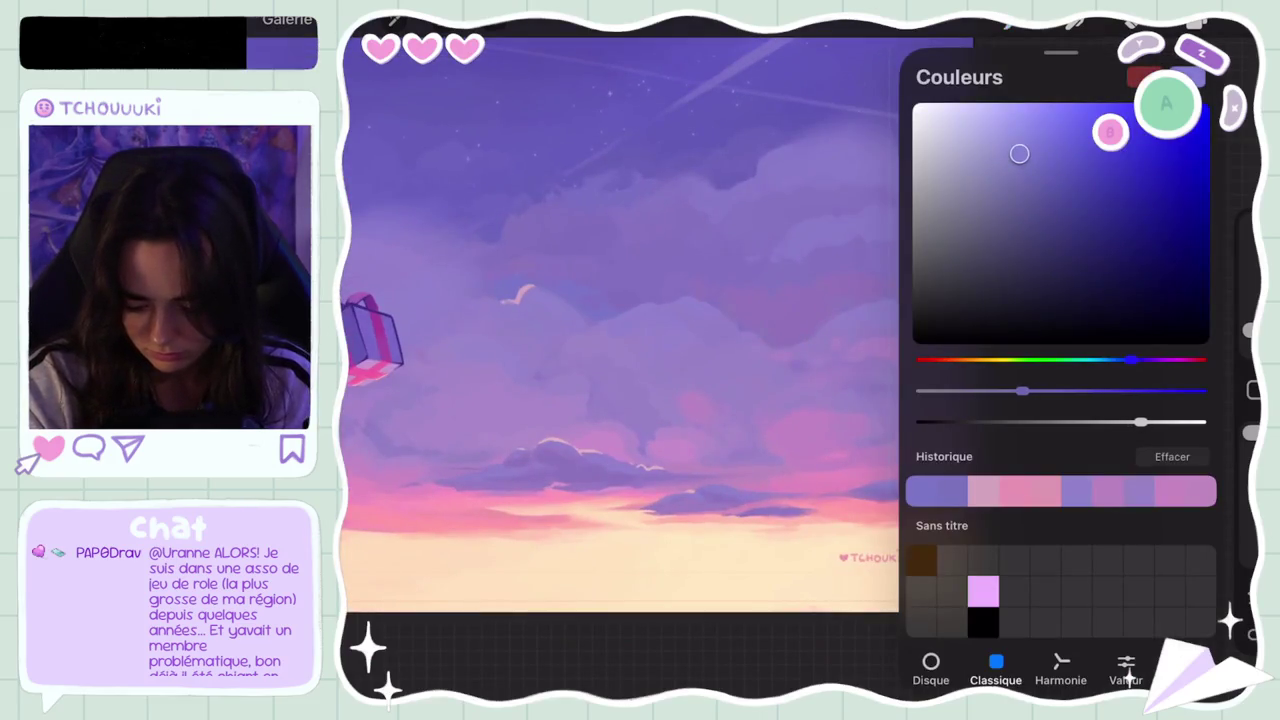